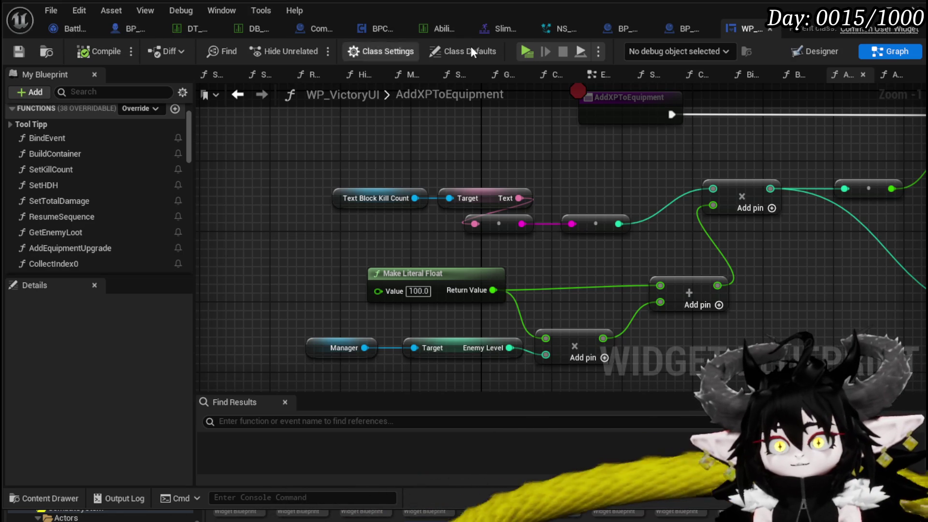
# Switch to BP_BaseMarker and open its OwnerDeath function graph from My Blueprint.
pyautogui.click(677, 31)
pyautogui.scroll(10, 133, 375)
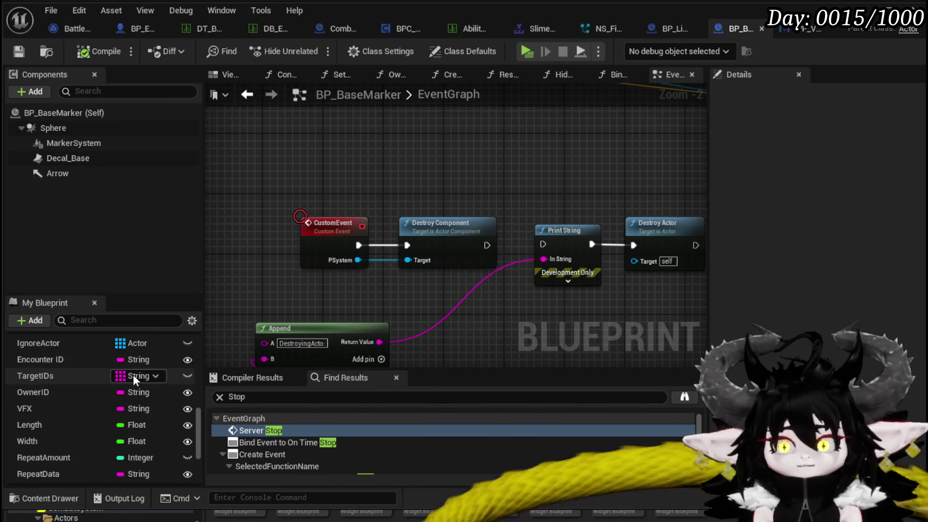
pyautogui.scroll(5, 134, 373)
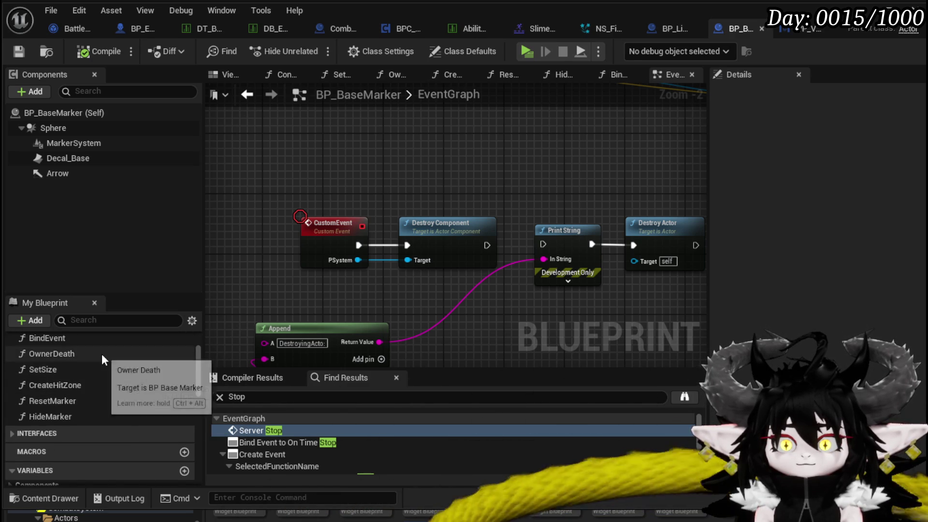
pyautogui.doubleClick(102, 354)
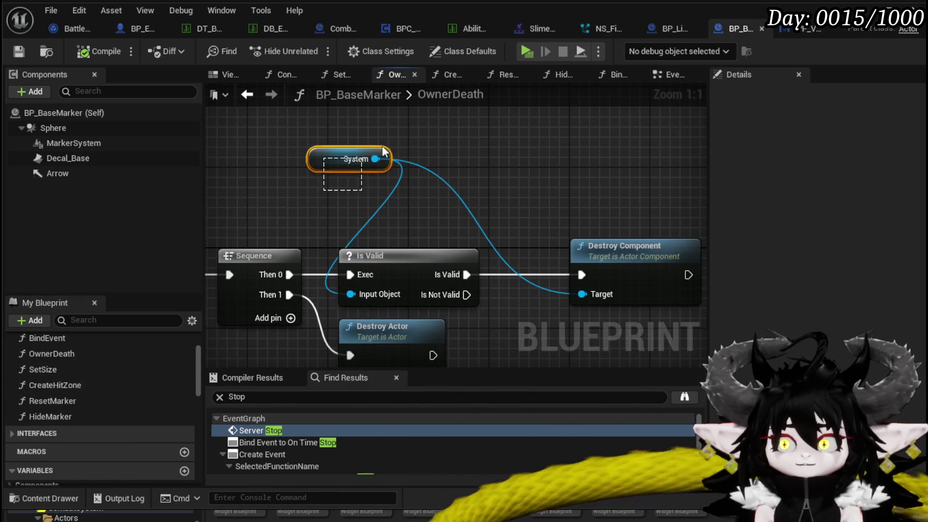
# Move the System and Destroy Actor nodes aside and add a For Each Loop over SystemArray.
pyautogui.click(356, 145)
pyautogui.moveTo(350, 146); pyautogui.dragTo(483, 97)
pyautogui.moveTo(373, 272)
pyautogui.mouseDown()
pyautogui.moveTo(375, 341)
pyautogui.moveTo(511, 216)
pyautogui.mouseUp()
pyautogui.scroll(-1, 349, 320)
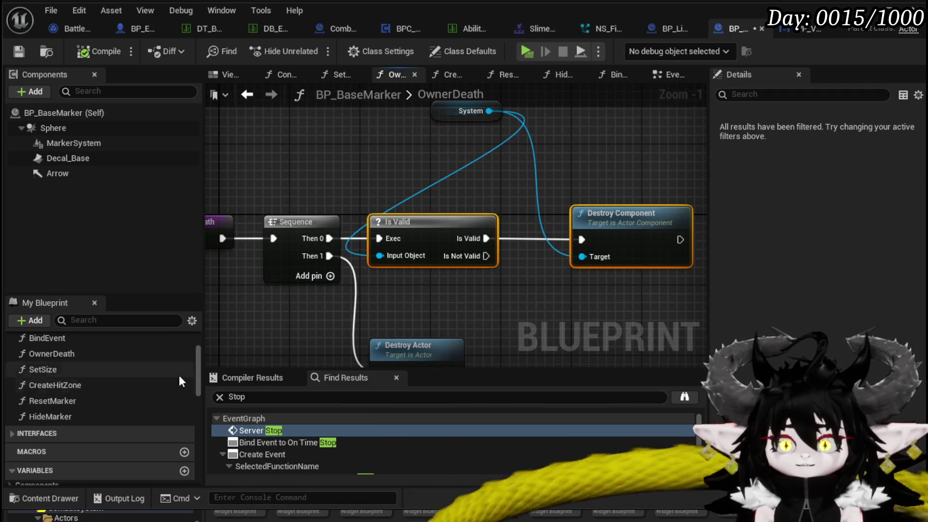
pyautogui.moveTo(198, 372); pyautogui.dragTo(196, 463)
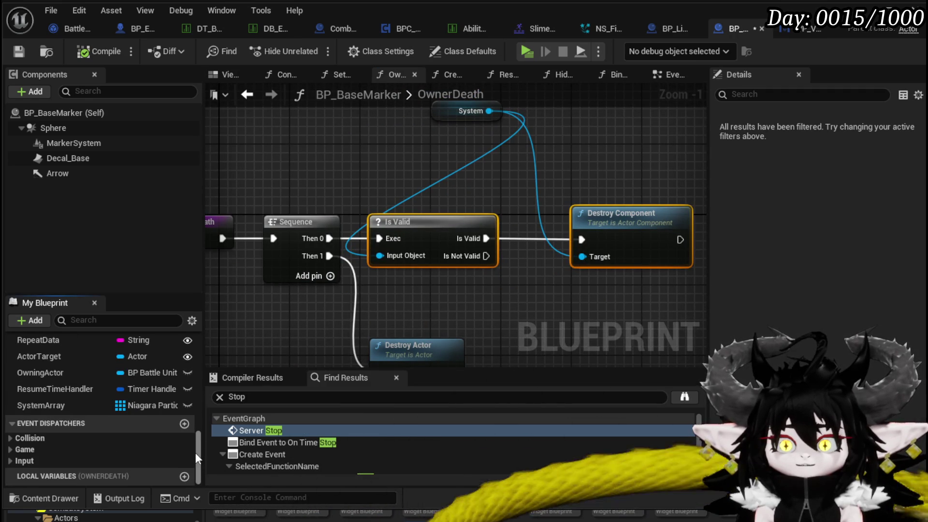
pyautogui.moveTo(43, 405)
pyautogui.mouseDown()
pyautogui.moveTo(305, 288)
pyautogui.moveTo(365, 162)
pyautogui.mouseUp()
pyautogui.click(357, 172)
pyautogui.moveTo(428, 179); pyautogui.dragTo(386, 191)
pyautogui.moveTo(317, 163); pyautogui.dragTo(375, 160)
pyautogui.write('Lo')
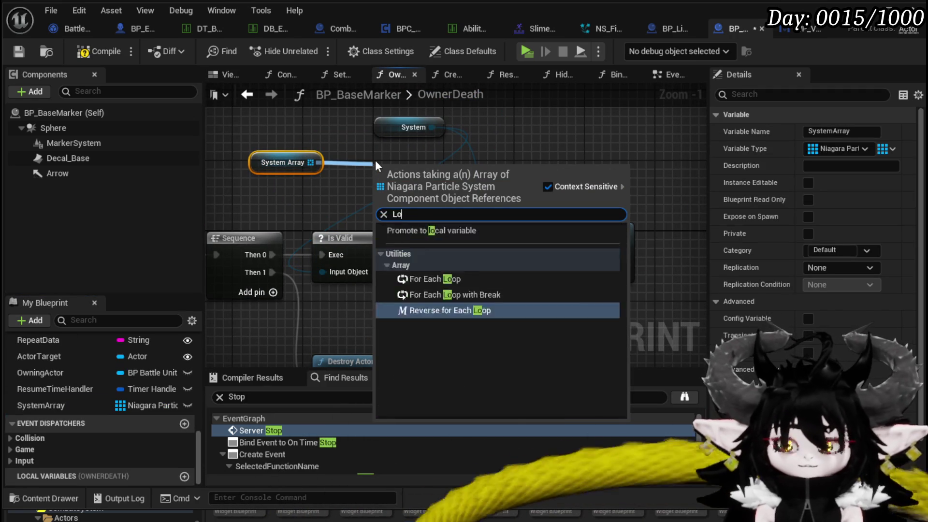
pyautogui.write('op')
pyautogui.click(438, 253)
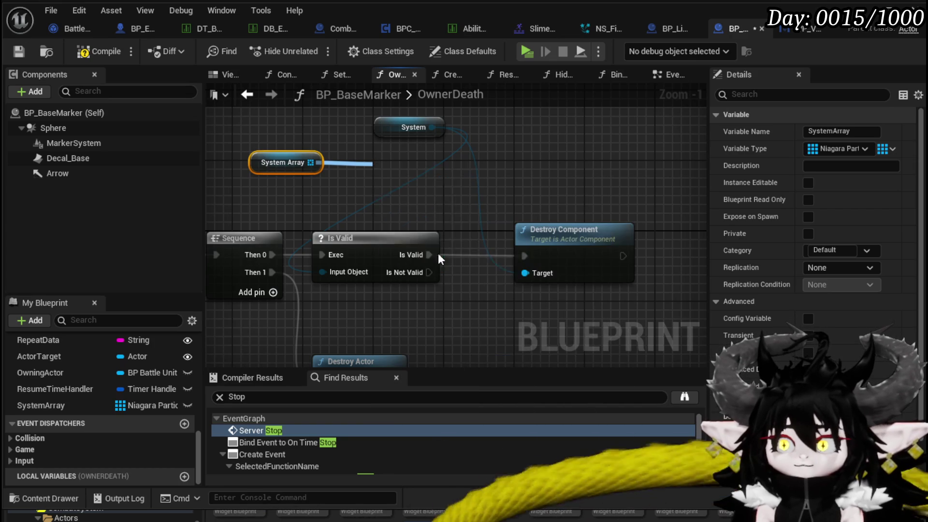
# Replace the Is Valid check with Destroy Component on each loop element, then compile and save.
pyautogui.moveTo(621, 310); pyautogui.dragTo(497, 248)
pyautogui.keyDown('ctrl'); pyautogui.click(393, 276); pyautogui.keyUp('ctrl')
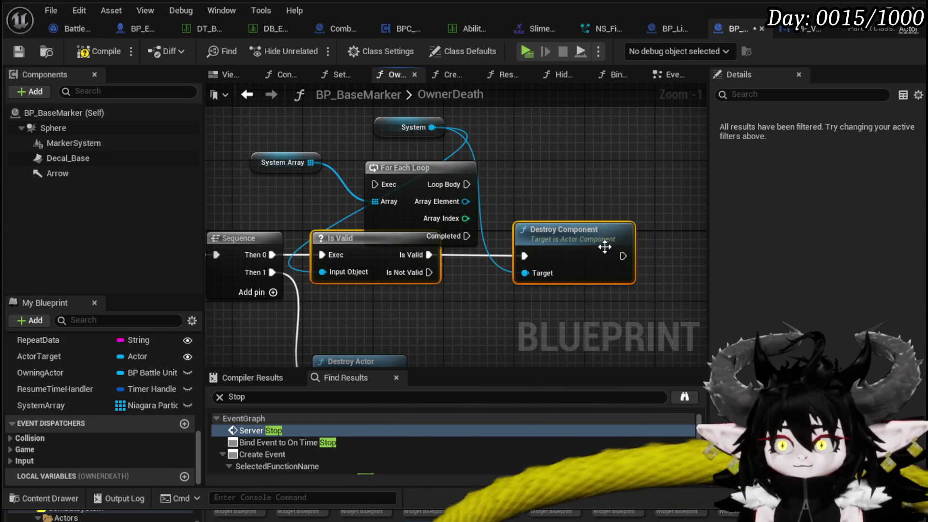
pyautogui.press('Delete')
pyautogui.moveTo(465, 201); pyautogui.dragTo(552, 204)
pyautogui.write('Destroy')
pyautogui.click(602, 282)
pyautogui.moveTo(268, 255)
pyautogui.mouseDown()
pyautogui.moveTo(398, 175)
pyautogui.moveTo(375, 184)
pyautogui.mouseUp()
pyautogui.moveTo(589, 213); pyautogui.dragTo(554, 160)
pyautogui.moveTo(468, 184); pyautogui.dragTo(516, 185)
pyautogui.scroll(-2, 503, 269)
pyautogui.click(89, 53)
pyautogui.click(24, 55)
# Run Destroy Actor from the loop's Completed, feed OwnerDeath into the loop, delete Sequence, compile and save.
pyautogui.moveTo(436, 283); pyautogui.dragTo(421, 243)
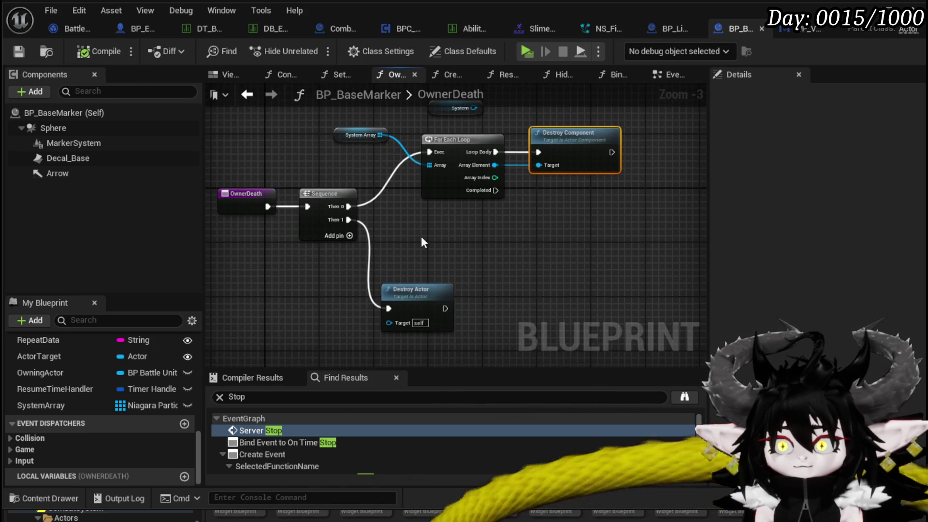
pyautogui.moveTo(495, 190)
pyautogui.mouseDown()
pyautogui.moveTo(394, 309)
pyautogui.moveTo(591, 262)
pyautogui.mouseUp()
pyautogui.moveTo(262, 207)
pyautogui.mouseDown()
pyautogui.moveTo(327, 170)
pyautogui.moveTo(429, 152)
pyautogui.mouseUp()
pyautogui.moveTo(329, 174); pyautogui.dragTo(365, 212)
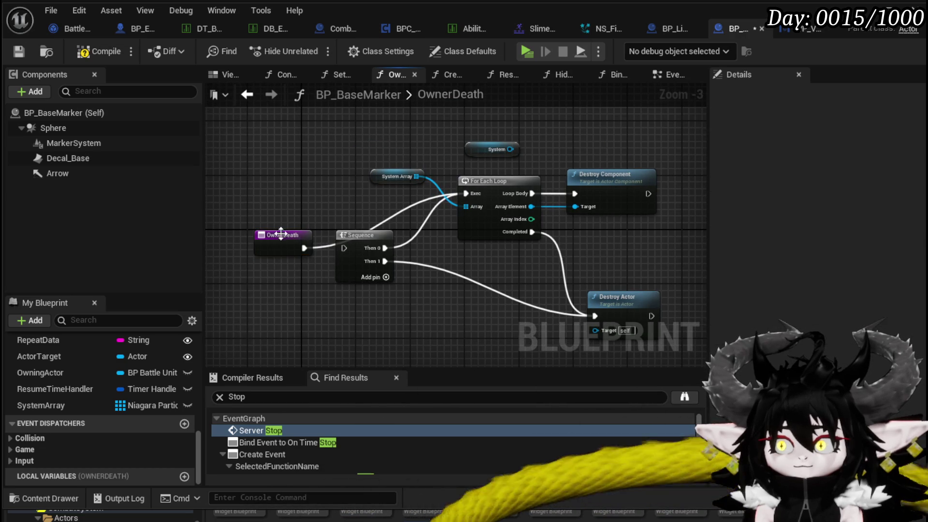
pyautogui.moveTo(282, 223); pyautogui.dragTo(280, 184)
pyautogui.click(349, 252)
pyautogui.press('Delete')
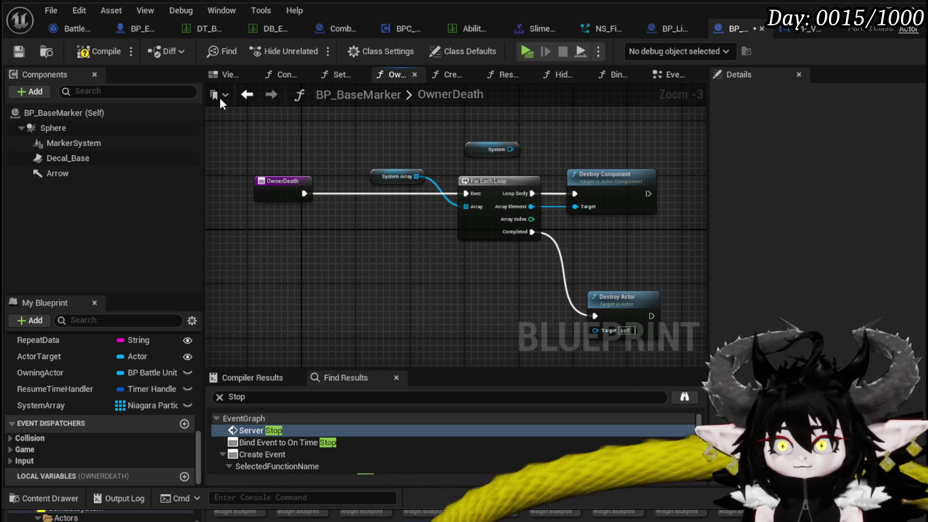
pyautogui.click(95, 52)
pyautogui.click(20, 53)
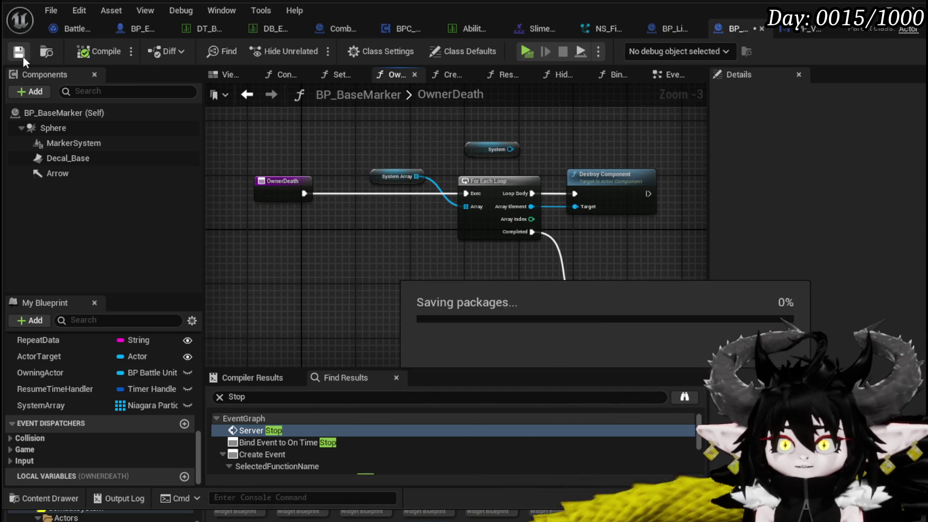
pyautogui.click(143, 29)
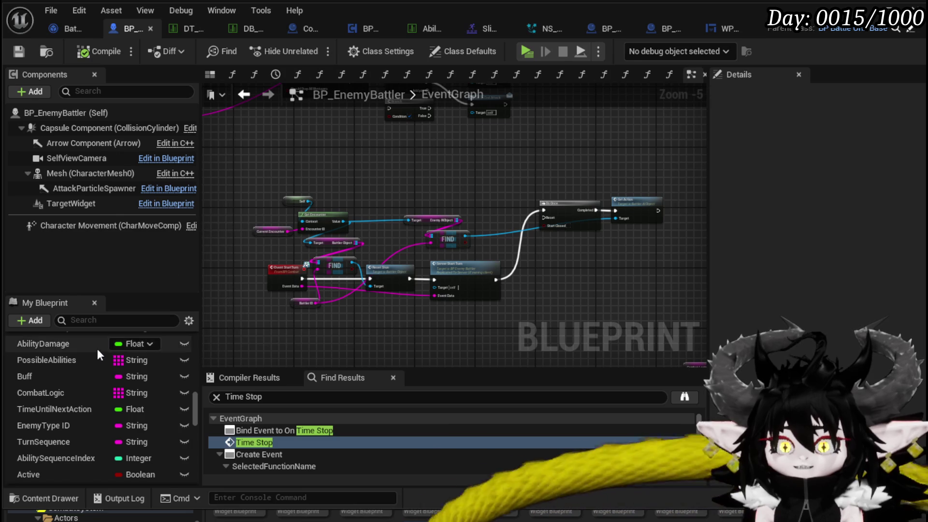
# Search BP_EnemyBattler for 'Death' and jump to the Server_Death event.
pyautogui.scroll(5, 102, 393)
pyautogui.scroll(3, 106, 372)
pyautogui.click(123, 319)
pyautogui.click(272, 398)
pyautogui.write('Death')
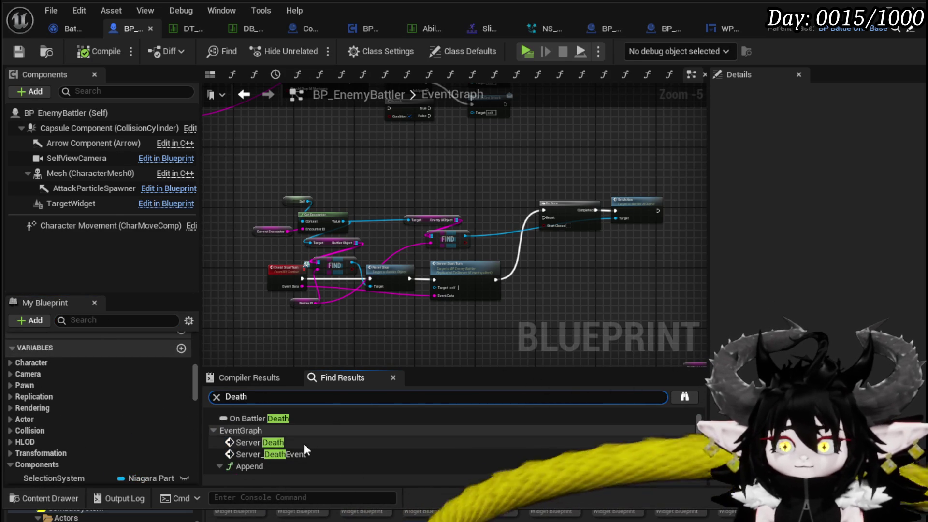
pyautogui.doubleClick(297, 443)
pyautogui.scroll(-2, 444, 276)
pyautogui.moveTo(457, 274)
pyautogui.mouseDown()
pyautogui.moveTo(244, 269)
pyautogui.moveTo(600, 298)
pyautogui.moveTo(669, 248)
pyautogui.moveTo(665, 307)
pyautogui.mouseUp()
pyautogui.scroll(-3, 83, 410)
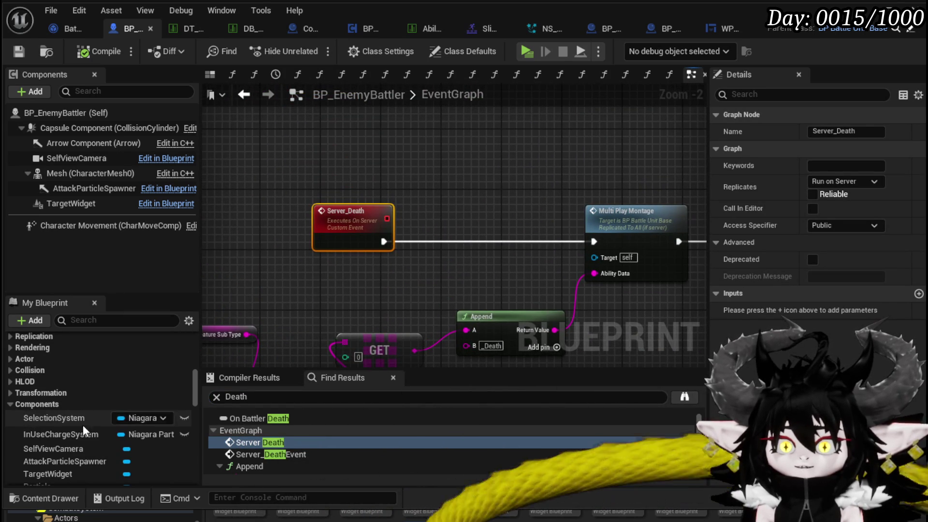
# Add SelectionSystem and InUseChargeSystem getters, each feeding a Destroy Component node.
pyautogui.moveTo(67, 416)
pyautogui.mouseDown()
pyautogui.moveTo(320, 121)
pyautogui.moveTo(319, 130)
pyautogui.mouseUp()
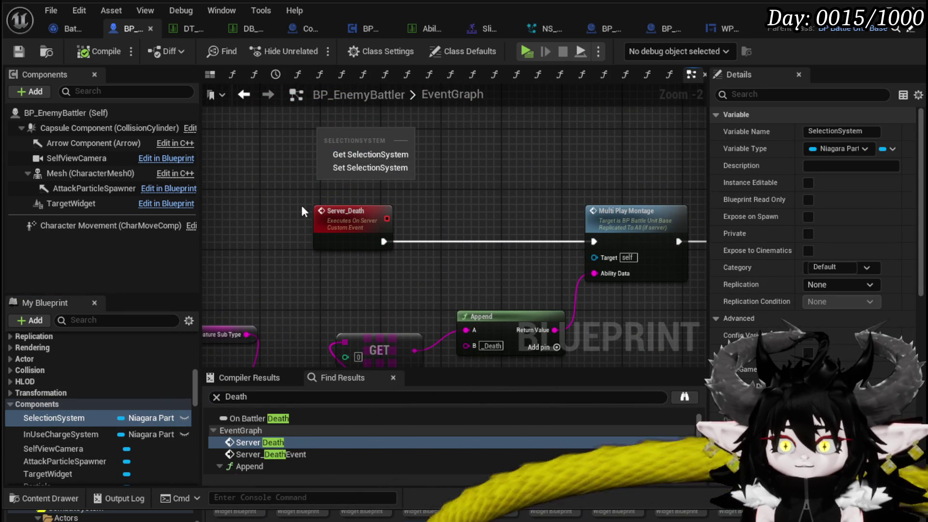
pyautogui.click(358, 154)
pyautogui.moveTo(63, 435)
pyautogui.mouseDown()
pyautogui.moveTo(323, 136)
pyautogui.moveTo(326, 150)
pyautogui.mouseUp()
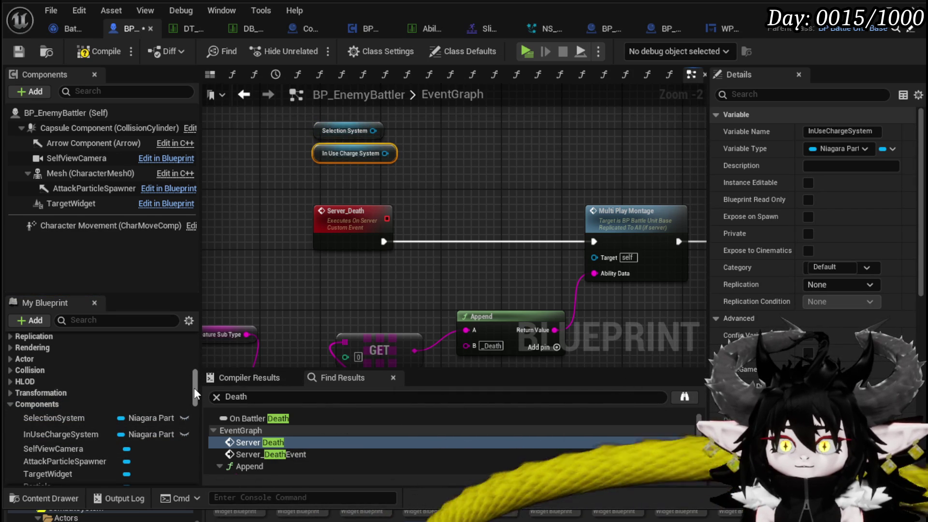
pyautogui.moveTo(385, 154); pyautogui.dragTo(437, 165)
pyautogui.write('Destr')
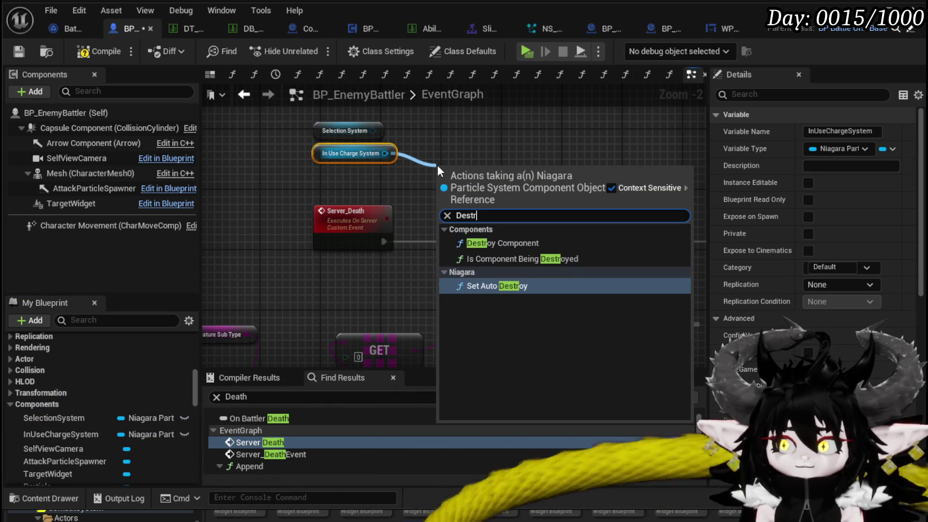
pyautogui.click(504, 234)
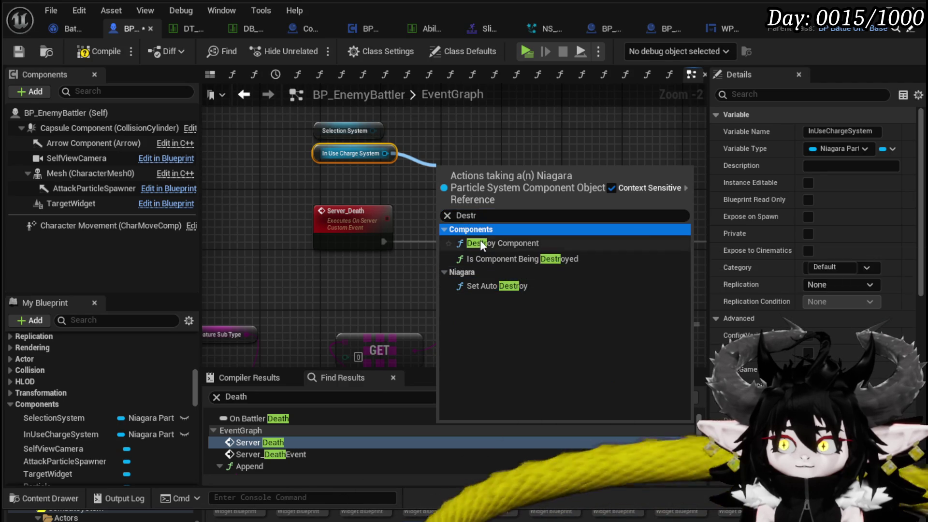
pyautogui.click(504, 242)
pyautogui.moveTo(373, 130); pyautogui.dragTo(462, 117)
pyautogui.write('Destr')
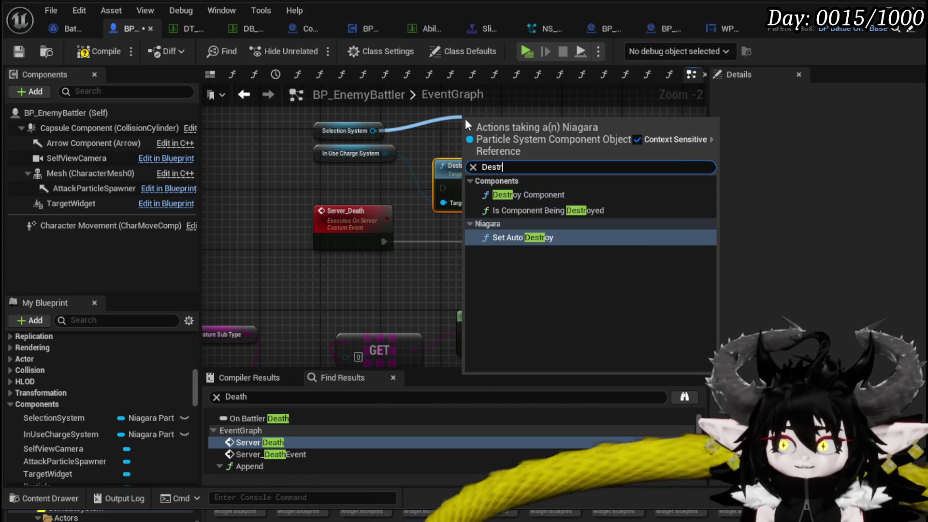
pyautogui.click(542, 194)
# Chain Server_Death through both Destroy Component nodes into Multi Play Montage, then compile and save.
pyautogui.moveTo(384, 242)
pyautogui.mouseDown()
pyautogui.moveTo(470, 135)
pyautogui.moveTo(502, 135)
pyautogui.moveTo(443, 188)
pyautogui.mouseUp()
pyautogui.moveTo(523, 188); pyautogui.dragTo(538, 202)
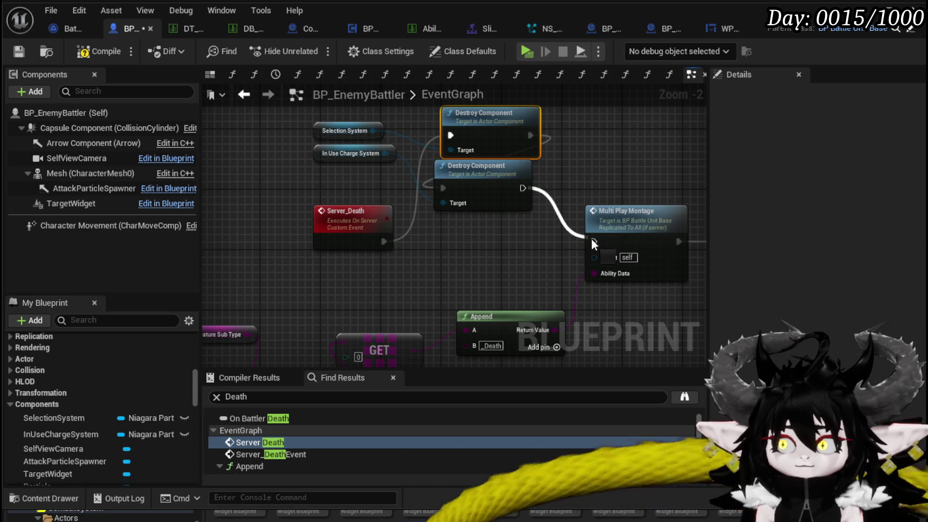
pyautogui.moveTo(592, 242); pyautogui.dragTo(592, 241)
pyautogui.keyDown('ctrl'); pyautogui.click(483, 198); pyautogui.keyUp('ctrl')
pyautogui.moveTo(506, 128); pyautogui.dragTo(506, 181)
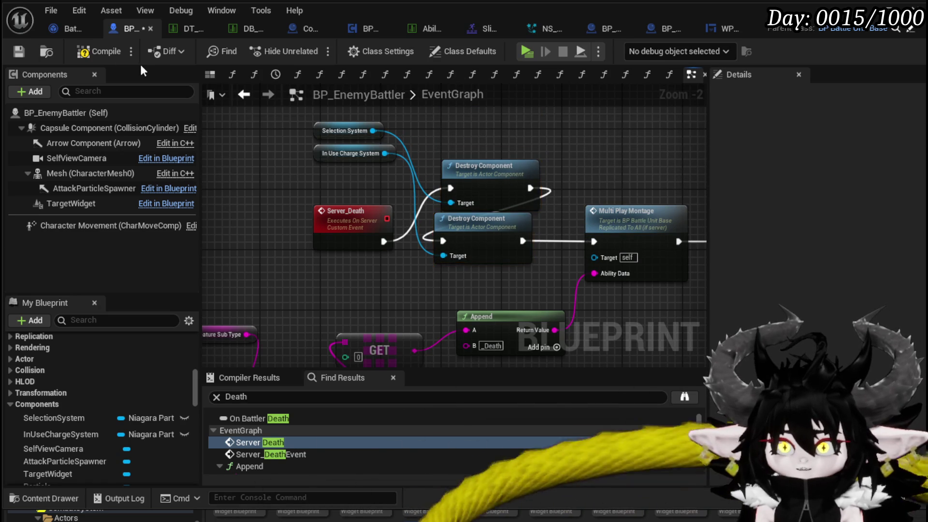
pyautogui.click(97, 52)
pyautogui.click(18, 51)
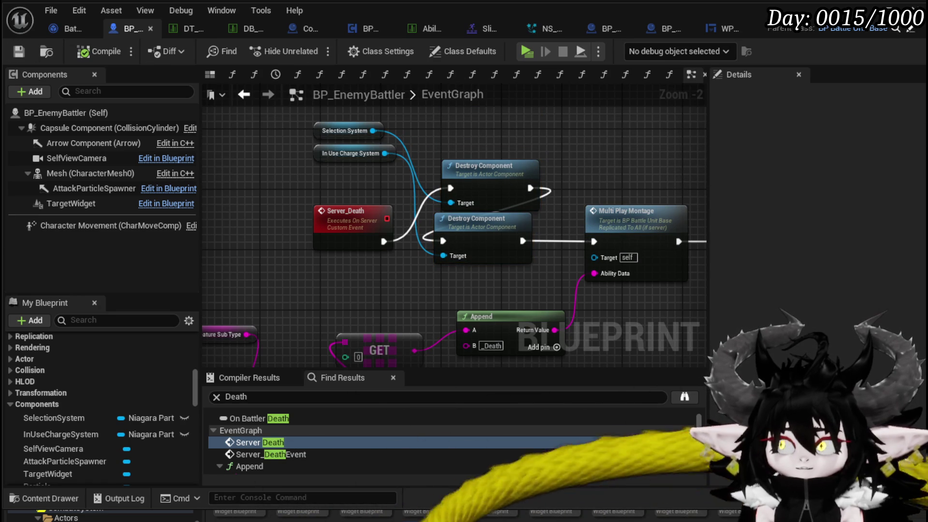
pyautogui.hotkey('alt', 'Tab')
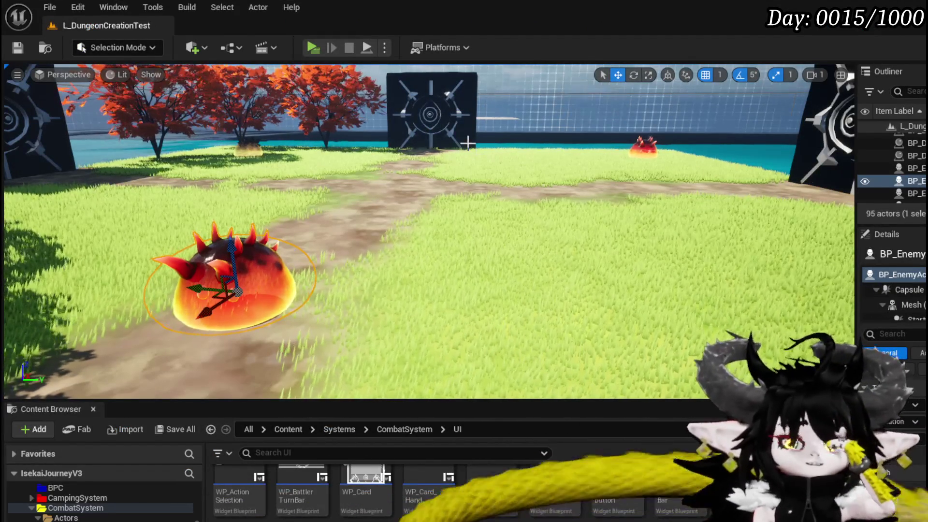
# Save BP_EnemyBattler, then open Encounter_Object from the CombatSystem > Object folder.
pyautogui.hotkey('alt', 'Tab')
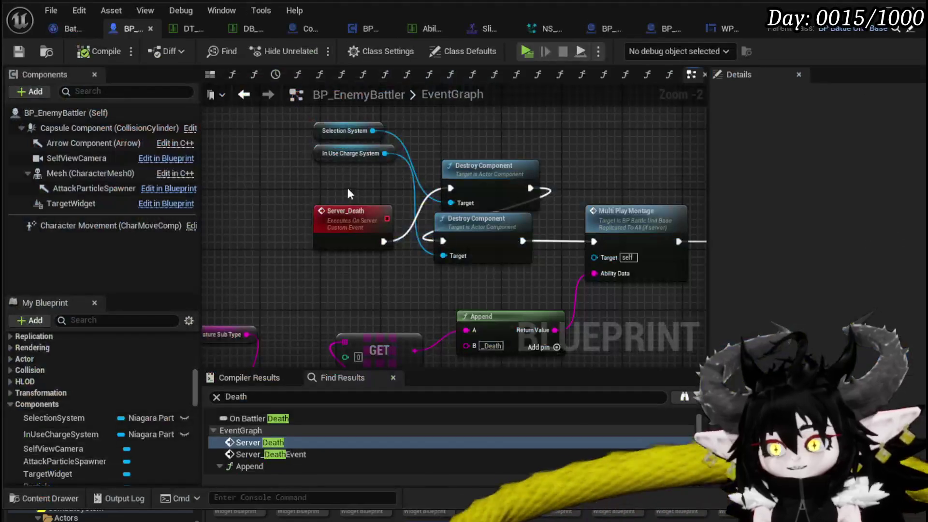
pyautogui.click(17, 52)
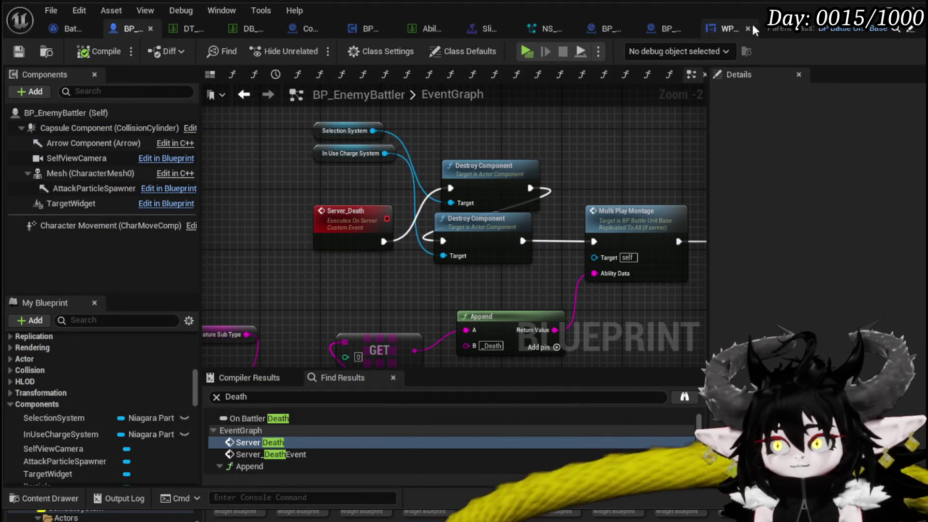
pyautogui.hotkey('alt', 'Tab')
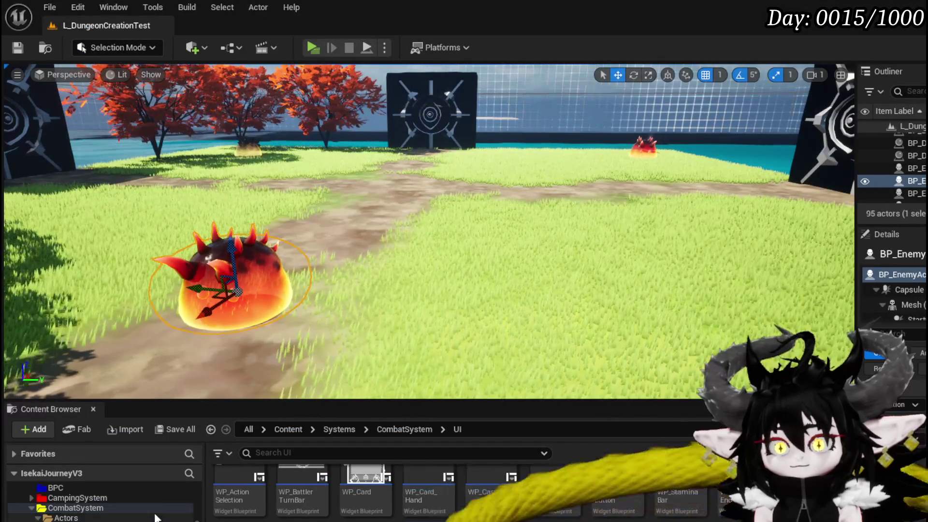
pyautogui.scroll(-5, 157, 512)
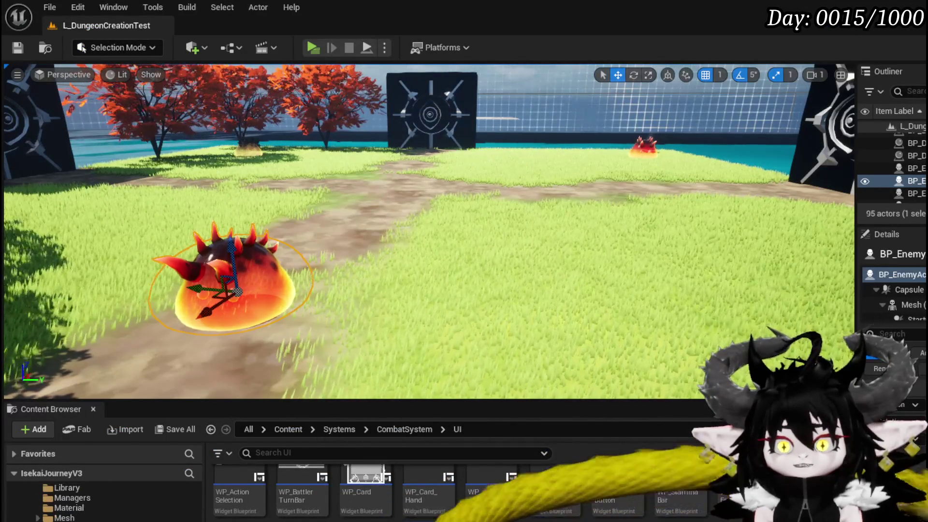
pyautogui.hotkey('alt', 'Left')
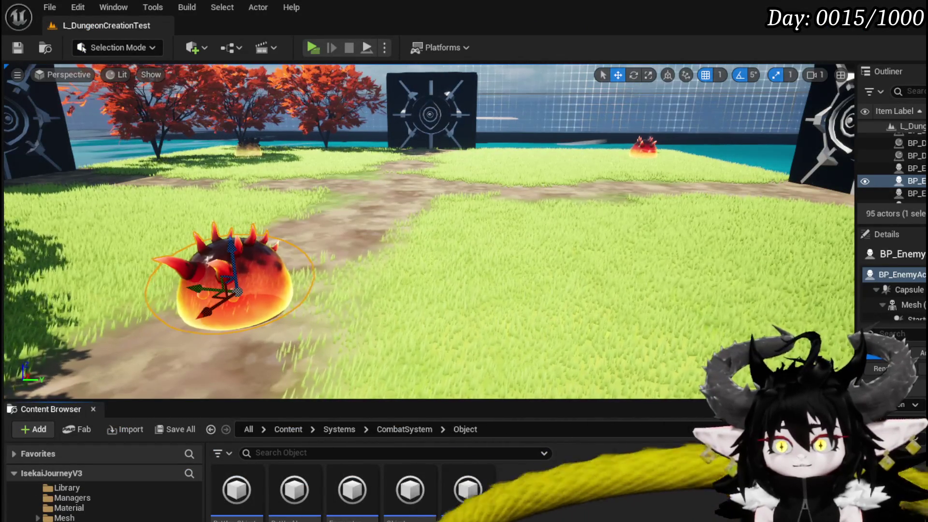
pyautogui.doubleClick(346, 500)
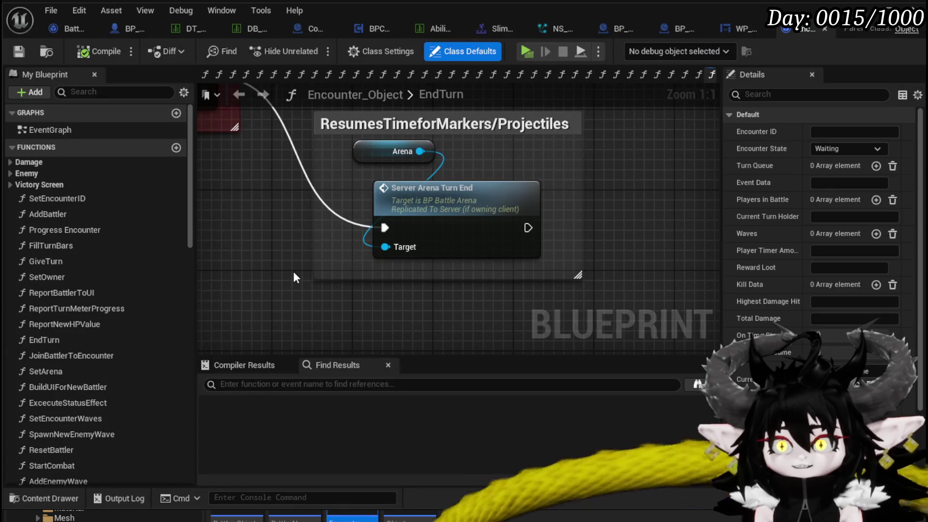
# Move the 'not in use?' comment lower and the ResumesTimeforMarkers/Projectiles group left in EndTurn.
pyautogui.scroll(-3, 294, 271)
pyautogui.click(457, 186)
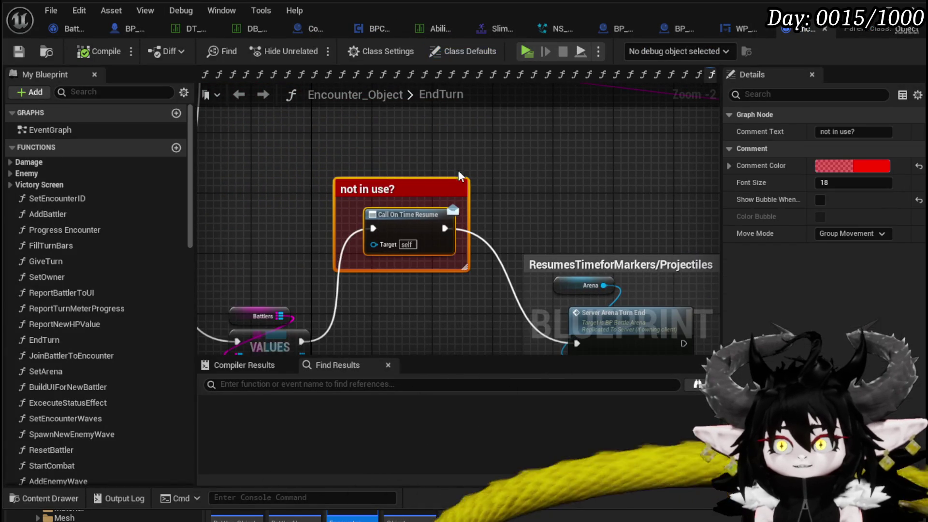
pyautogui.moveTo(410, 216); pyautogui.dragTo(425, 337)
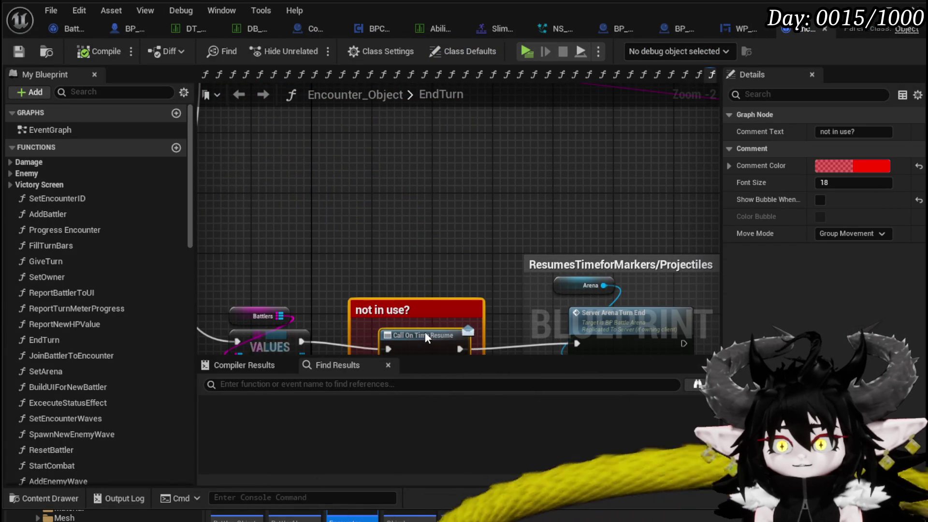
pyautogui.moveTo(431, 166)
pyautogui.mouseDown()
pyautogui.moveTo(571, 280)
pyautogui.moveTo(490, 276)
pyautogui.mouseUp()
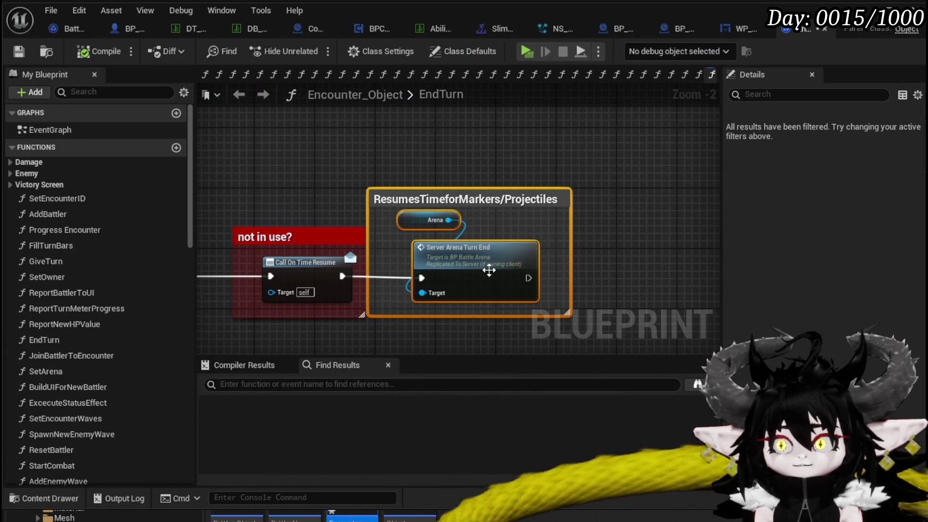
pyautogui.scroll(-5, 424, 170)
pyautogui.moveTo(344, 227); pyautogui.dragTo(443, 198)
# Expand the Damage function category, browse the functions list, and start a blueprint search for 'Loot'.
pyautogui.click(10, 162)
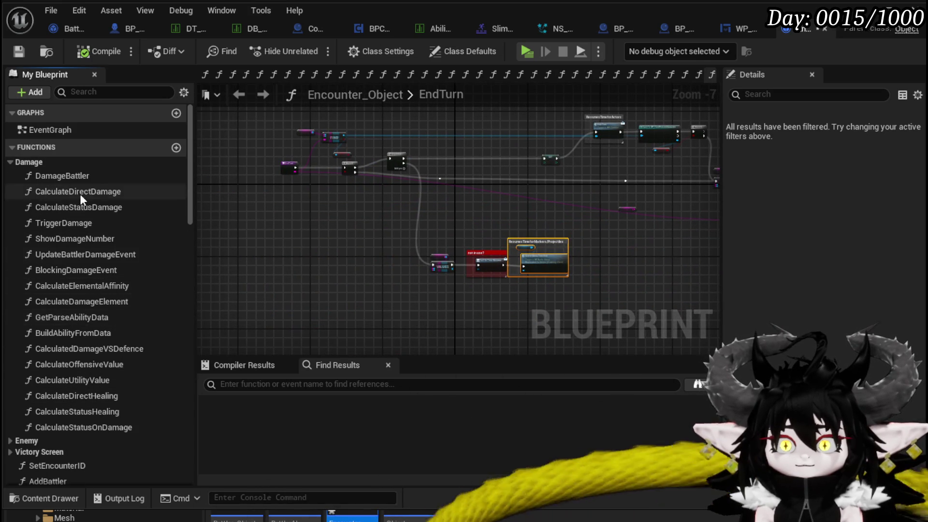
pyautogui.scroll(-8, 85, 341)
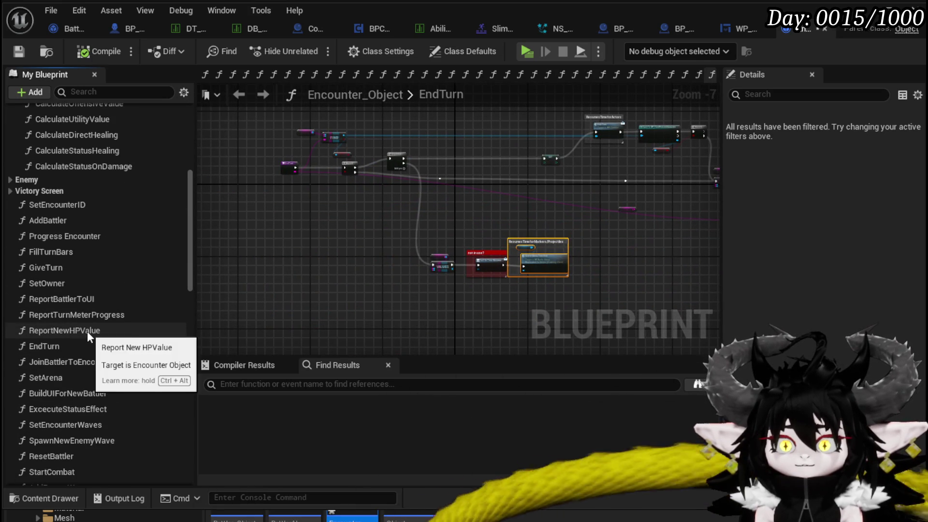
pyautogui.scroll(-1, 69, 279)
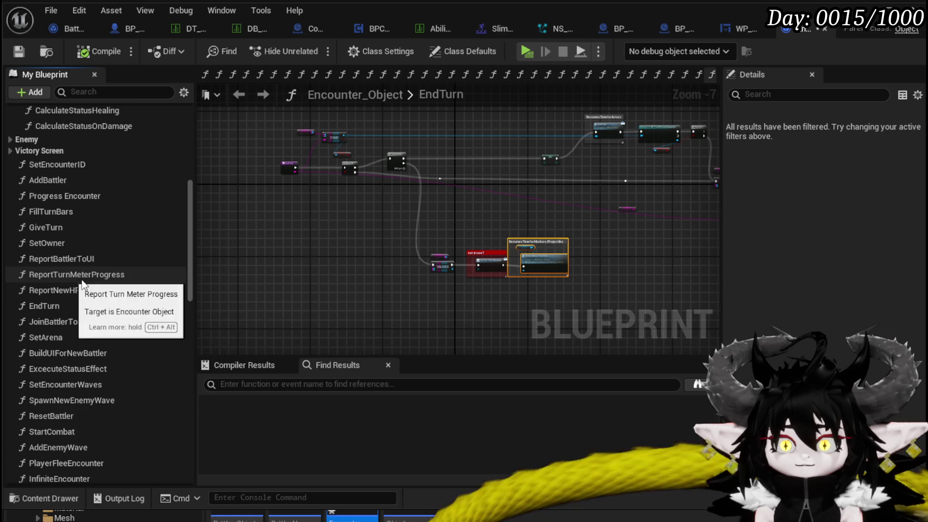
pyautogui.scroll(-2, 120, 287)
pyautogui.scroll(-2, 120, 288)
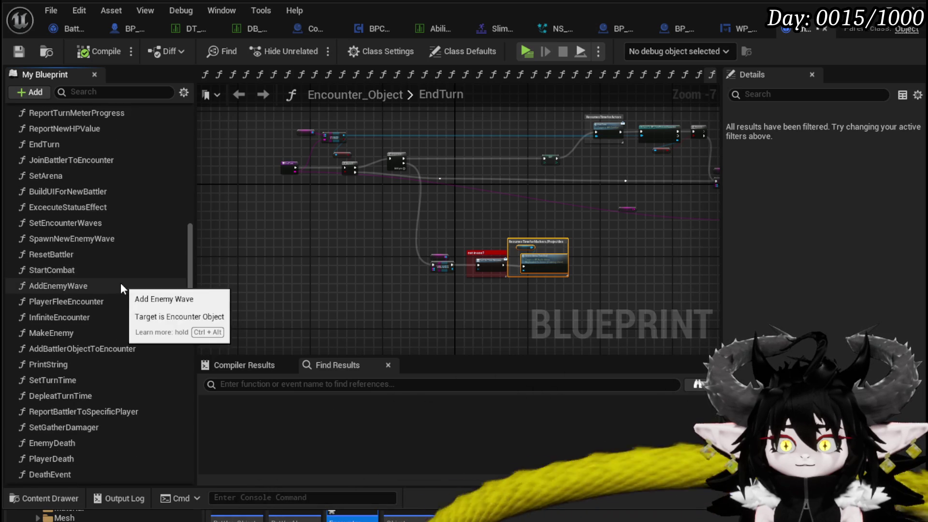
pyautogui.scroll(-2, 120, 282)
pyautogui.click(304, 385)
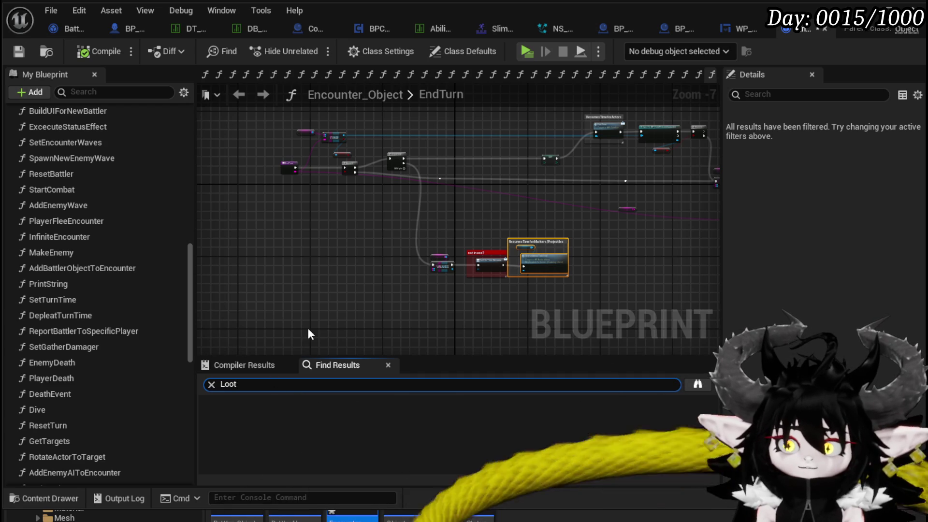
# Search for 'Loot', jump to End Combat Manager in SpawnVictoryScreen and pick the Kill Data getter.
pyautogui.press('Return')
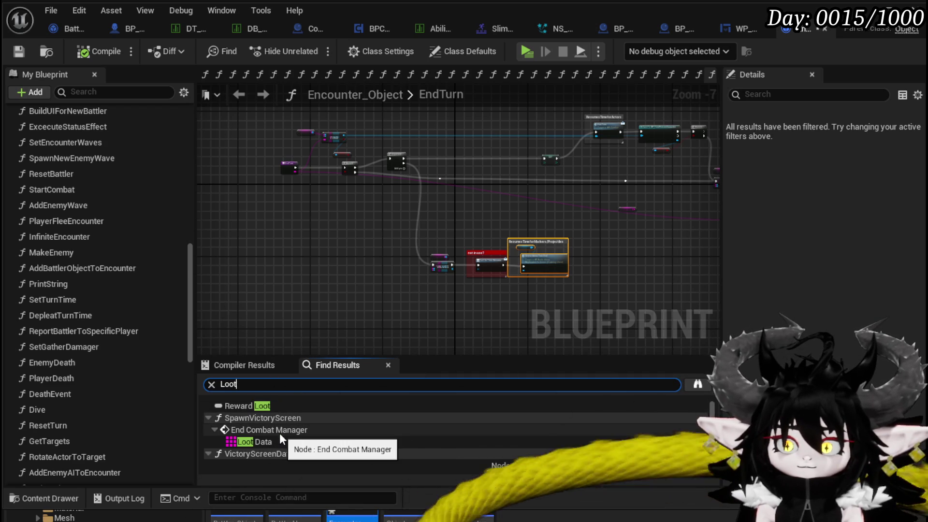
pyautogui.click(279, 433)
pyautogui.moveTo(503, 169)
pyautogui.mouseDown()
pyautogui.moveTo(479, 242)
pyautogui.moveTo(353, 295)
pyautogui.mouseUp()
# Search for 'Kill Data' references and select the SpawnVictoryScreen and variable results.
pyautogui.hotkey('ctrl', 'f')
pyautogui.write('ll Da')
pyautogui.press('Return')
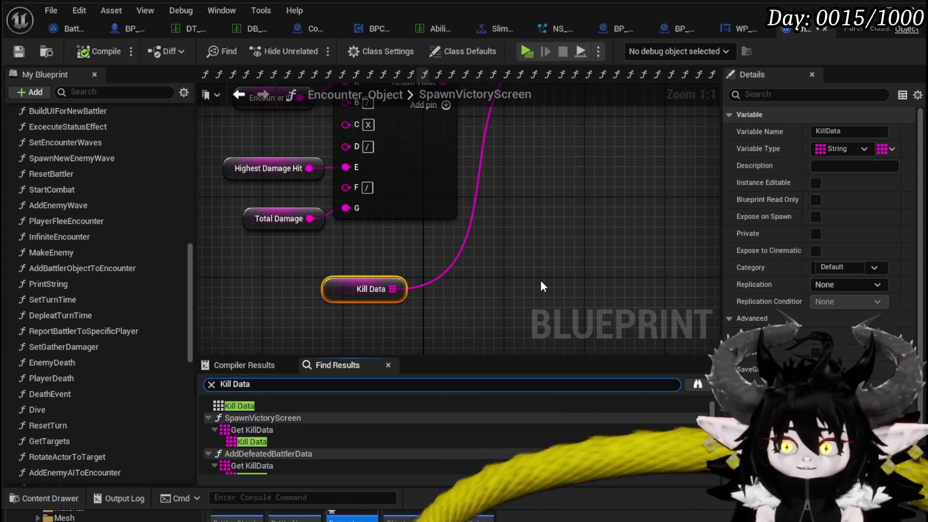
pyautogui.click(310, 434)
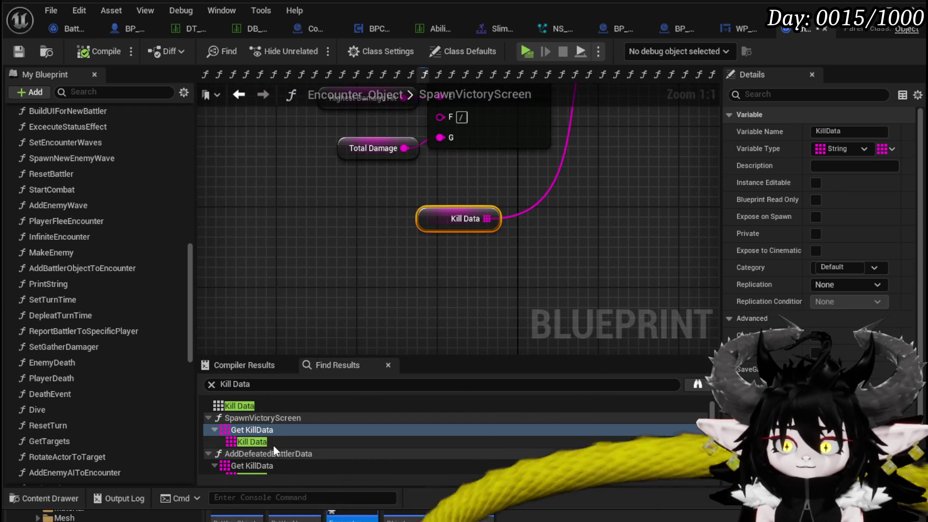
pyautogui.click(254, 408)
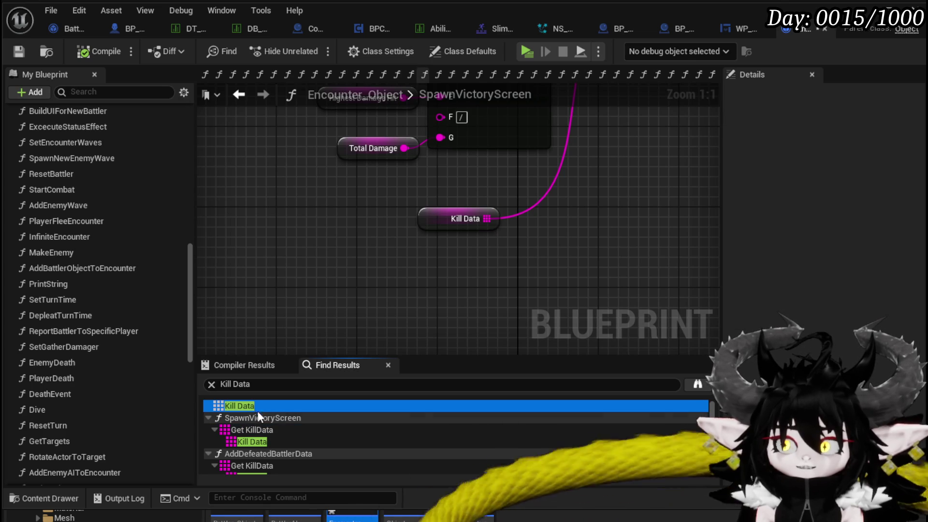
pyautogui.scroll(-1, 263, 422)
# Open AddDefeatedBattlerData at its Kill Data getter and select the Kill Data and ADD nodes.
pyautogui.click(264, 448)
pyautogui.doubleClick(264, 455)
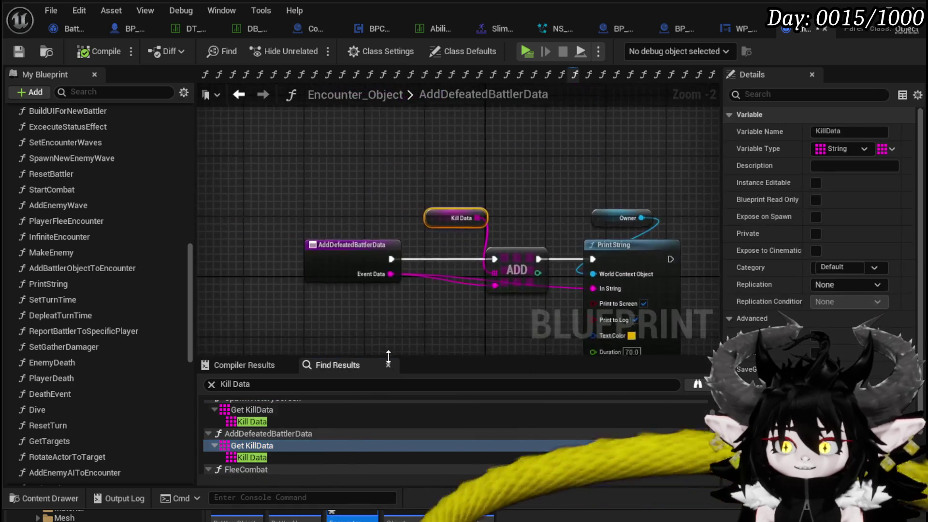
pyautogui.rightClick(288, 321)
pyautogui.press('Escape')
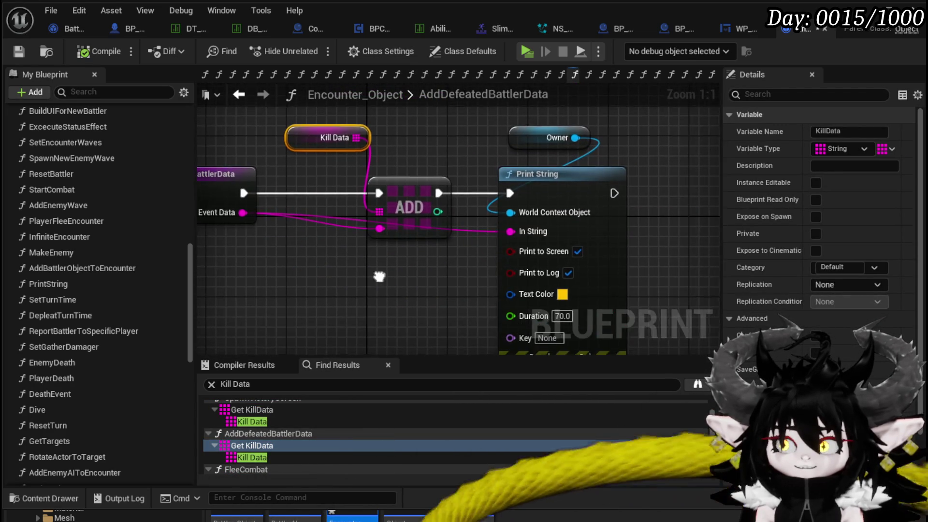
pyautogui.moveTo(360, 127); pyautogui.dragTo(494, 288)
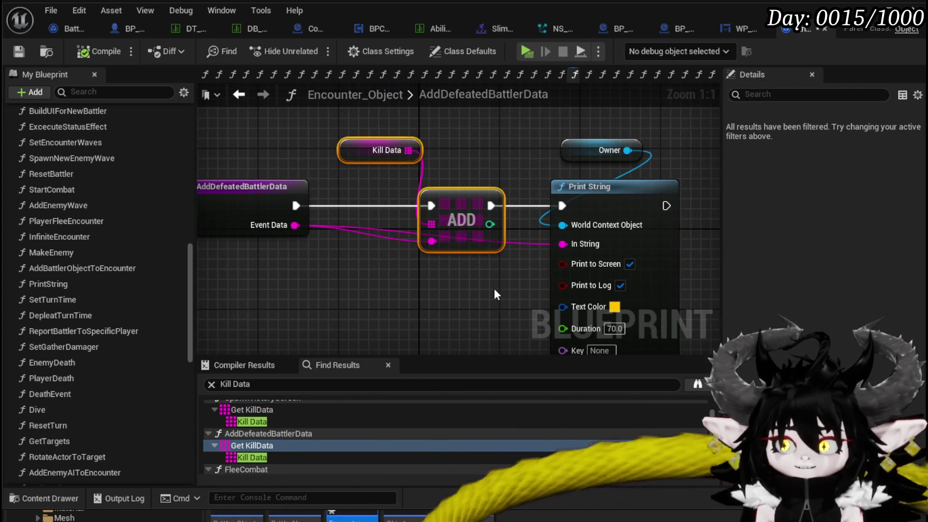
pyautogui.scroll(-2, 540, 270)
pyautogui.click(514, 213)
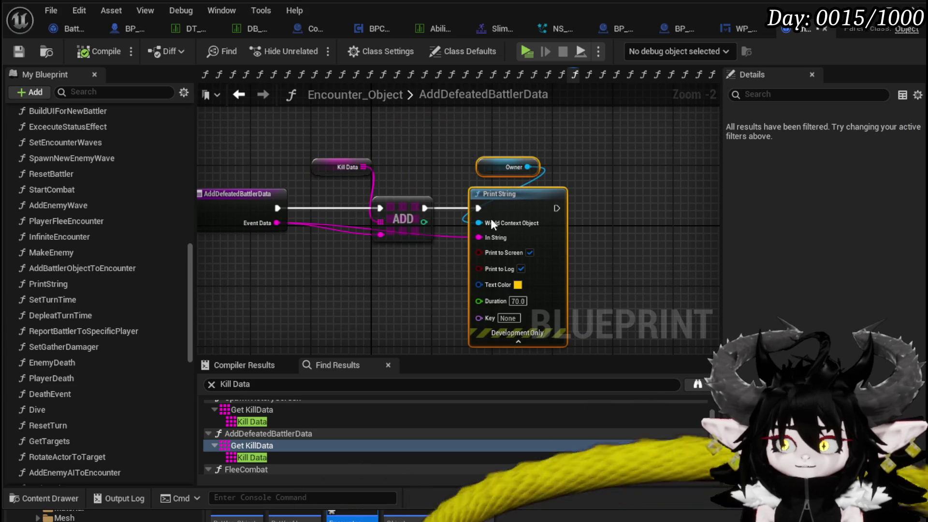
pyautogui.click(448, 268)
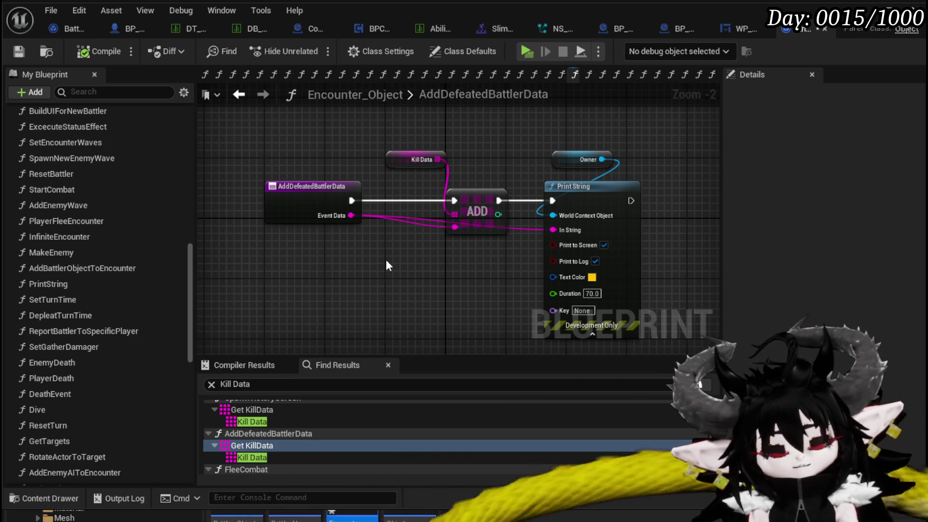
# Break the entry node's link to the Kill Data ADD step and compile.
pyautogui.moveTo(381, 154); pyautogui.dragTo(509, 272)
pyautogui.keyDown('alt'); pyautogui.click(355, 202); pyautogui.keyUp('alt')
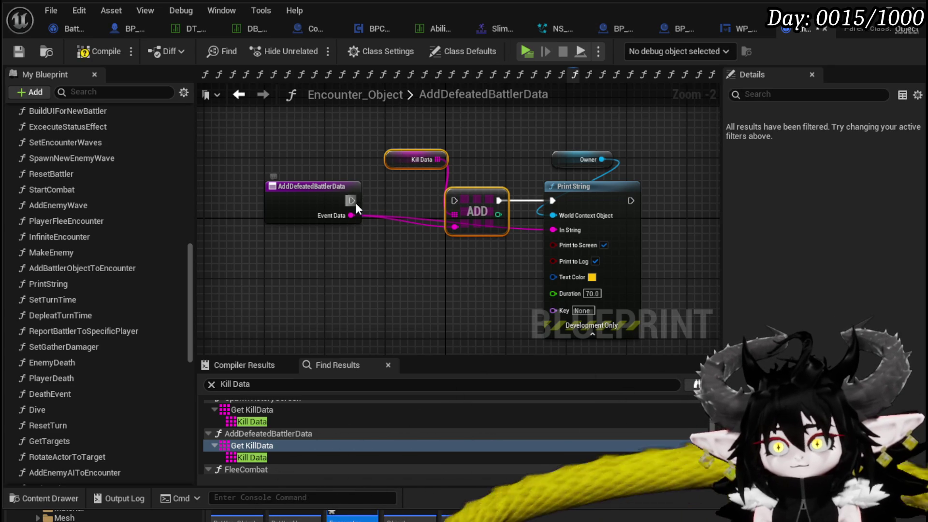
pyautogui.click(102, 52)
pyautogui.scroll(2, 90, 154)
pyautogui.scroll(10, 82, 159)
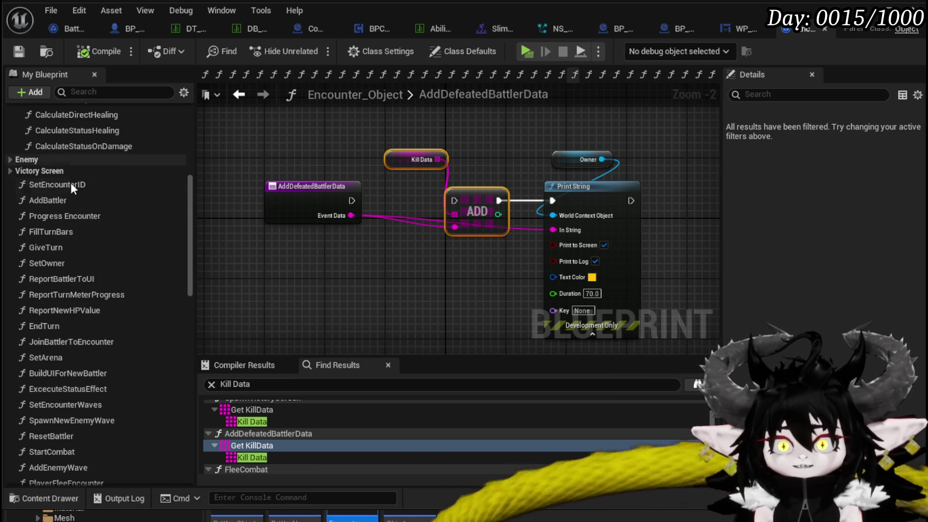
# Paste the Kill Data and ADD nodes into AddBattler and wire Set Battle ID into ADD.
pyautogui.doubleClick(59, 198)
pyautogui.scroll(4, 408, 249)
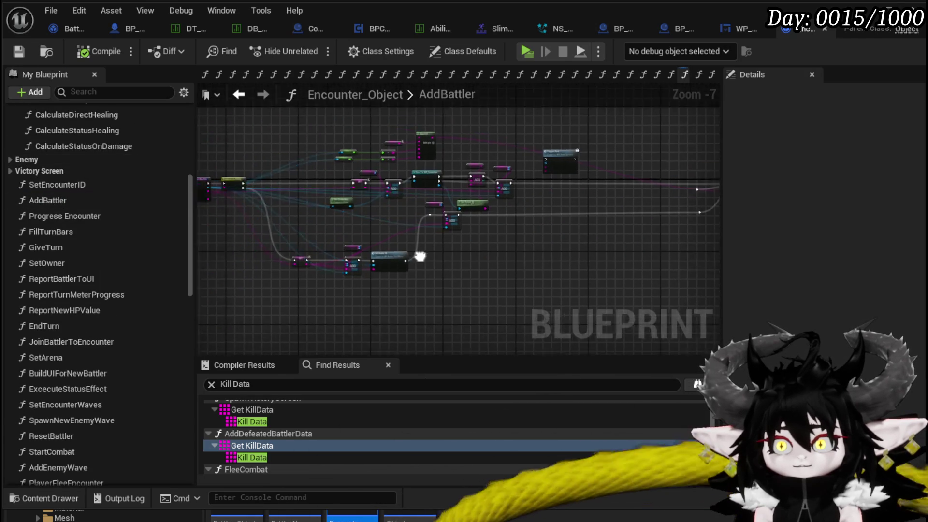
pyautogui.moveTo(488, 153)
pyautogui.mouseDown()
pyautogui.moveTo(425, 194)
pyautogui.moveTo(346, 218)
pyautogui.moveTo(445, 231)
pyautogui.moveTo(233, 202)
pyautogui.moveTo(383, 281)
pyautogui.moveTo(474, 259)
pyautogui.moveTo(336, 275)
pyautogui.moveTo(388, 320)
pyautogui.moveTo(708, 224)
pyautogui.moveTo(356, 256)
pyautogui.moveTo(498, 268)
pyautogui.mouseUp()
pyautogui.hotkey('ctrl', 'v')
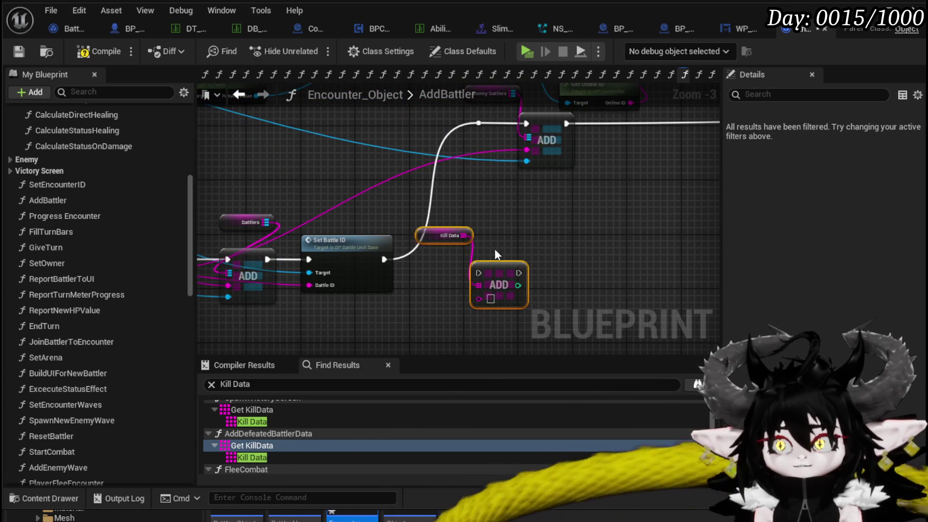
pyautogui.moveTo(384, 259); pyautogui.dragTo(465, 238)
pyautogui.moveTo(503, 239)
pyautogui.mouseDown()
pyautogui.moveTo(473, 264)
pyautogui.moveTo(499, 119)
pyautogui.moveTo(482, 123)
pyautogui.moveTo(512, 126)
pyautogui.mouseUp()
# Recentre the view on the new AddBattler chain and compile and save the blueprint.
pyautogui.moveTo(407, 207)
pyautogui.mouseDown()
pyautogui.moveTo(398, 292)
pyautogui.moveTo(487, 266)
pyautogui.moveTo(280, 219)
pyautogui.moveTo(422, 244)
pyautogui.moveTo(569, 219)
pyautogui.mouseUp()
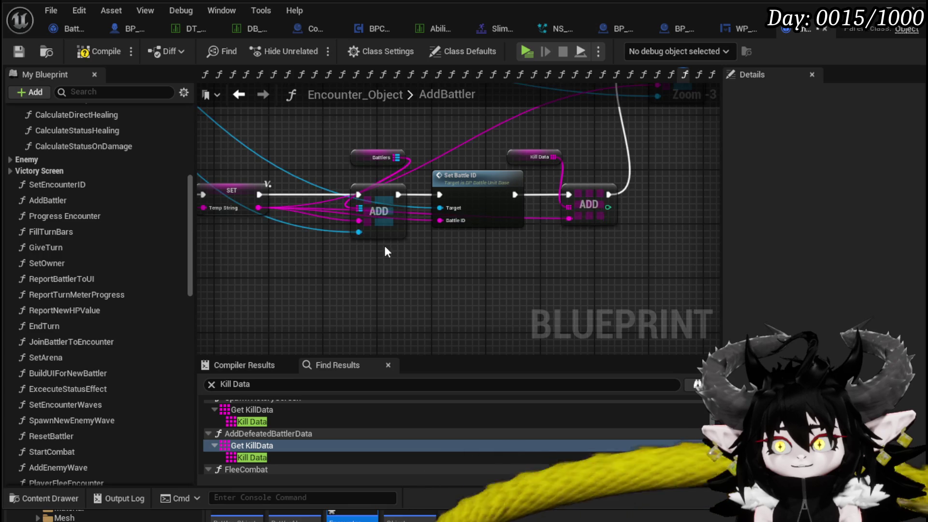
pyautogui.scroll(-2, 427, 256)
pyautogui.scroll(-1, 423, 255)
pyautogui.moveTo(422, 256)
pyautogui.mouseDown()
pyautogui.moveTo(446, 262)
pyautogui.moveTo(433, 192)
pyautogui.moveTo(389, 173)
pyautogui.moveTo(282, 160)
pyautogui.mouseUp()
pyautogui.scroll(4, 449, 265)
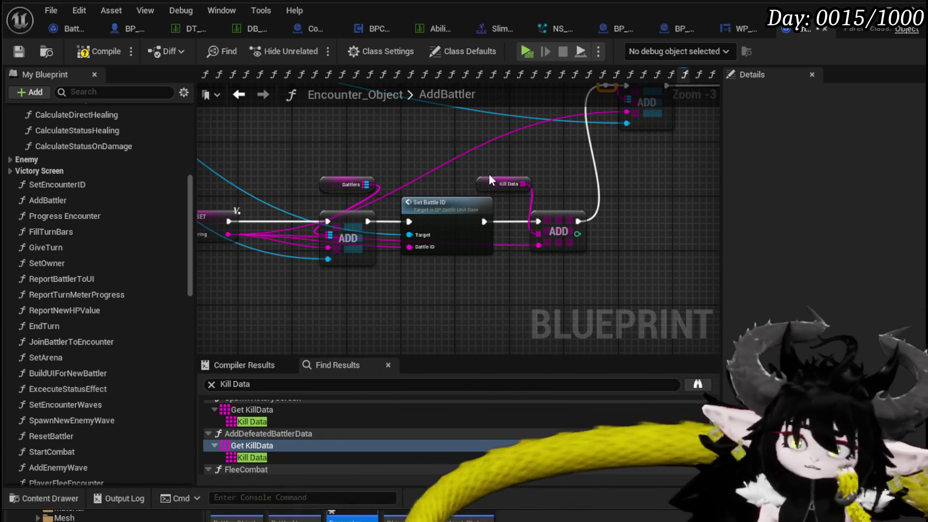
pyautogui.moveTo(422, 163); pyautogui.dragTo(356, 156)
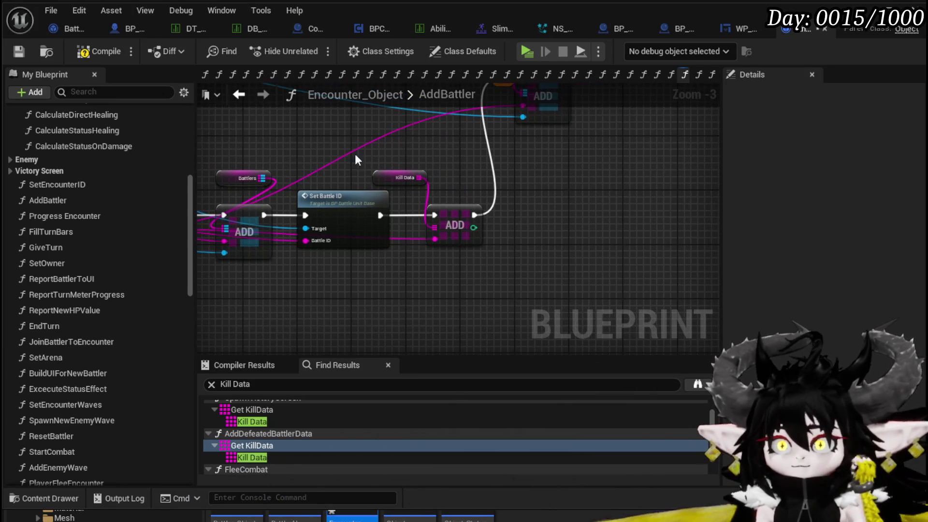
pyautogui.click(8, 51)
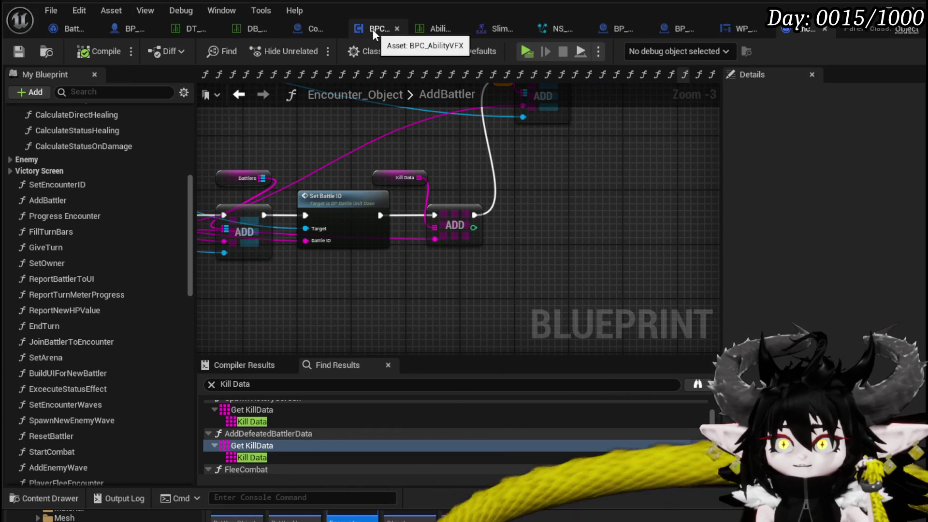
# Check WP_VictoryUI's BuildContainer graph, then open the DB_EnemyLoot data table.
pyautogui.click(741, 30)
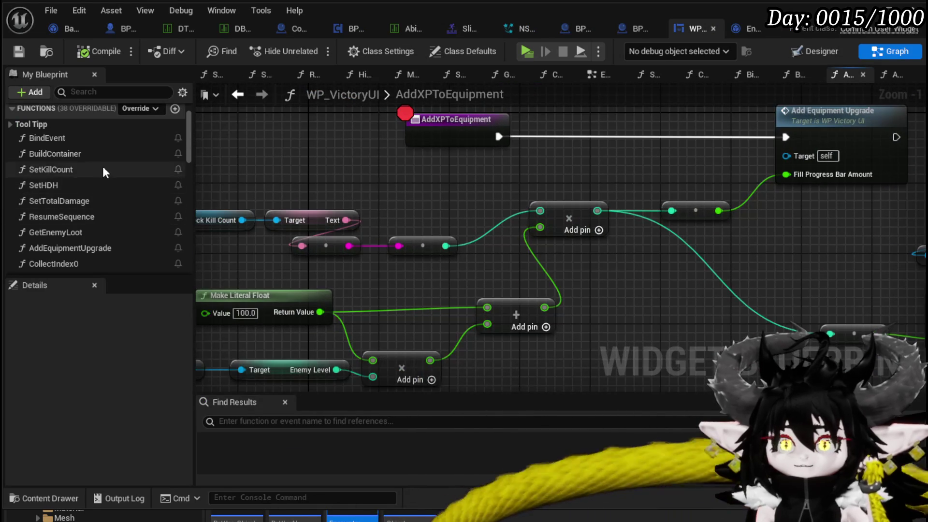
pyautogui.click(233, 95)
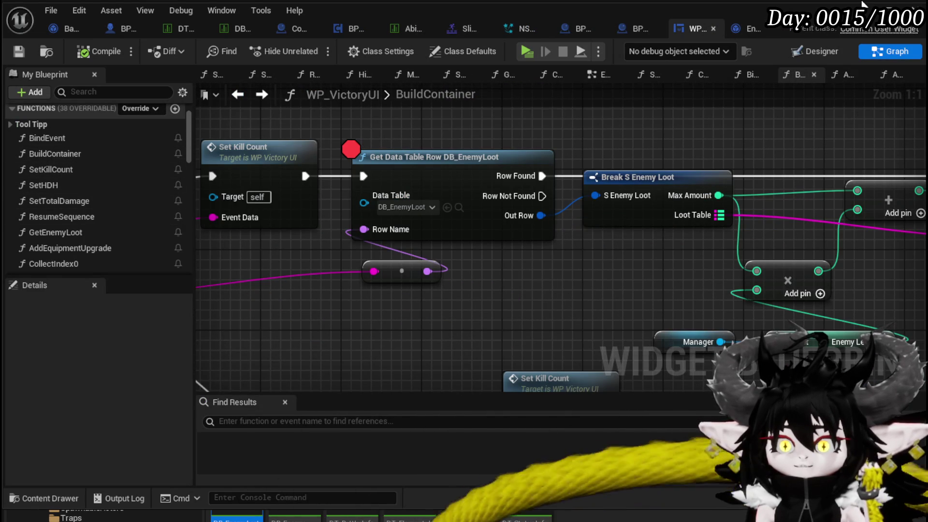
pyautogui.click(237, 517)
pyautogui.doubleClick(234, 491)
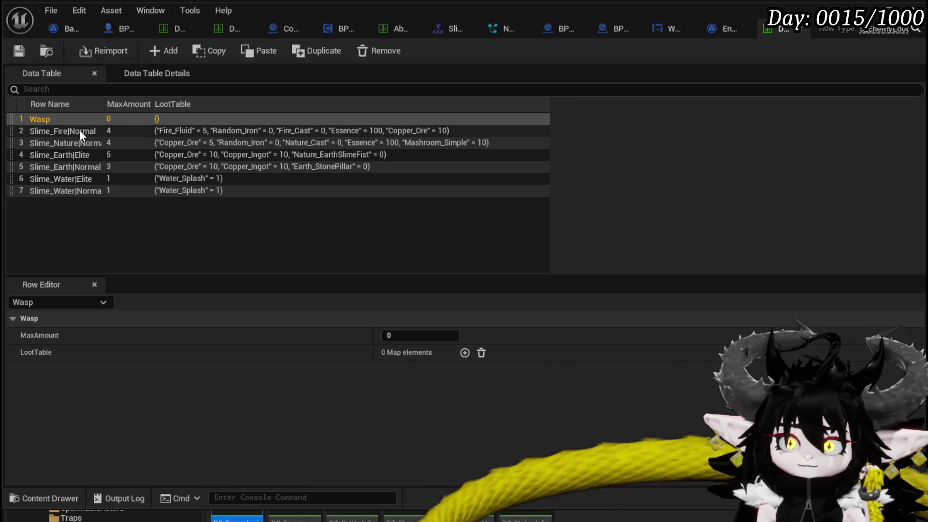
# Add a new loot table row named Slime_Fire|Elite directly under Slime_Fire|Normal.
pyautogui.click(159, 50)
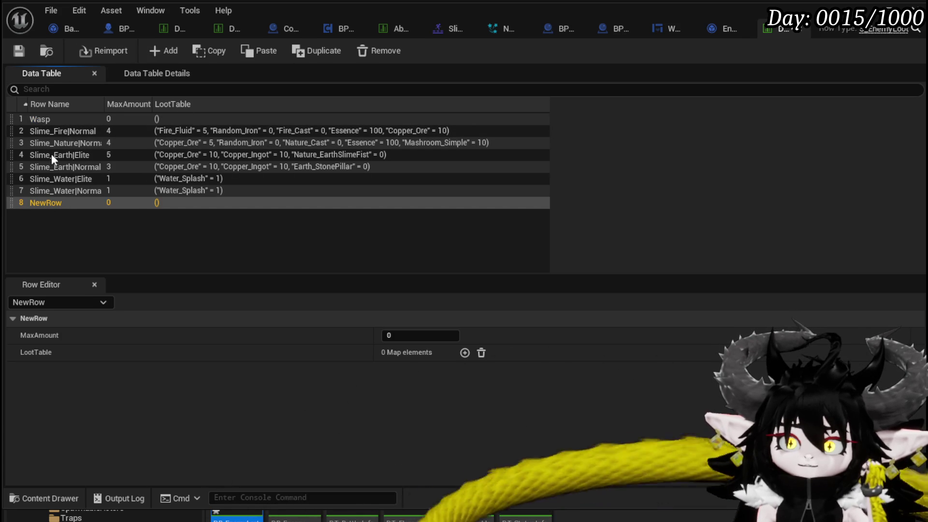
pyautogui.moveTo(10, 203); pyautogui.dragTo(28, 142)
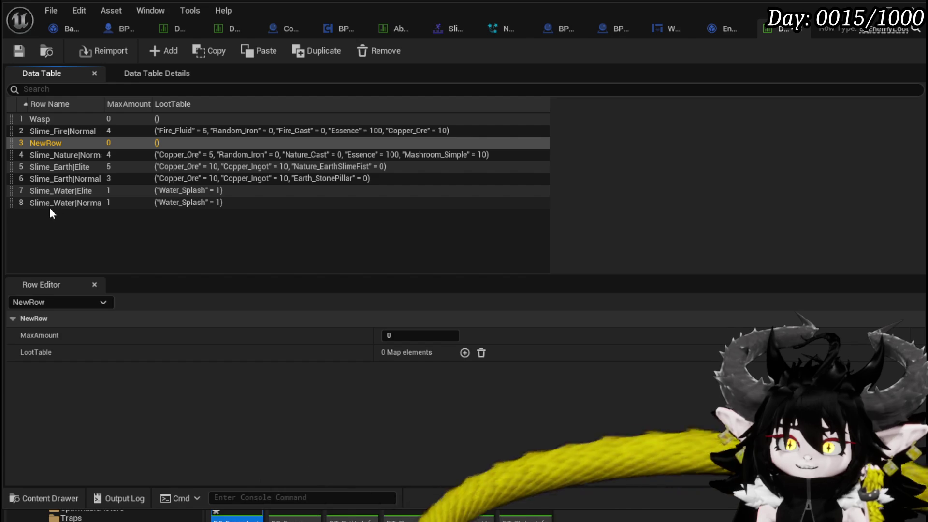
pyautogui.doubleClick(50, 142)
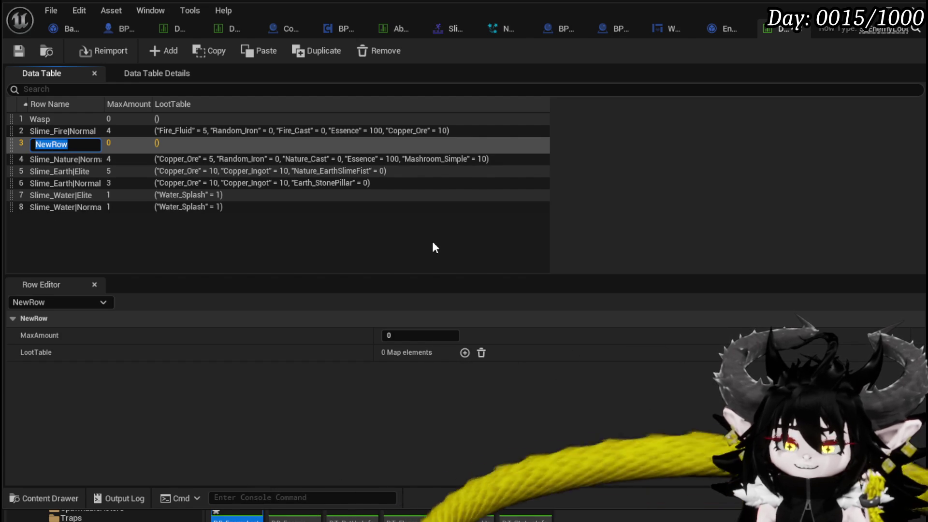
pyautogui.write('Slime_Fire|E')
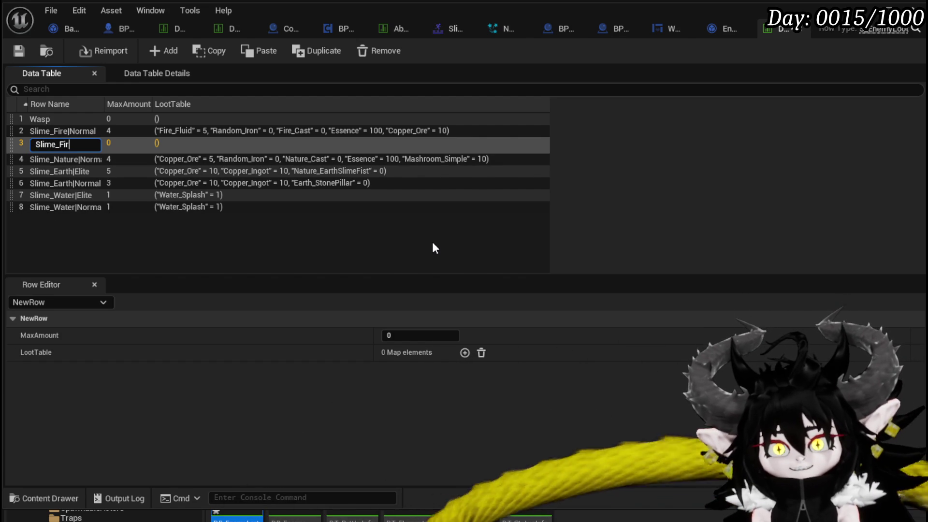
pyautogui.write('lite')
pyautogui.press('Return')
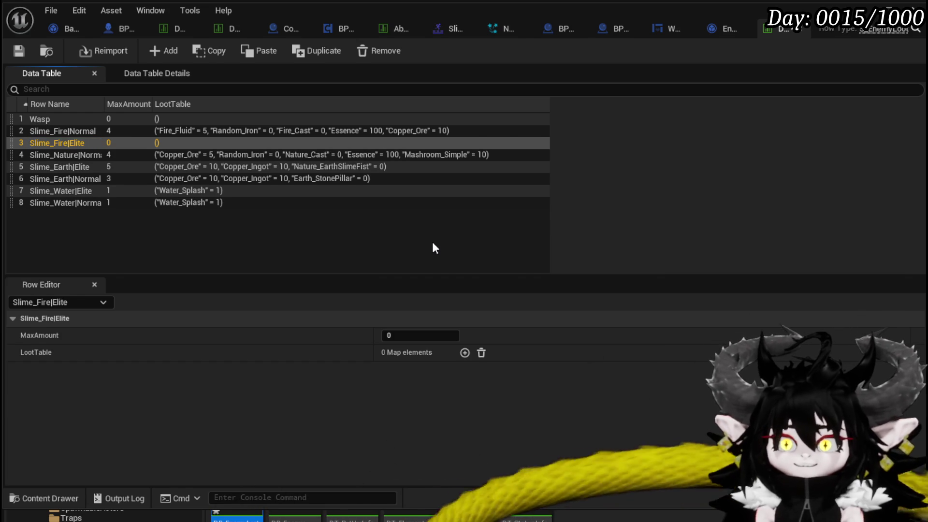
# Copy Slime_Fire|Normal's LootTable and paste it into Slime_Fire|Elite.
pyautogui.click(133, 132)
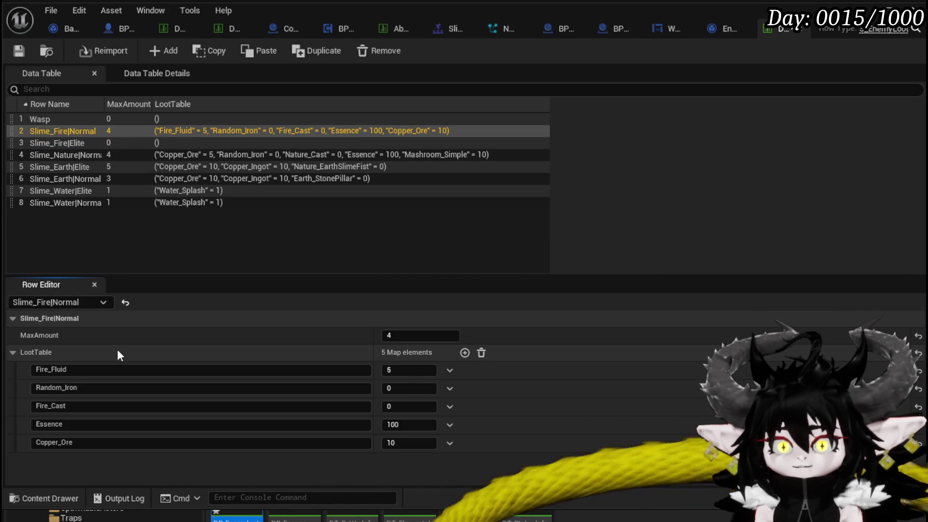
pyautogui.rightClick(118, 351)
pyautogui.click(167, 417)
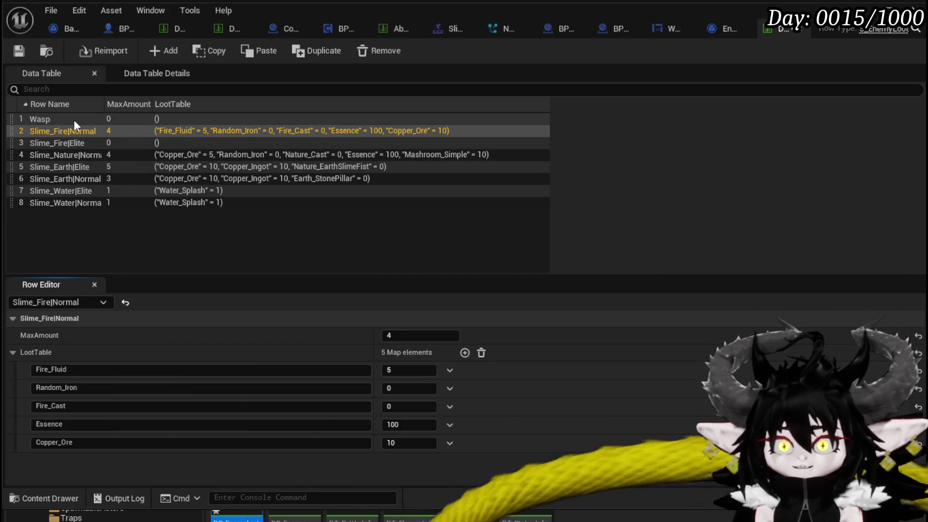
pyautogui.click(69, 143)
pyautogui.rightClick(92, 354)
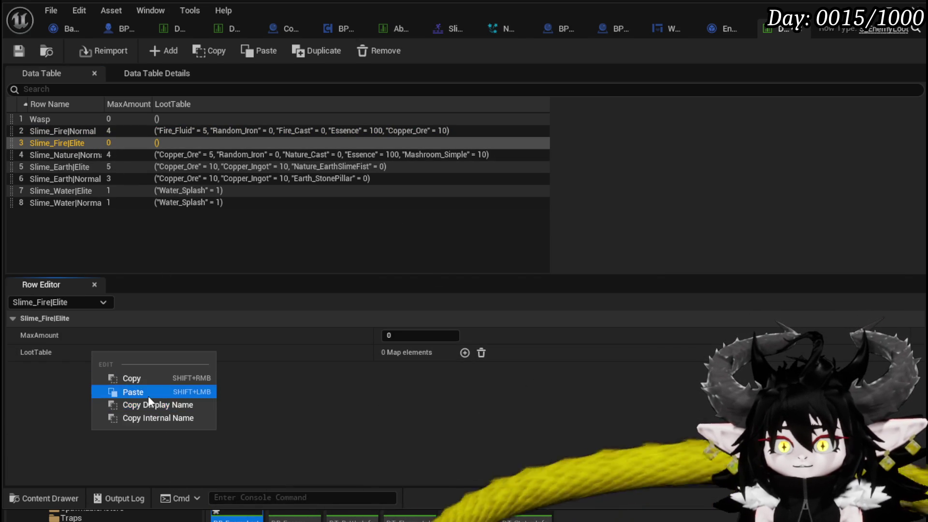
pyautogui.click(148, 392)
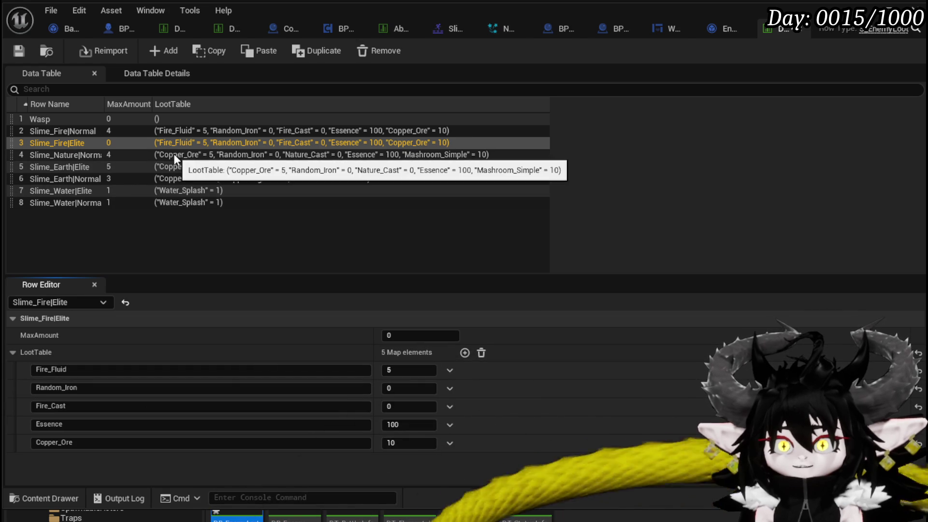
# Set Slime_Fire|Elite's MaxAmount to 5 and Slime_Fire|Normal's MaxAmount to 2.
pyautogui.click(410, 336)
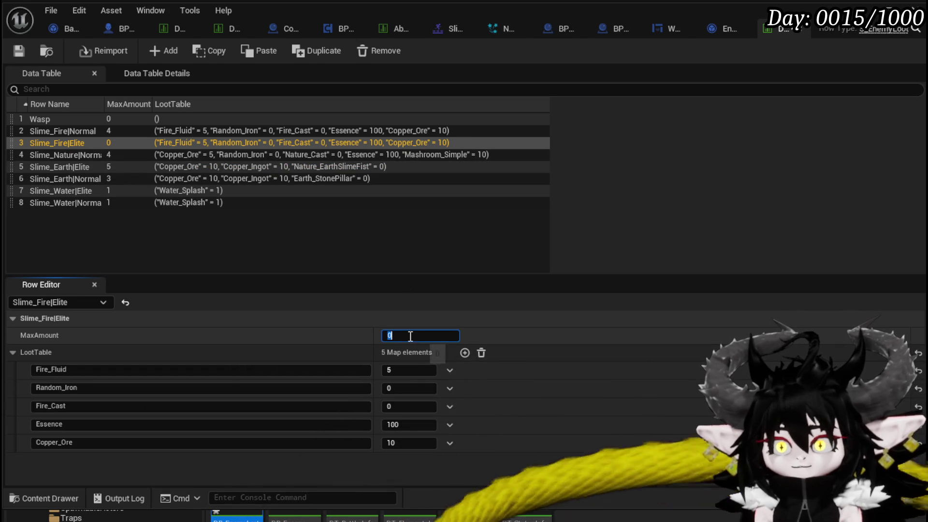
pyautogui.write('5')
pyautogui.press('Return')
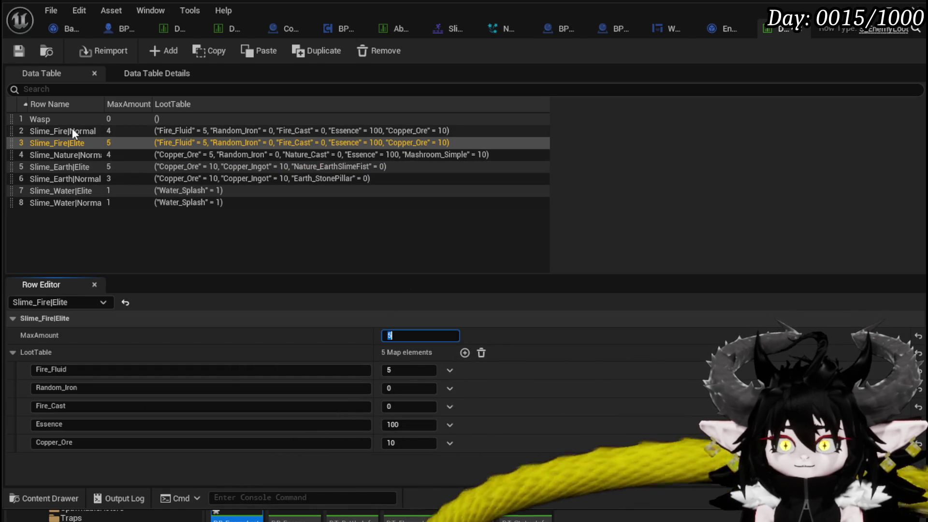
pyautogui.click(73, 130)
pyautogui.click(416, 335)
pyautogui.write('2')
pyautogui.press('Return')
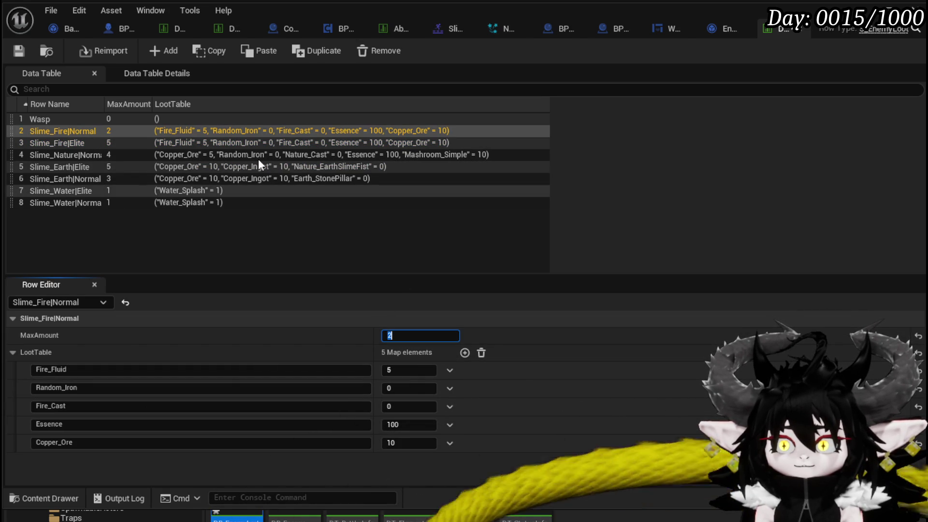
pyautogui.click(68, 73)
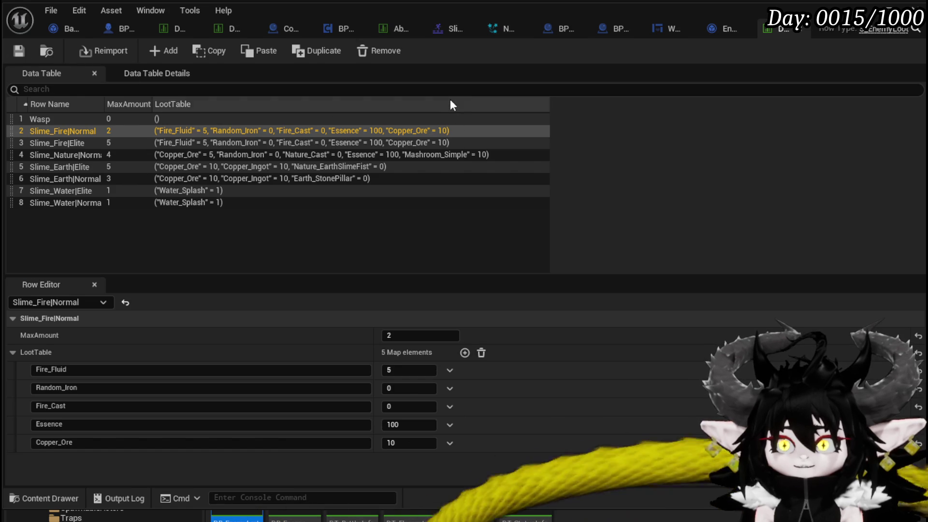
# Delete the Kill Data getter and extra ADD node in Encounter_Object, then compile and save.
pyautogui.click(720, 28)
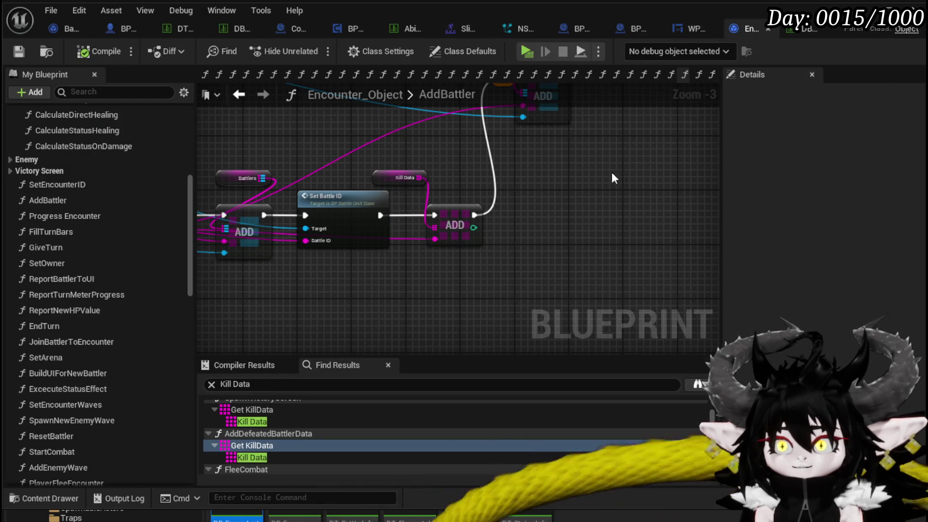
pyautogui.moveTo(380, 216)
pyautogui.mouseDown()
pyautogui.moveTo(501, 95)
pyautogui.moveTo(521, 166)
pyautogui.moveTo(502, 162)
pyautogui.mouseUp()
pyautogui.click(409, 250)
pyautogui.keyDown('ctrl'); pyautogui.click(465, 313); pyautogui.keyUp('ctrl')
pyautogui.press('Delete')
pyautogui.click(89, 58)
pyautogui.click(14, 54)
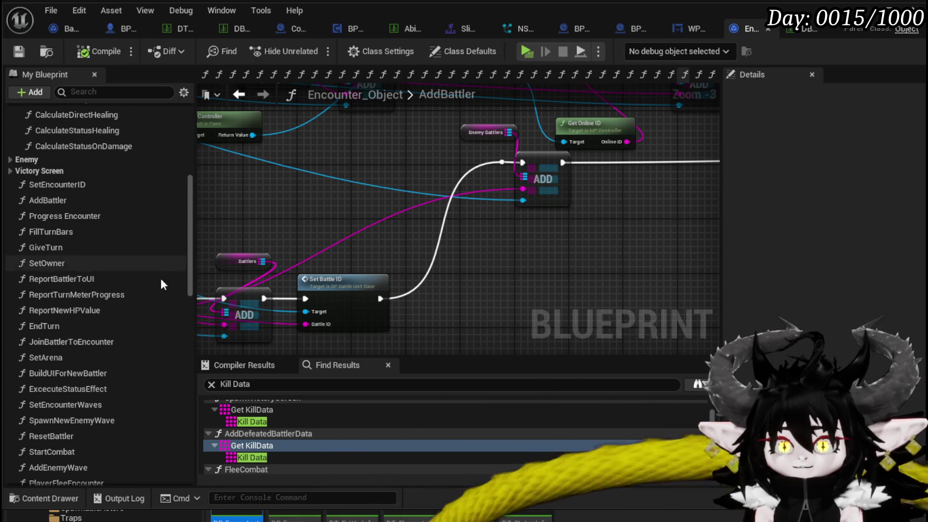
# Open the AddDefeatedBattlerData function under Victory Screen and compile and save again.
pyautogui.scroll(-10, 156, 283)
pyautogui.scroll(-3, 154, 279)
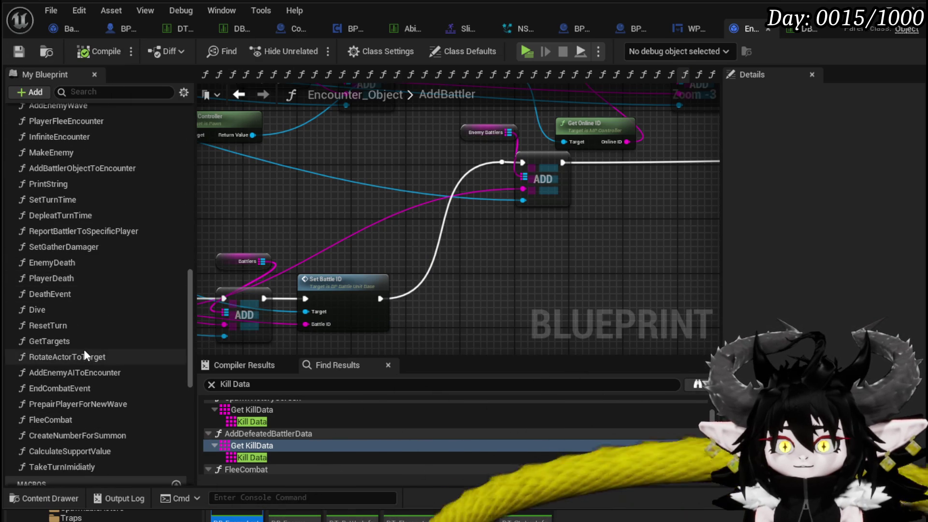
pyautogui.scroll(15, 82, 341)
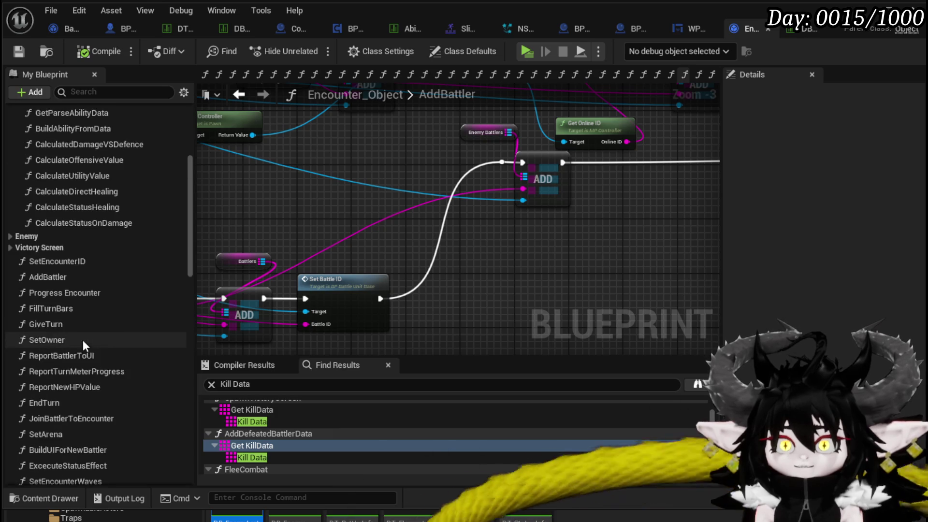
pyautogui.scroll(3, 65, 291)
pyautogui.click(12, 329)
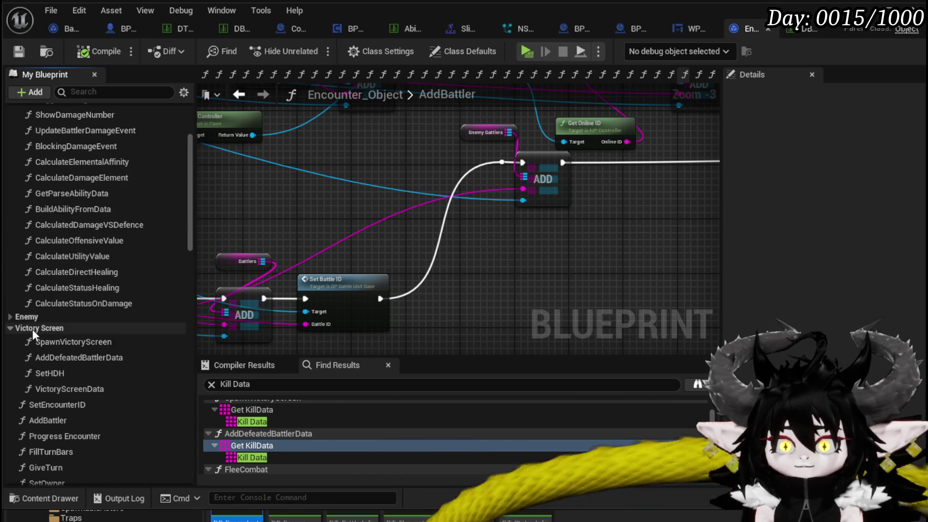
pyautogui.doubleClick(71, 359)
pyautogui.moveTo(354, 201); pyautogui.dragTo(454, 201)
pyautogui.click(19, 53)
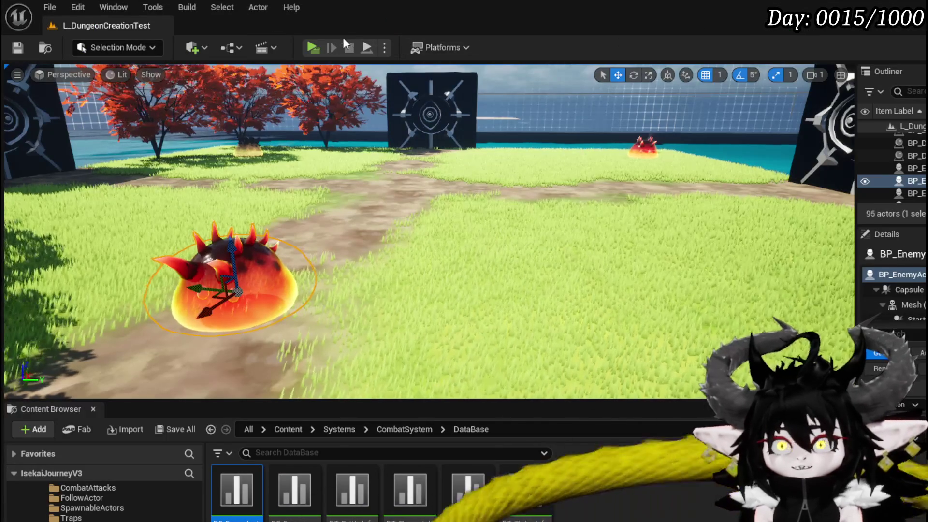
# Play-test a battle against the fire slime, finishing it with Giga Buff and Earth Fist.
pyautogui.click(308, 44)
pyautogui.press('w')
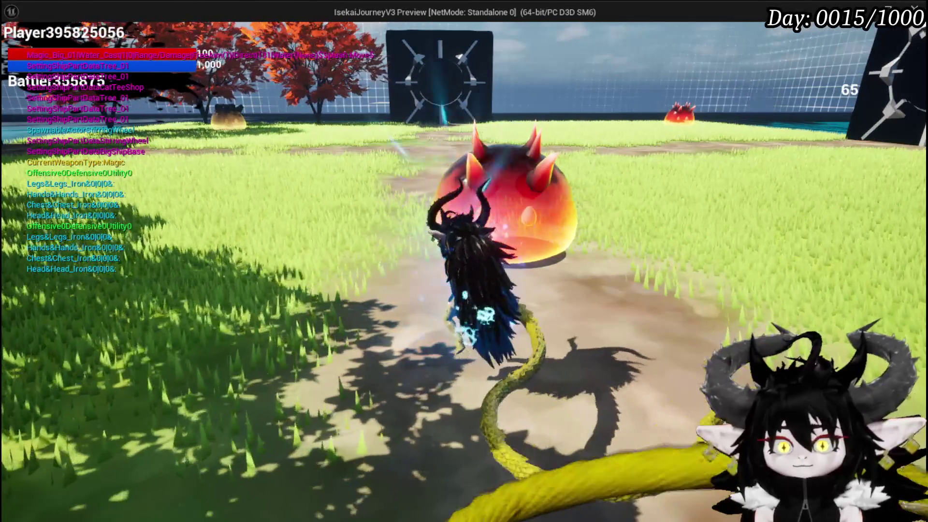
pyautogui.press('e')
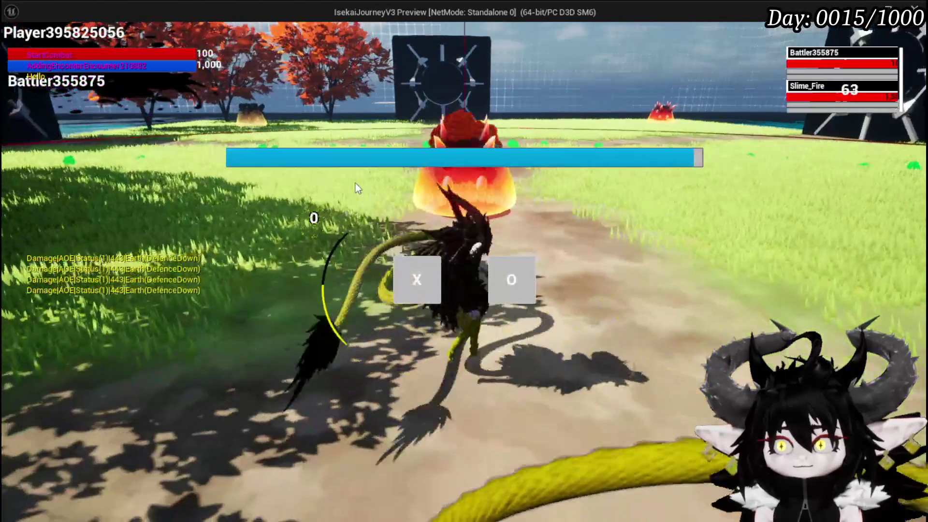
pyautogui.click(406, 276)
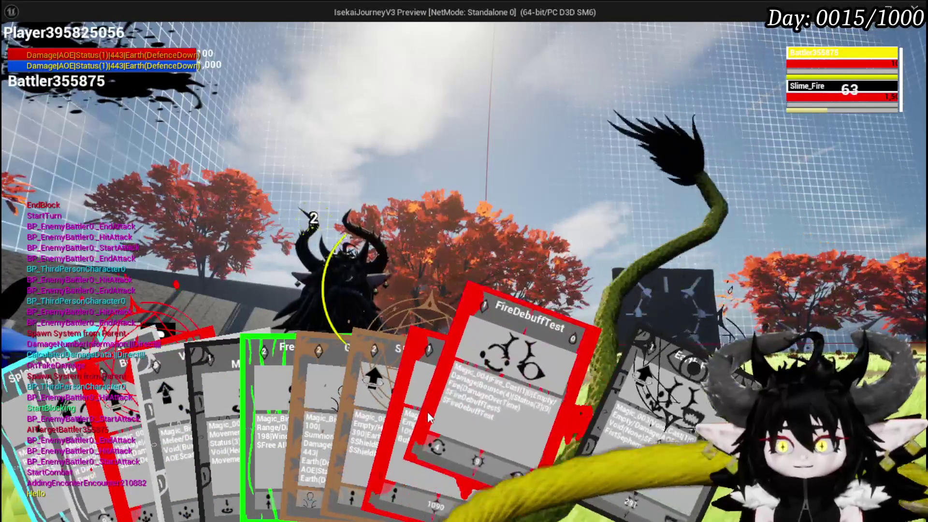
pyautogui.click(446, 407)
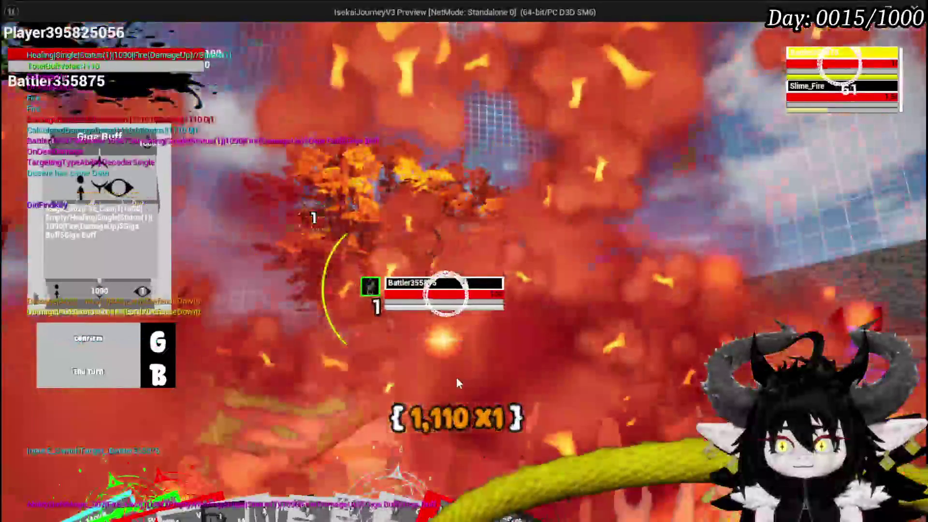
pyautogui.press('g')
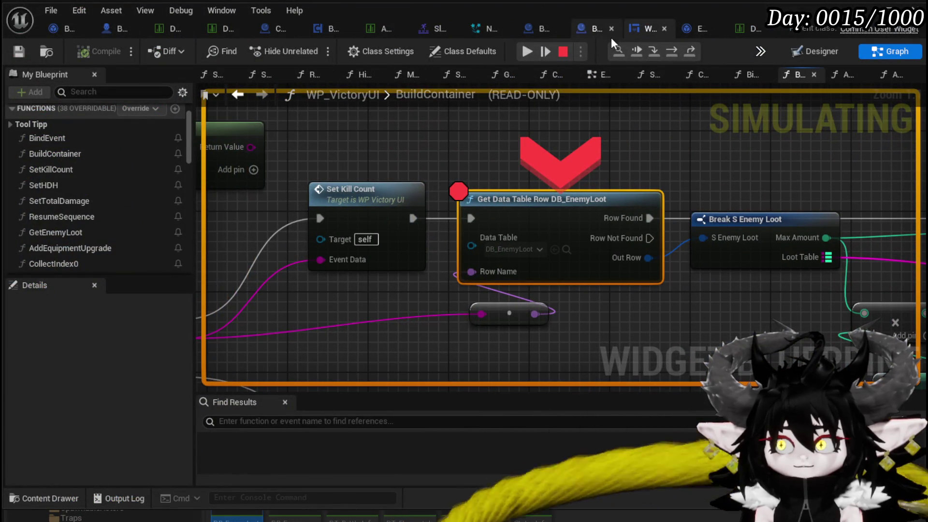
# Disable the Get Data Table Row and AddXPToEquipment breakpoints, resuming execution after each.
pyautogui.click(667, 51)
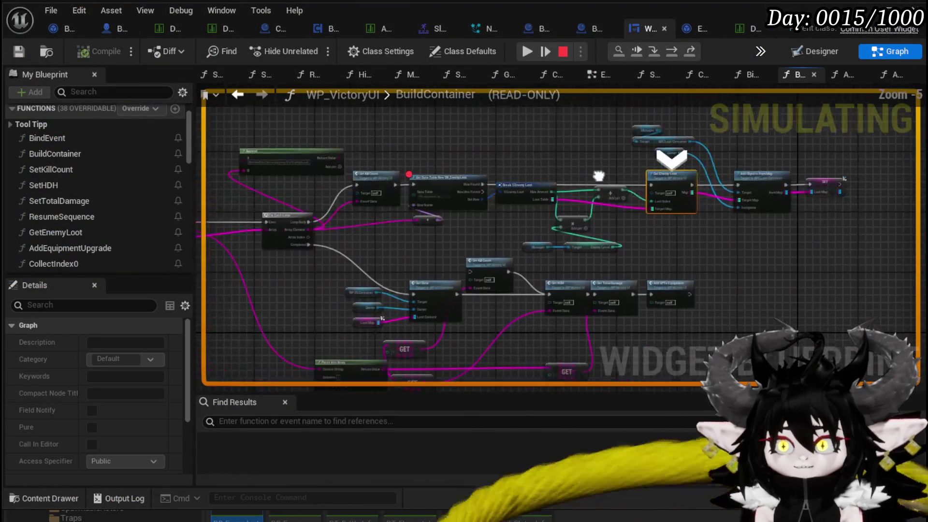
pyautogui.rightClick(476, 168)
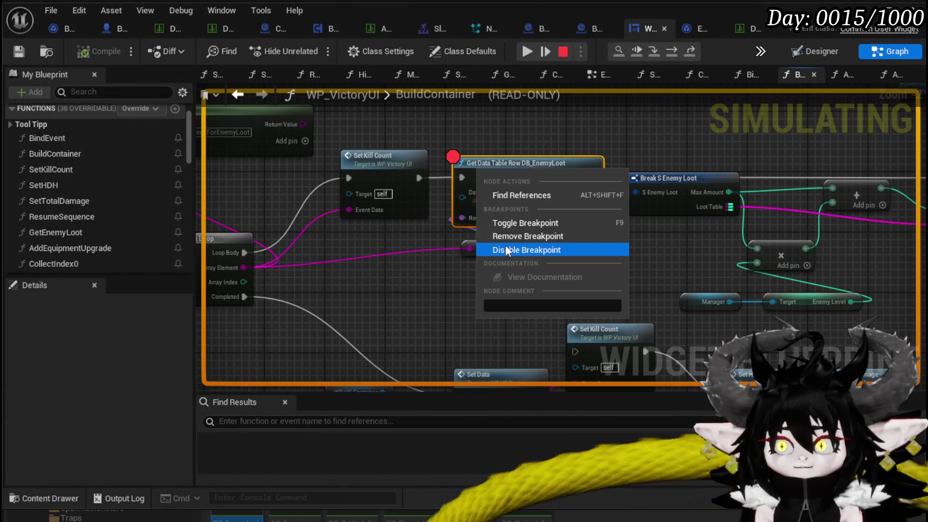
pyautogui.click(505, 248)
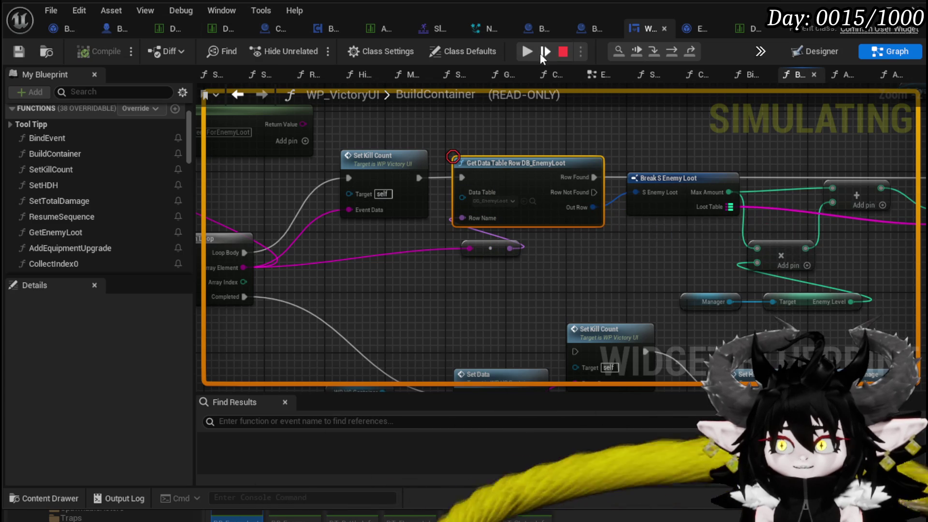
pyautogui.click(529, 50)
pyautogui.rightClick(574, 231)
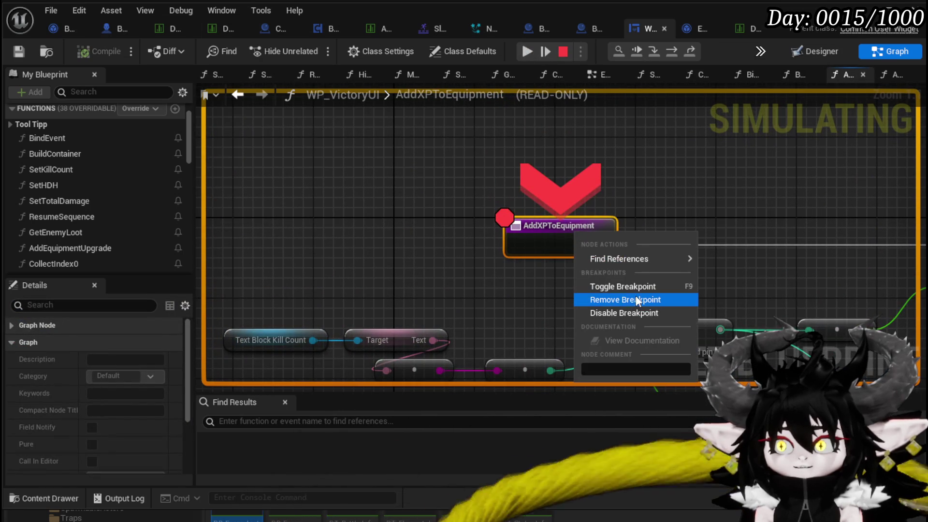
pyautogui.click(597, 315)
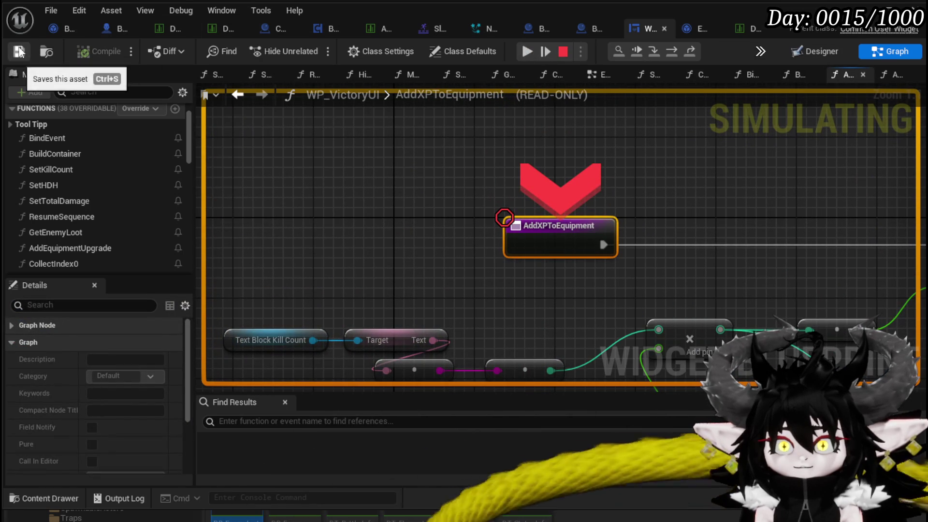
pyautogui.click(528, 51)
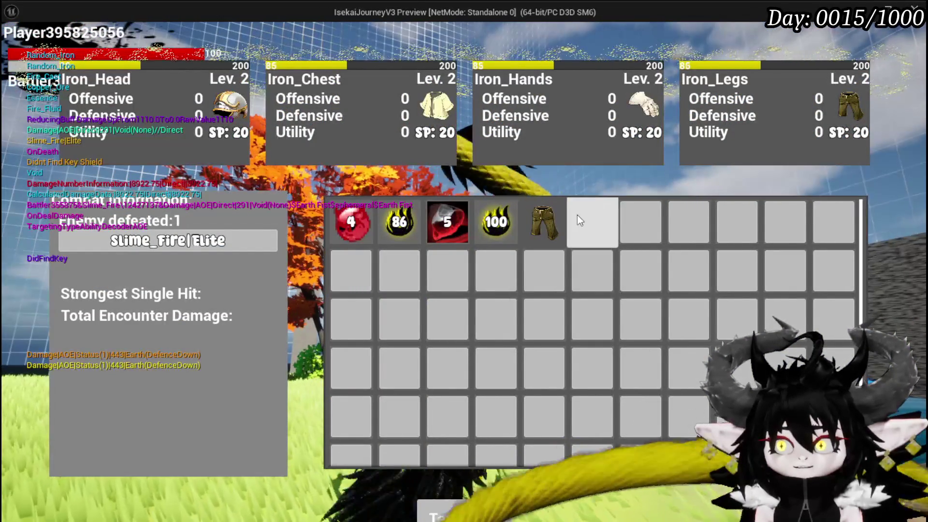
# Equip Iron_Legs in the legs slot of the in-game Equipment menu.
pyautogui.moveTo(551, 221)
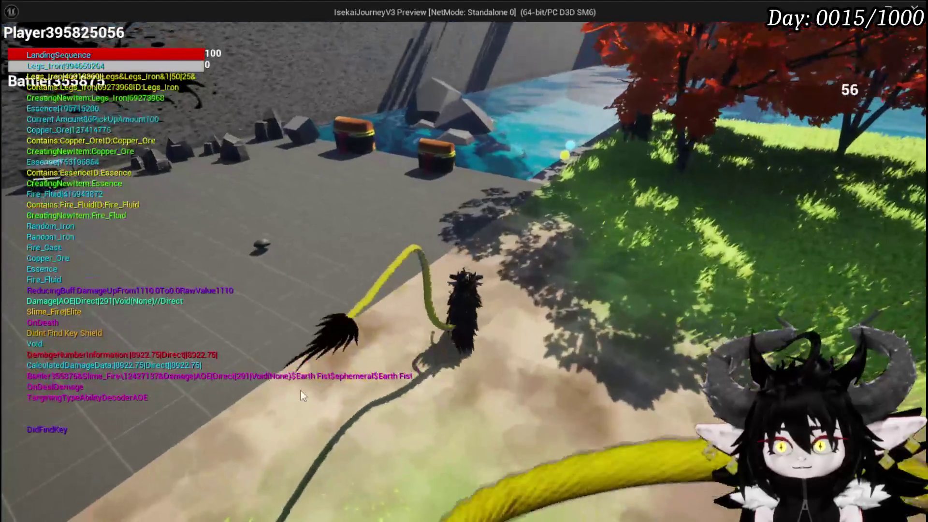
pyautogui.press('Tab')
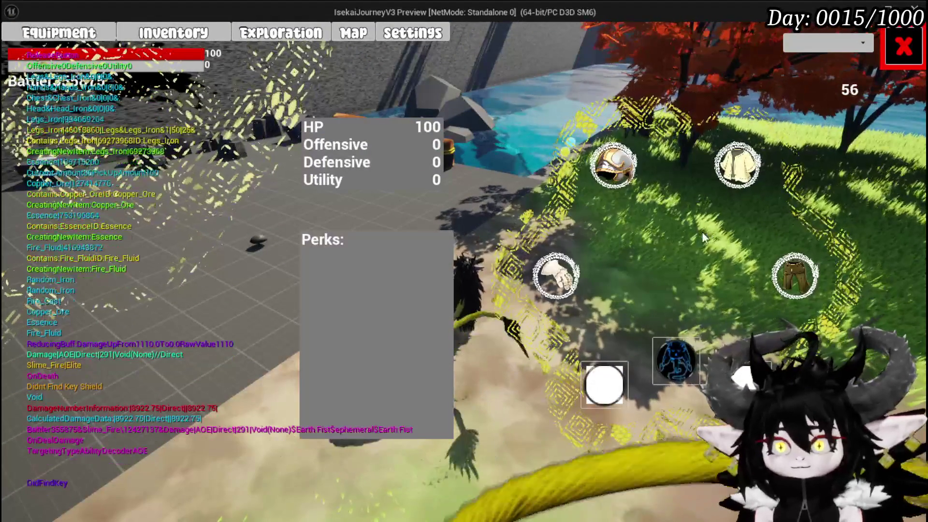
pyautogui.click(795, 275)
pyautogui.click(118, 139)
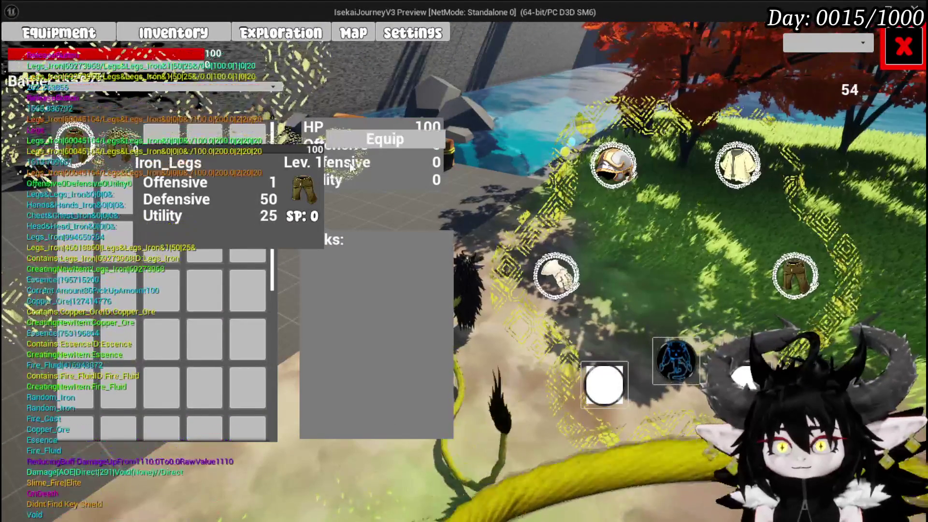
pyautogui.click(388, 137)
pyautogui.press('Tab')
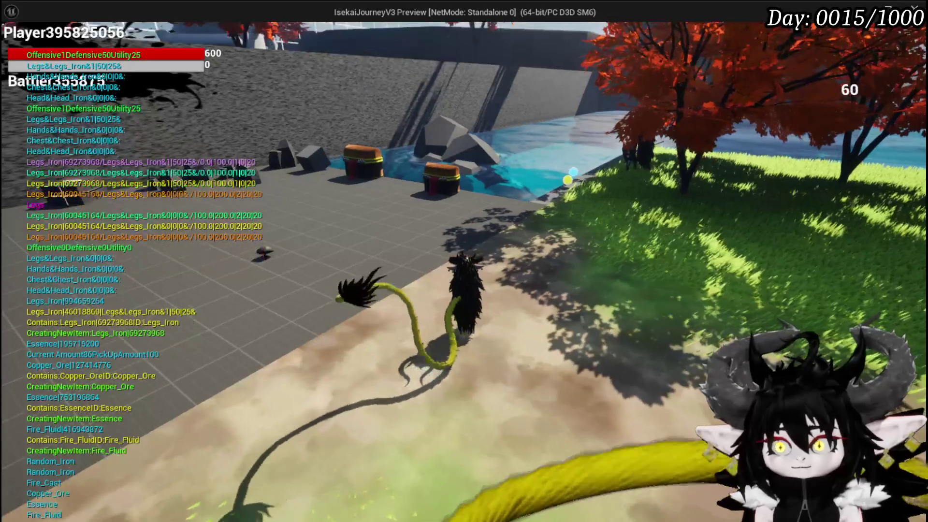
# Save the game from the pause menu and stop the play session.
pyautogui.press('Escape')
pyautogui.click(533, 237)
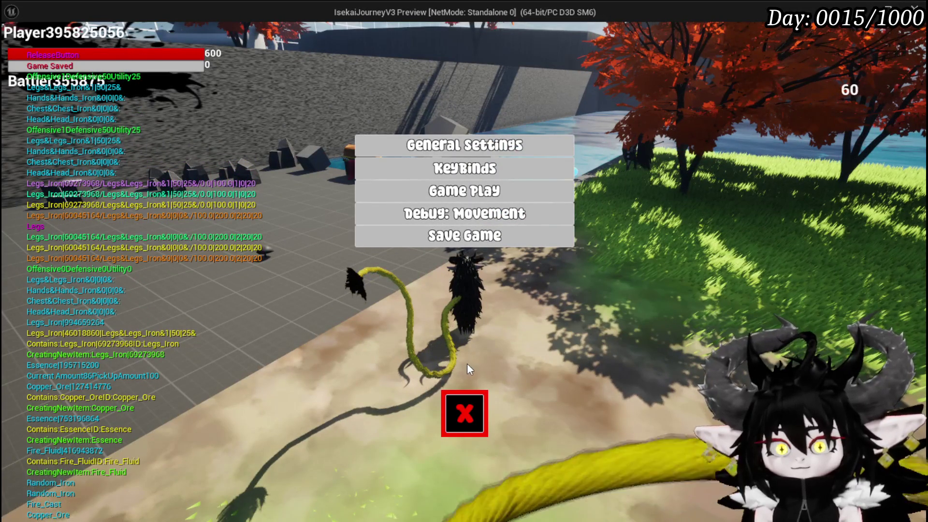
pyautogui.click(464, 413)
pyautogui.press('Escape')
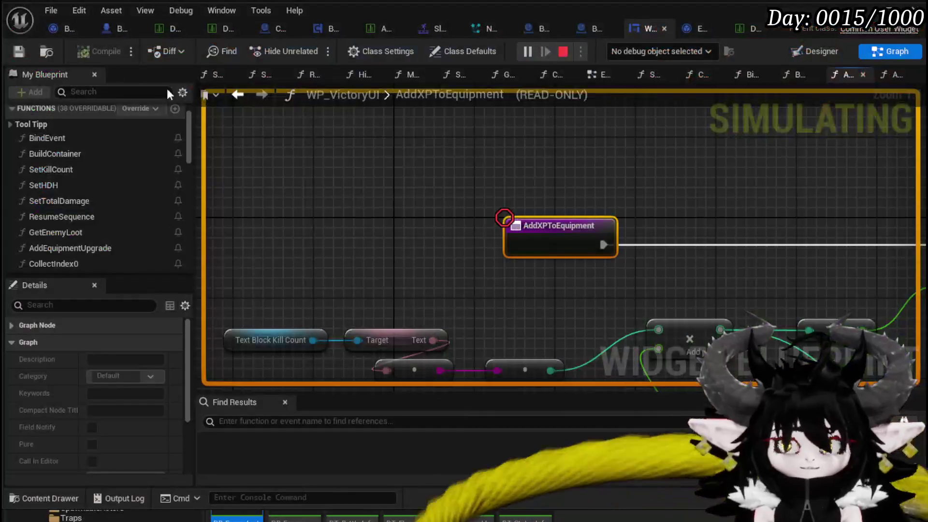
# Save WP_VictoryUI and view its AddXPToEquipment graph, nudging the Make Literal Float node.
pyautogui.click(11, 52)
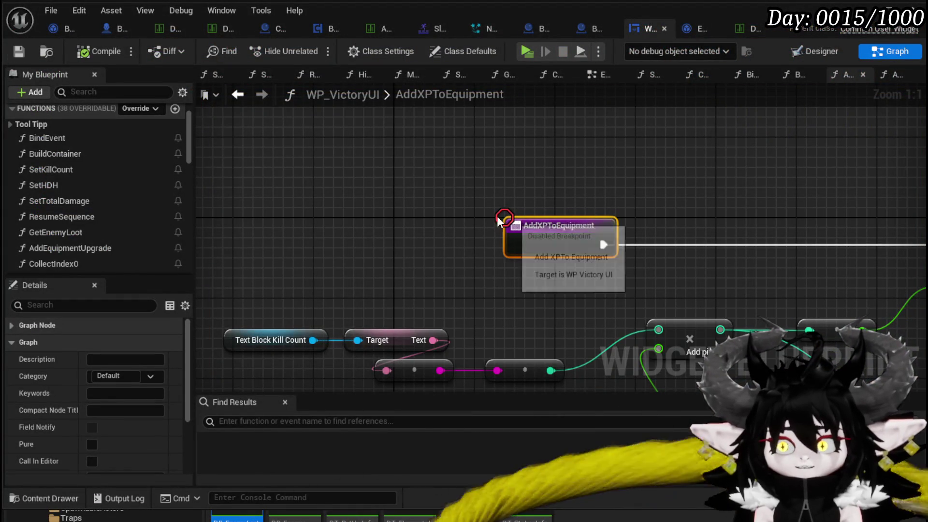
pyautogui.scroll(-1, 481, 192)
pyautogui.moveTo(394, 291)
pyautogui.mouseDown()
pyautogui.moveTo(445, 273)
pyautogui.moveTo(386, 292)
pyautogui.mouseUp()
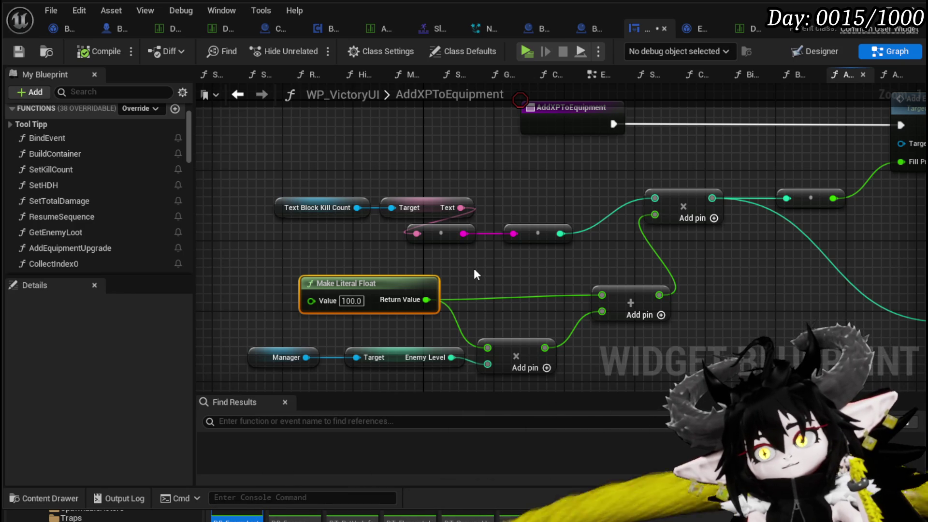
pyautogui.scroll(-1, 474, 268)
# Rearrange AddXPToEquipment and copy the Manager, Enemy Level and multiply nodes.
pyautogui.moveTo(474, 268)
pyautogui.mouseDown()
pyautogui.moveTo(350, 272)
pyautogui.moveTo(385, 266)
pyautogui.moveTo(408, 243)
pyautogui.mouseUp()
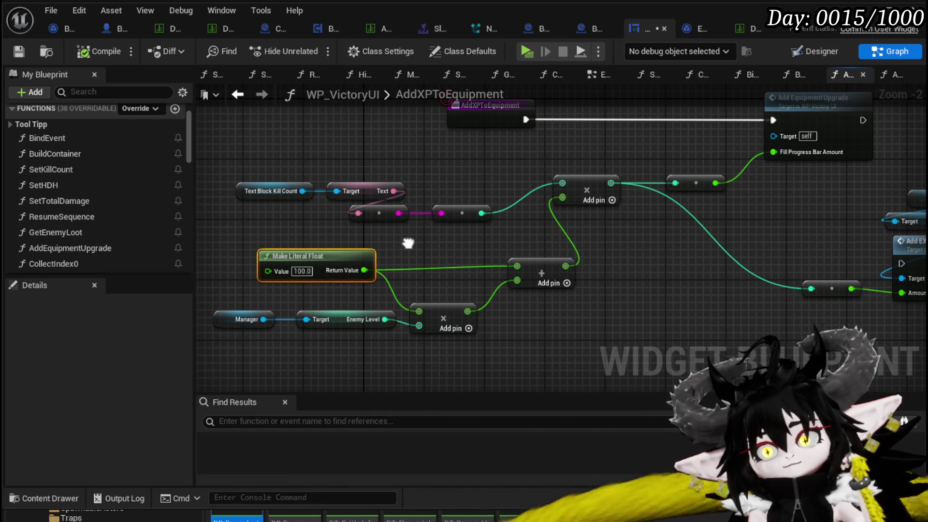
pyautogui.moveTo(408, 243); pyautogui.dragTo(456, 261)
pyautogui.moveTo(514, 230)
pyautogui.mouseDown()
pyautogui.moveTo(391, 195)
pyautogui.moveTo(377, 200)
pyautogui.moveTo(507, 229)
pyautogui.moveTo(614, 239)
pyautogui.moveTo(380, 236)
pyautogui.moveTo(316, 221)
pyautogui.mouseUp()
pyautogui.click(498, 227)
pyautogui.moveTo(325, 166); pyautogui.dragTo(447, 194)
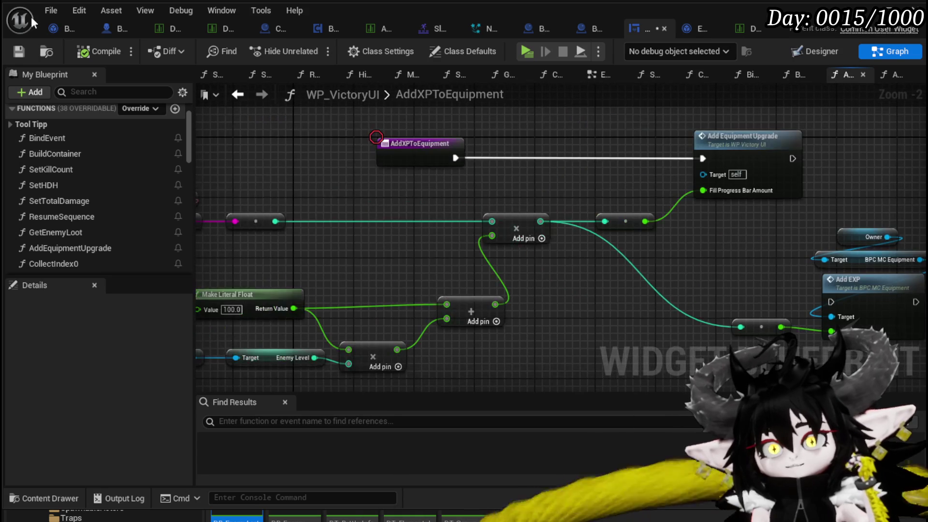
pyautogui.moveTo(463, 150)
pyautogui.mouseDown()
pyautogui.moveTo(549, 135)
pyautogui.moveTo(447, 157)
pyautogui.mouseUp()
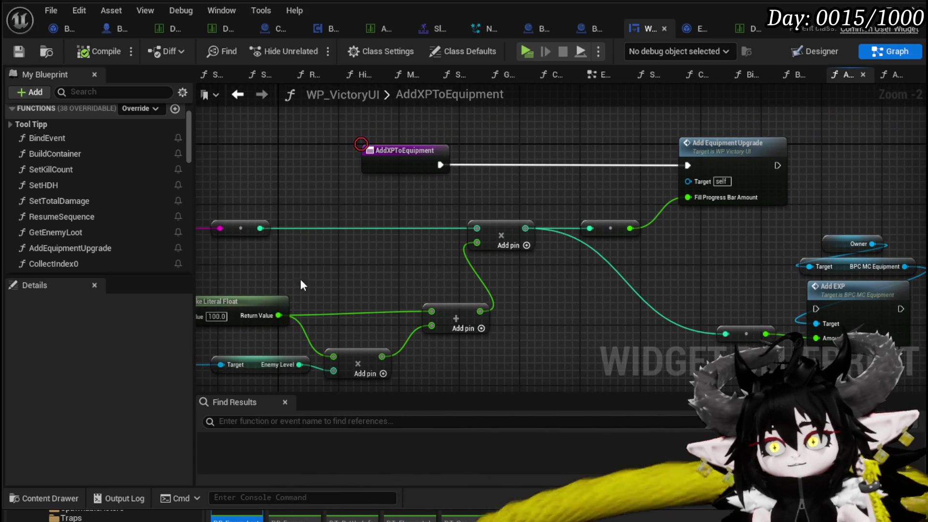
pyautogui.scroll(-15, 124, 216)
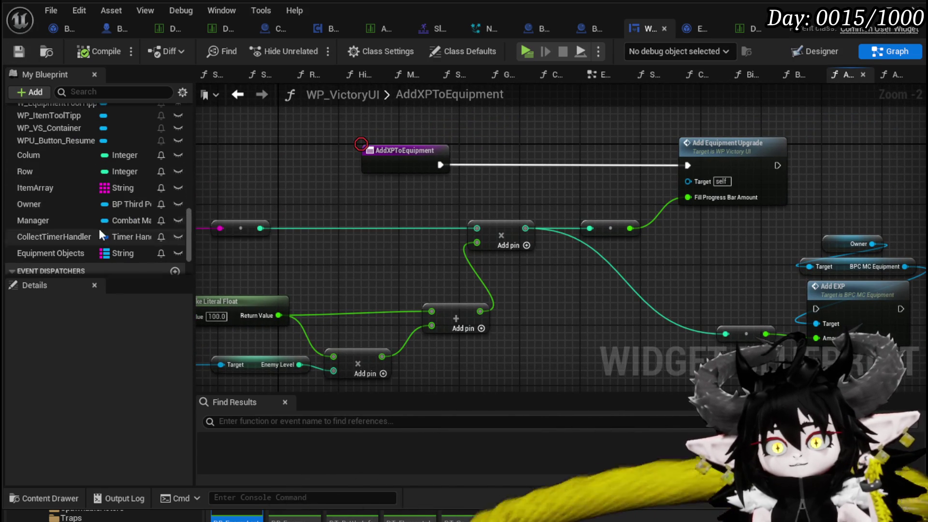
pyautogui.scroll(15, 88, 163)
pyautogui.moveTo(363, 266)
pyautogui.mouseDown()
pyautogui.moveTo(512, 231)
pyautogui.moveTo(463, 225)
pyautogui.mouseUp()
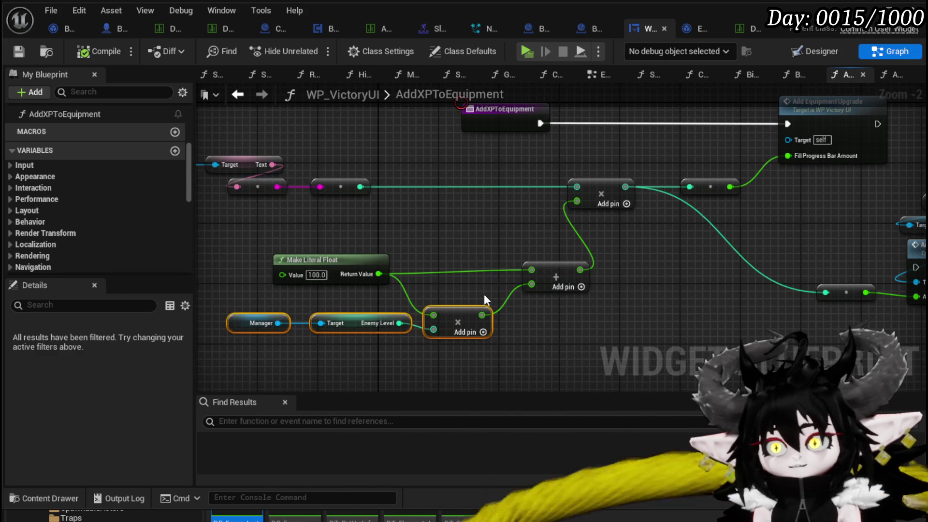
pyautogui.scroll(2, 430, 238)
pyautogui.hotkey('ctrl', 's')
pyautogui.scroll(10, 104, 174)
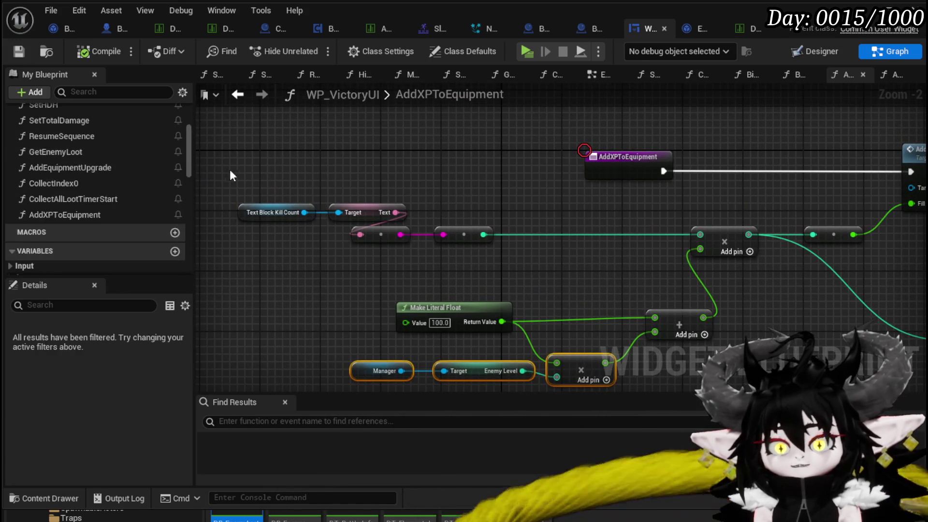
pyautogui.scroll(-5, 106, 173)
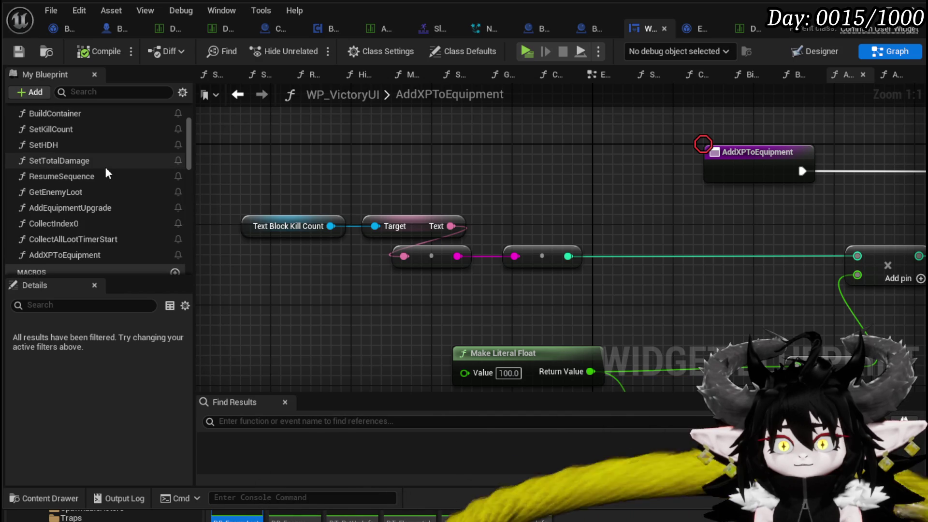
# Paste the copied nodes into the SetKillCount function graph.
pyautogui.doubleClick(79, 129)
pyautogui.moveTo(479, 197)
pyautogui.mouseDown()
pyautogui.moveTo(491, 149)
pyautogui.moveTo(281, 198)
pyautogui.moveTo(420, 256)
pyautogui.moveTo(486, 251)
pyautogui.mouseUp()
pyautogui.hotkey('ctrl', 'v')
# Delete the For Each Loop, Parse Into Array and Length nodes from SetKillCount.
pyautogui.moveTo(336, 198)
pyautogui.mouseDown()
pyautogui.moveTo(387, 194)
pyautogui.moveTo(408, 203)
pyautogui.mouseUp()
pyautogui.moveTo(287, 190); pyautogui.dragTo(470, 135)
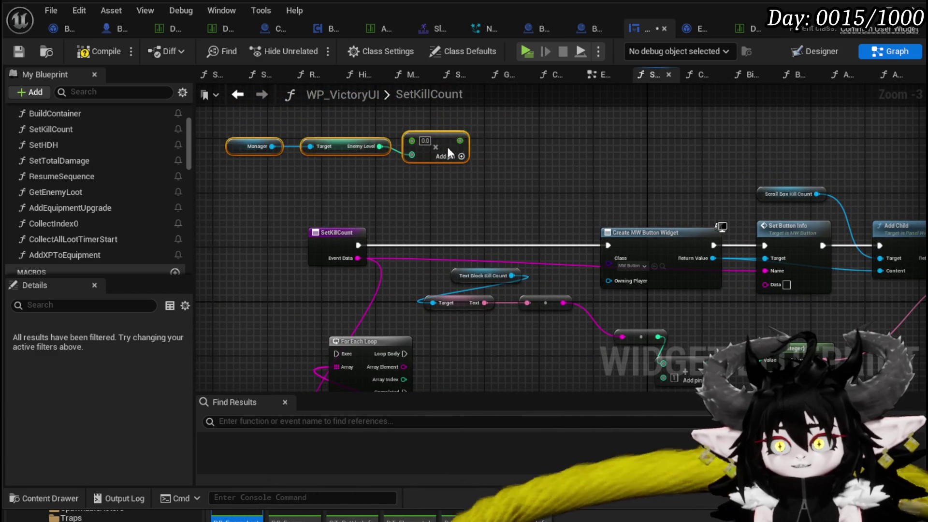
pyautogui.moveTo(432, 193); pyautogui.dragTo(574, 151)
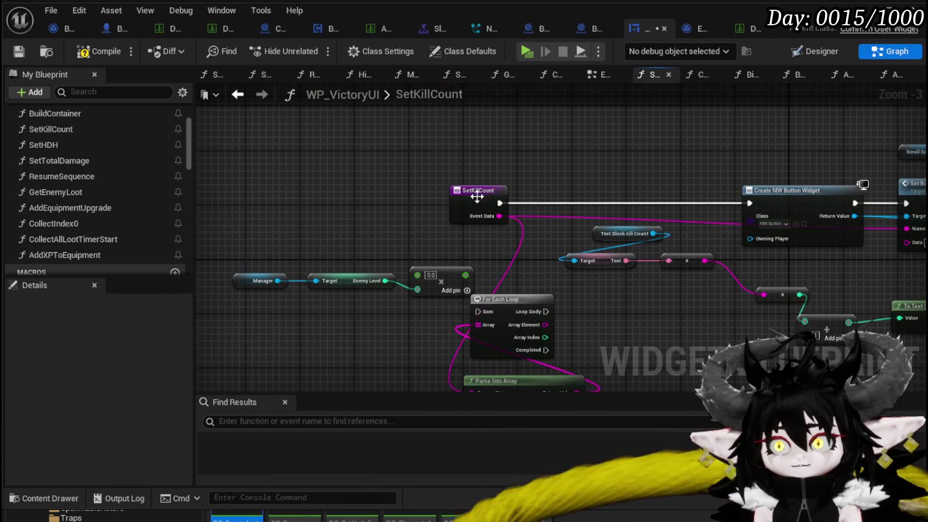
pyautogui.moveTo(475, 197); pyautogui.dragTo(308, 198)
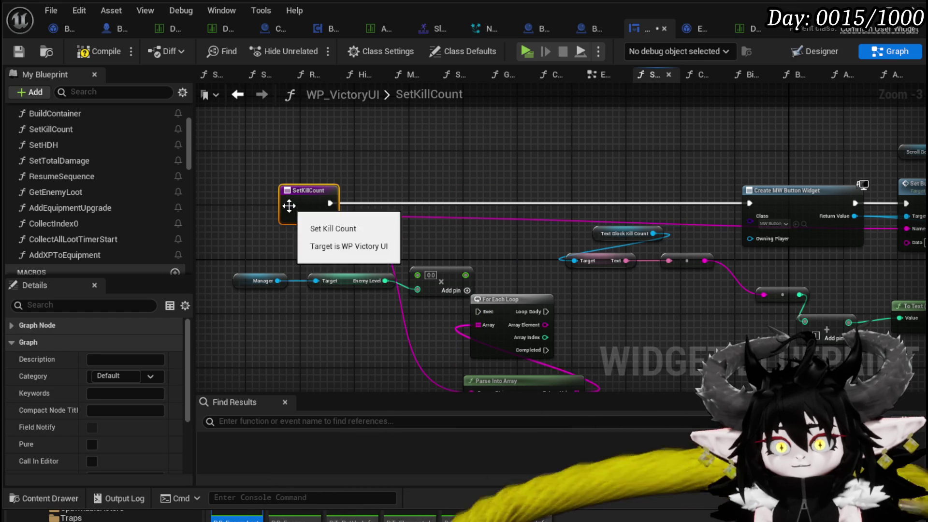
pyautogui.moveTo(441, 277); pyautogui.dragTo(393, 156)
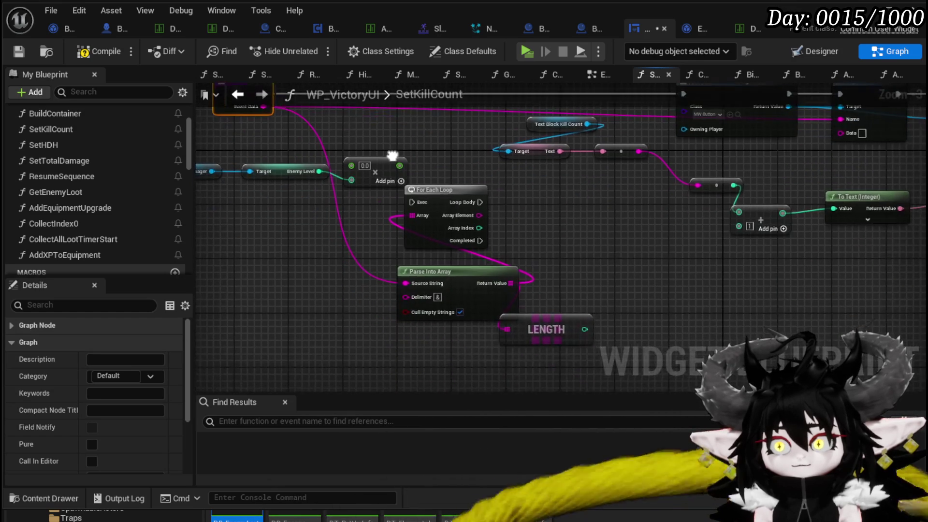
pyautogui.moveTo(576, 247)
pyautogui.mouseDown()
pyautogui.moveTo(584, 229)
pyautogui.moveTo(300, 289)
pyautogui.mouseUp()
pyautogui.press('Delete')
# Move the Text Block Kill Count and conversion nodes aside and drag a wire from Event Data.
pyautogui.moveTo(472, 149); pyautogui.dragTo(472, 150)
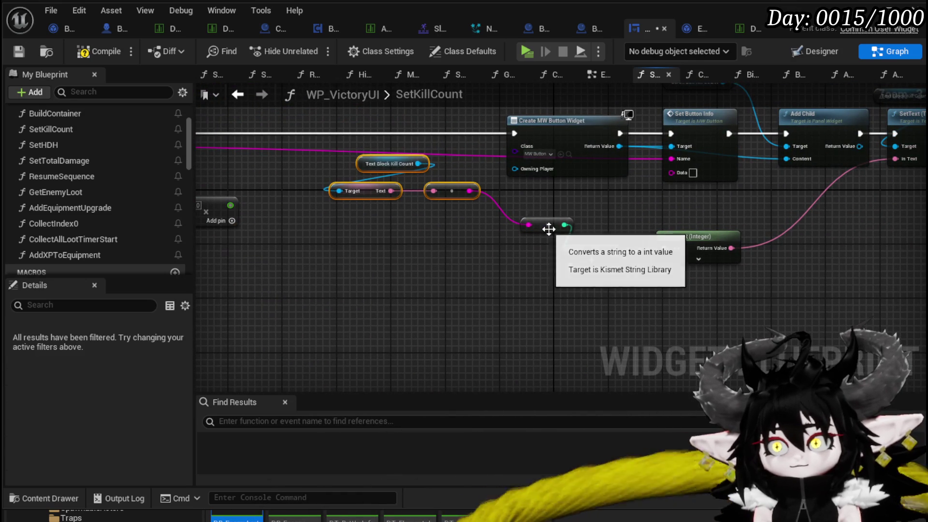
pyautogui.keyDown('shift'); pyautogui.click(546, 223); pyautogui.keyUp('shift')
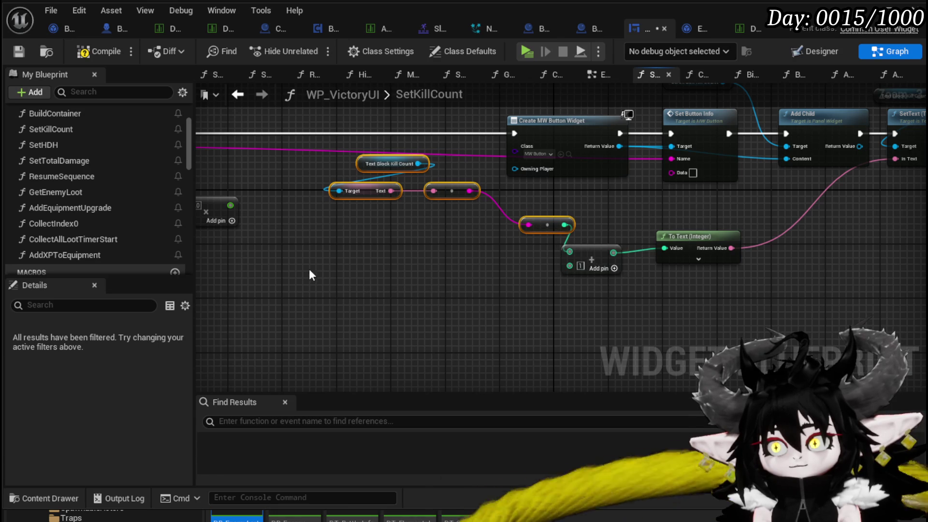
pyautogui.moveTo(563, 320)
pyautogui.mouseDown()
pyautogui.moveTo(690, 242)
pyautogui.moveTo(833, 257)
pyautogui.mouseUp()
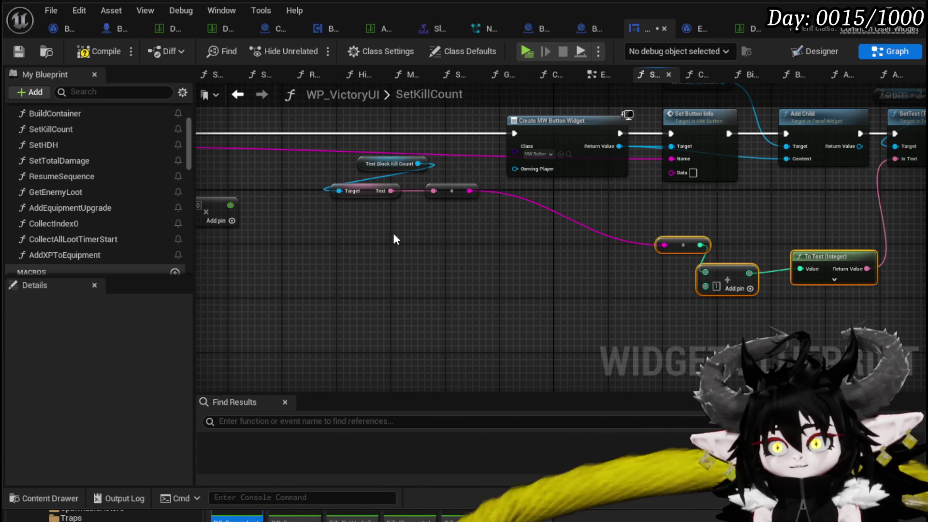
pyautogui.moveTo(416, 154); pyautogui.dragTo(416, 154)
pyautogui.moveTo(446, 185); pyautogui.dragTo(722, 222)
pyautogui.moveTo(575, 319)
pyautogui.mouseDown()
pyautogui.moveTo(692, 279)
pyautogui.moveTo(859, 199)
pyautogui.mouseUp()
pyautogui.moveTo(635, 195); pyautogui.dragTo(633, 262)
pyautogui.click(595, 244)
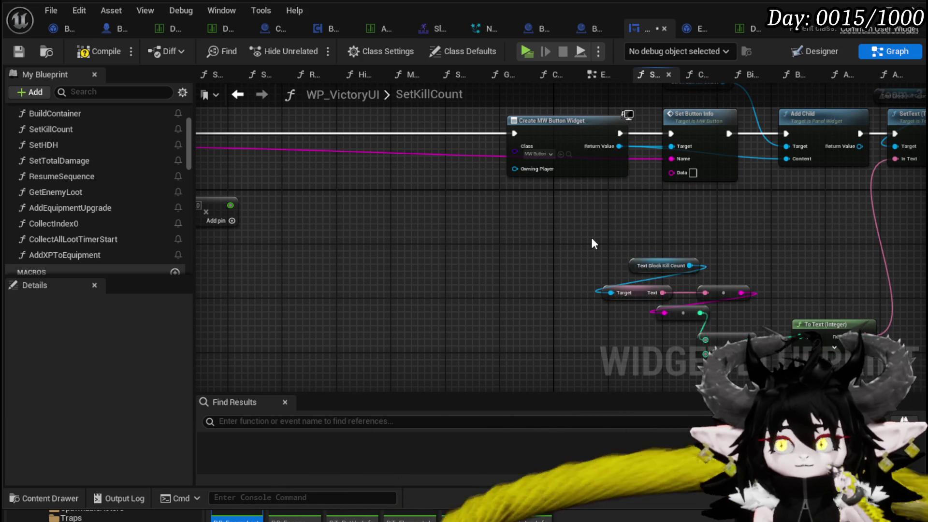
pyautogui.moveTo(590, 236); pyautogui.dragTo(725, 242)
pyautogui.moveTo(806, 166)
pyautogui.mouseDown()
pyautogui.moveTo(705, 187)
pyautogui.moveTo(416, 284)
pyautogui.moveTo(422, 291)
pyautogui.mouseUp()
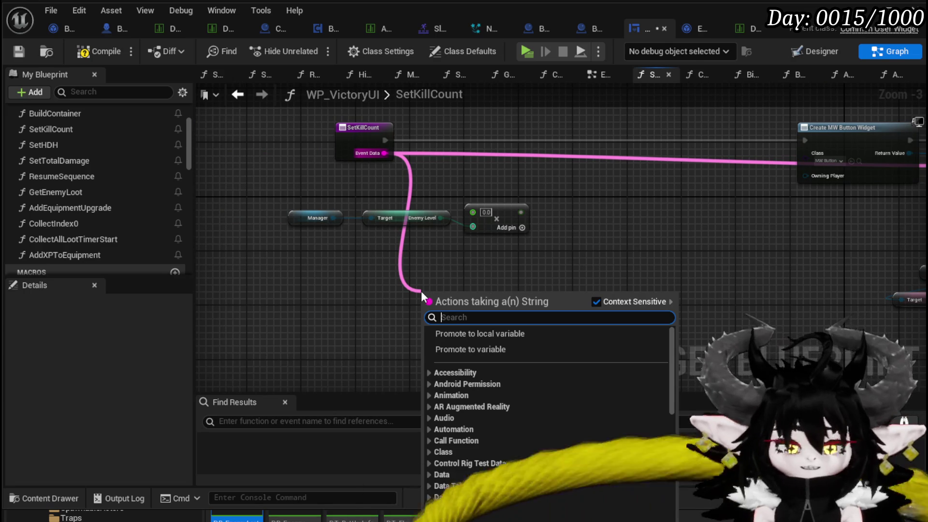
# Add a Parse Into Array node on Event Data and a Print String printing Event Data.
pyautogui.write('Parse Into')
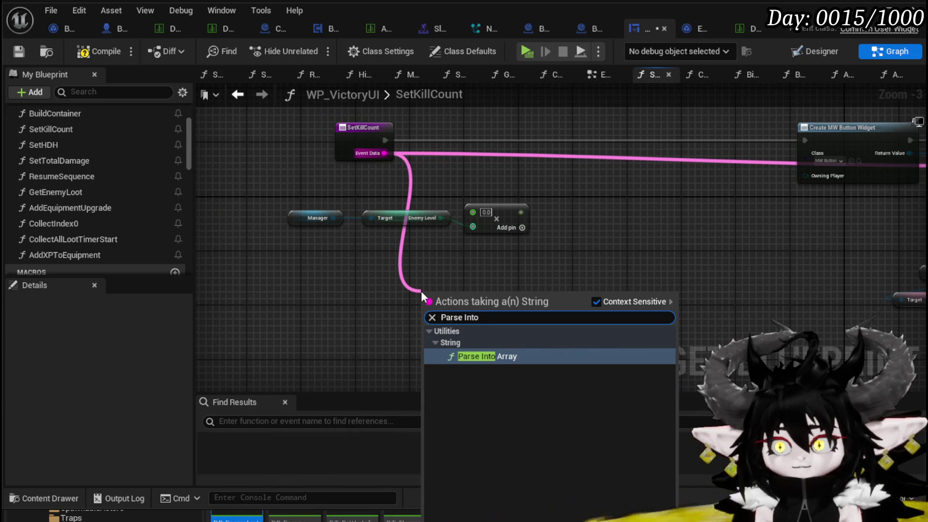
pyautogui.press('Return')
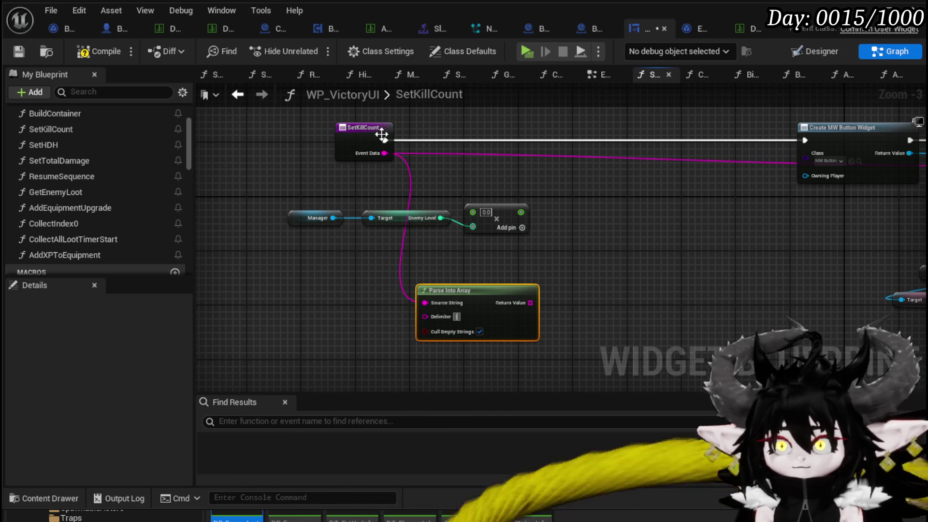
pyautogui.moveTo(385, 140); pyautogui.dragTo(474, 145)
pyautogui.write('Pri')
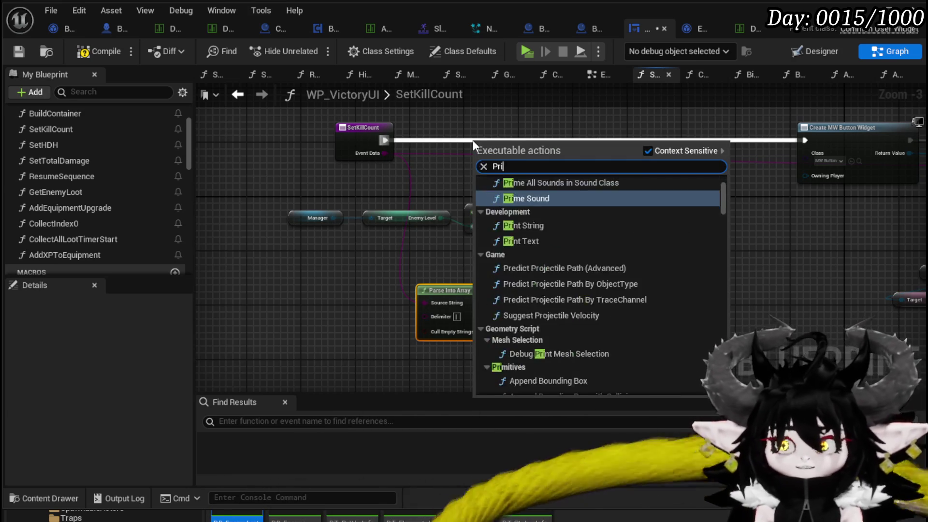
pyautogui.write('nt String')
pyautogui.press('Return')
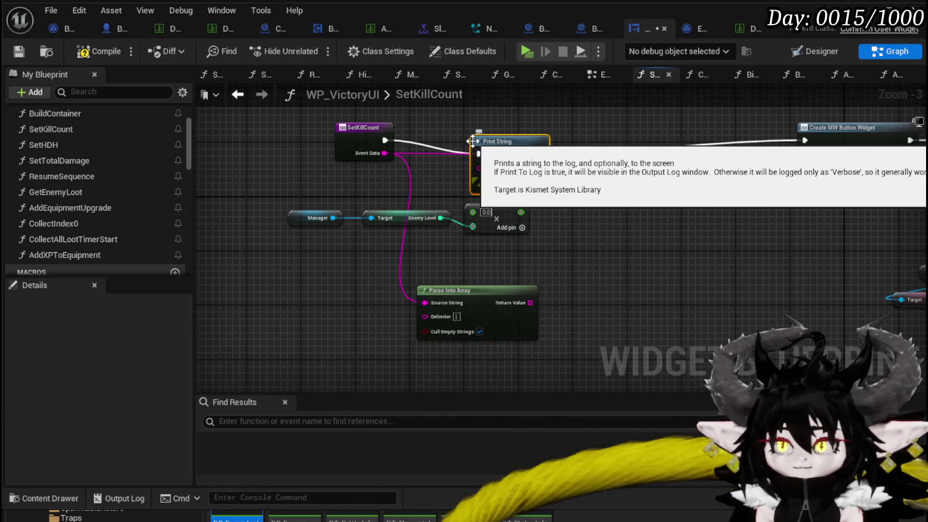
pyautogui.moveTo(524, 127); pyautogui.dragTo(552, 126)
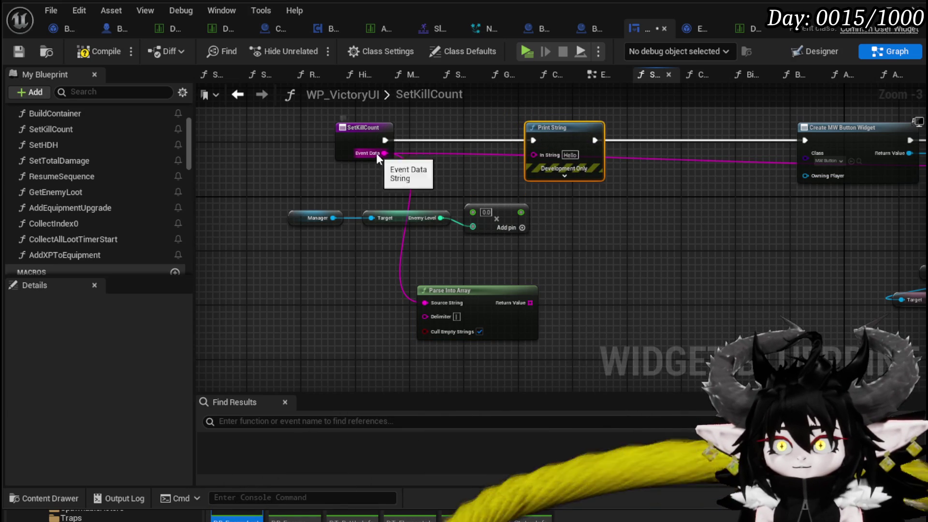
pyautogui.moveTo(385, 153); pyautogui.dragTo(550, 155)
# Give Print String red text and an 80-second duration, and add a breakpoint on it.
pyautogui.click(556, 173)
pyautogui.click(569, 195)
pyautogui.click(695, 338)
pyautogui.moveTo(694, 338); pyautogui.dragTo(759, 312)
pyautogui.click(582, 201)
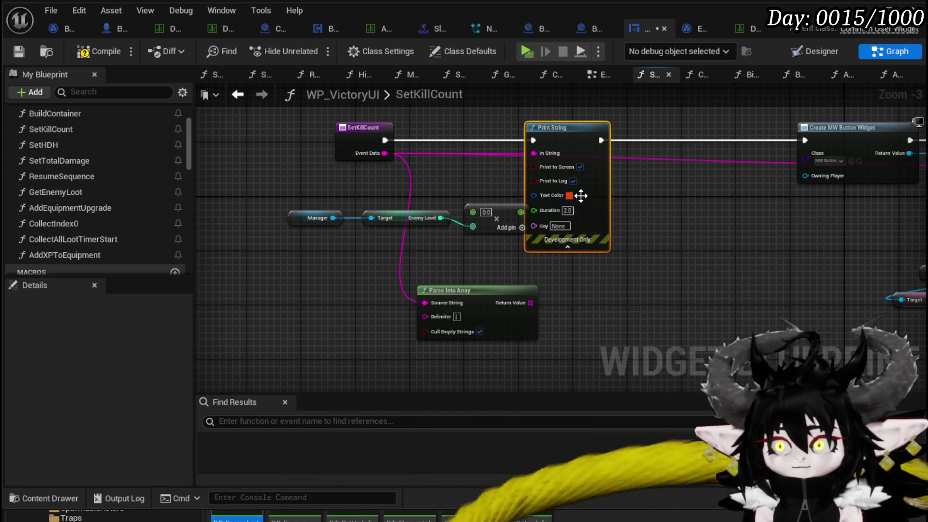
pyautogui.click(568, 210)
pyautogui.rightClick(598, 187)
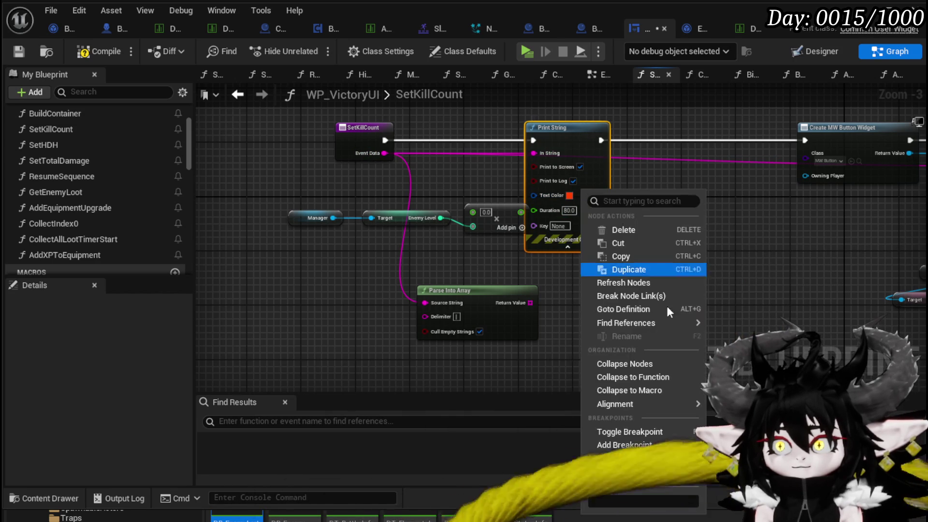
pyautogui.click(717, 318)
# Compile and save the widget blueprint, then start a play-test from the level editor.
pyautogui.click(77, 51)
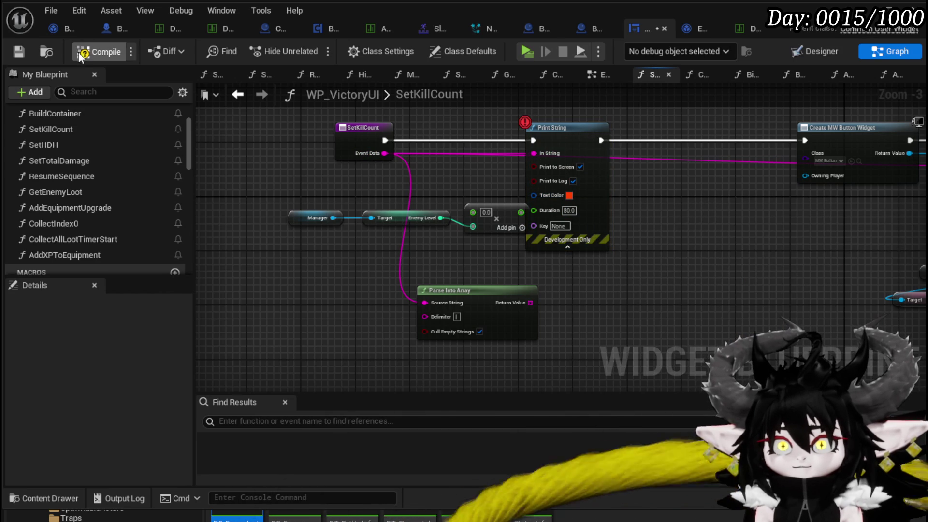
pyautogui.click(19, 52)
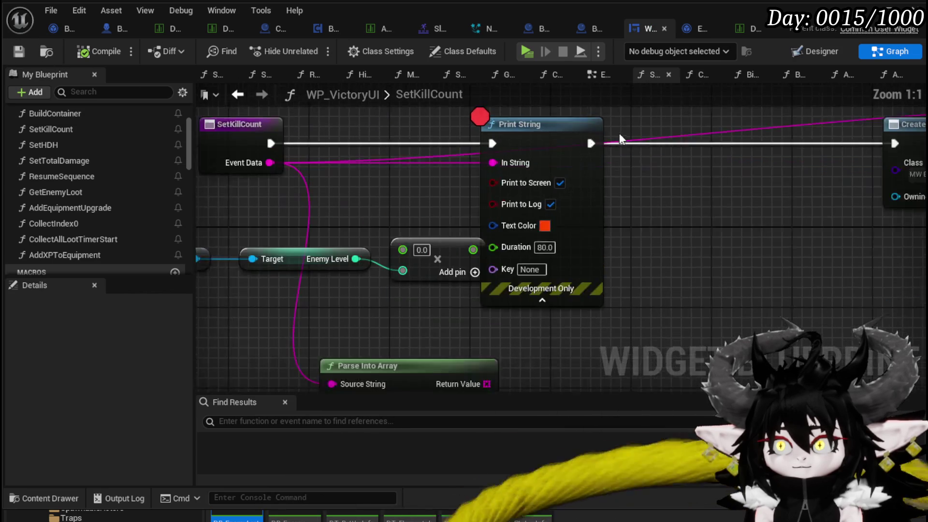
pyautogui.scroll(3, 619, 133)
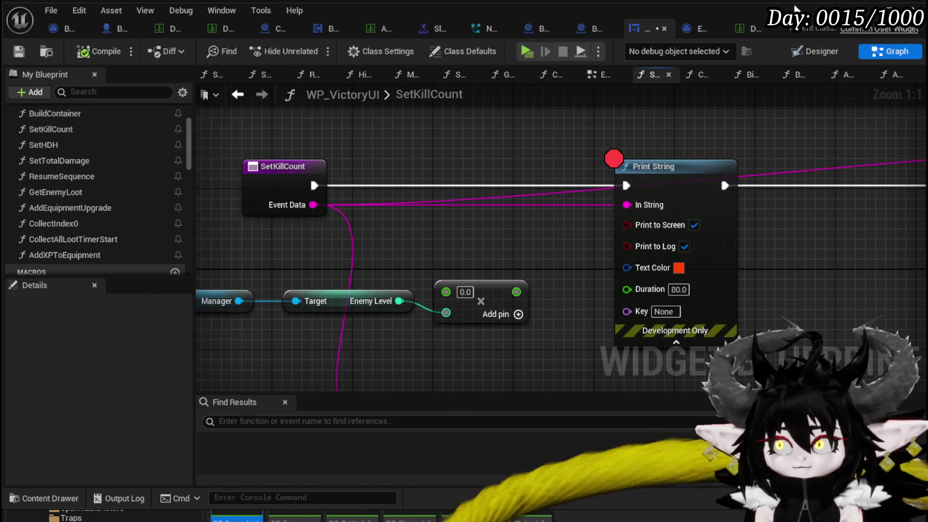
pyautogui.hotkey('alt', 'Tab')
pyautogui.click(312, 47)
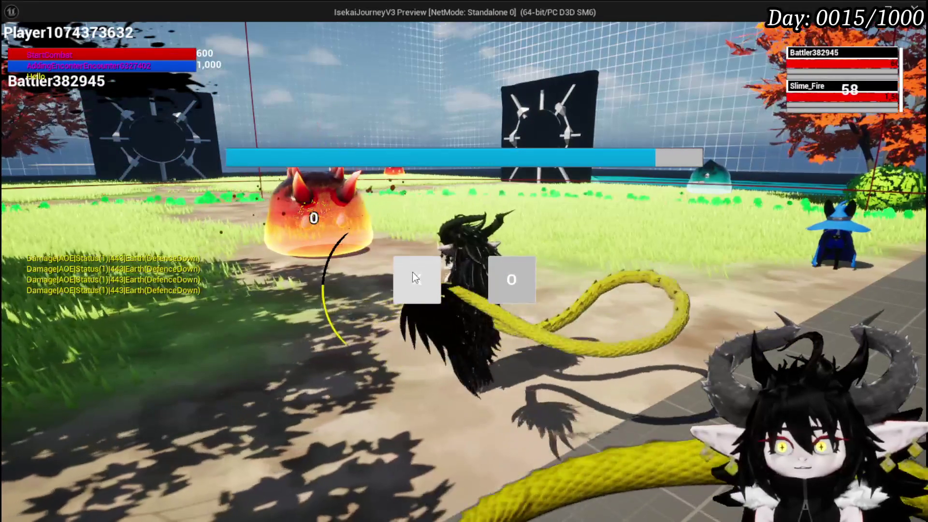
# Attack Slime_Fire and play the Giga Buff and Earth Fist cards to end the battle.
pyautogui.click(413, 275)
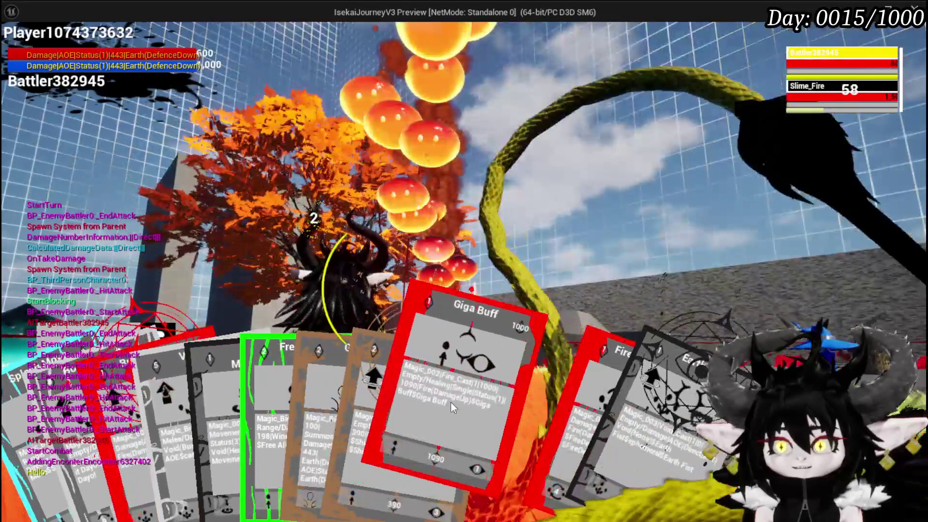
pyautogui.click(450, 402)
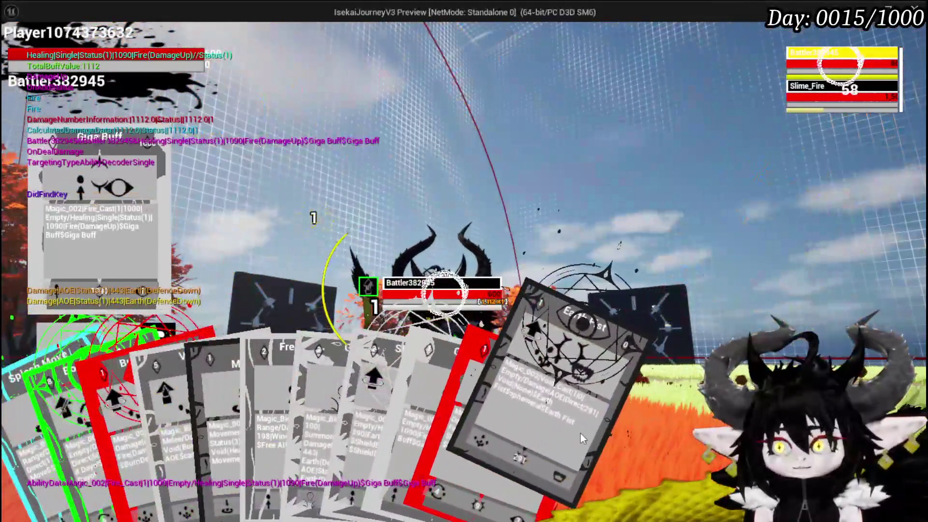
pyautogui.click(580, 432)
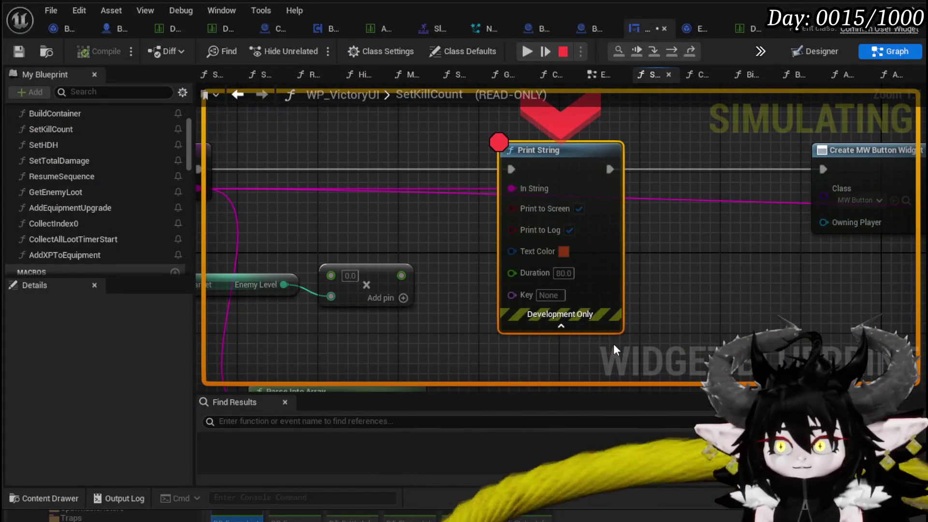
# Clear the node selection and resume the paused play-test.
pyautogui.moveTo(509, 192)
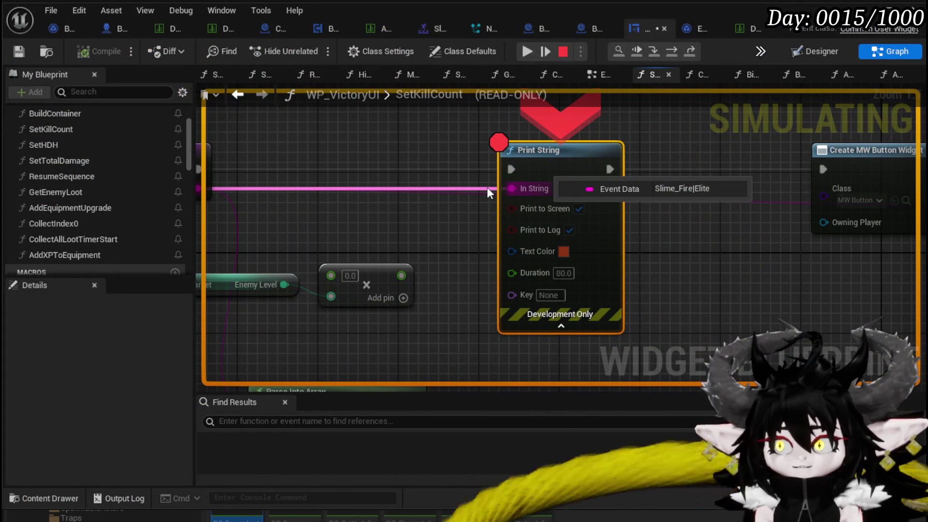
pyautogui.click(448, 254)
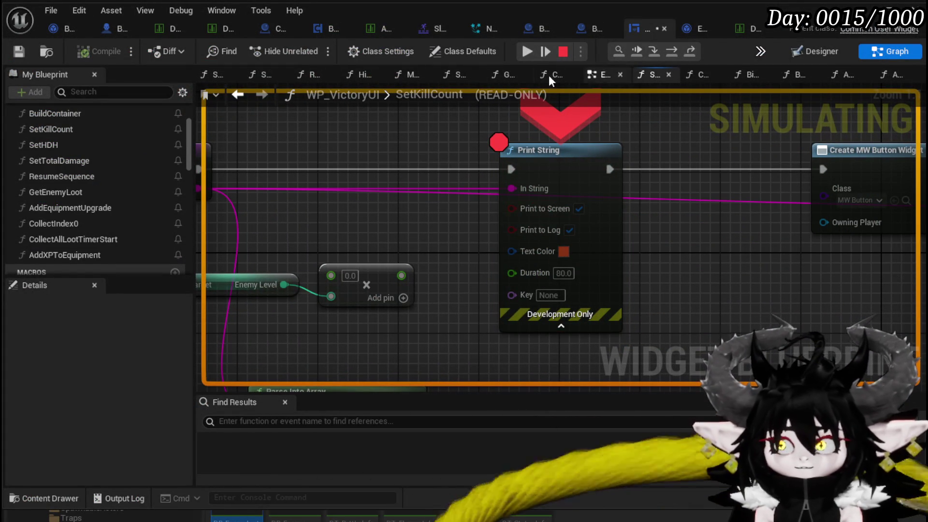
pyautogui.click(528, 52)
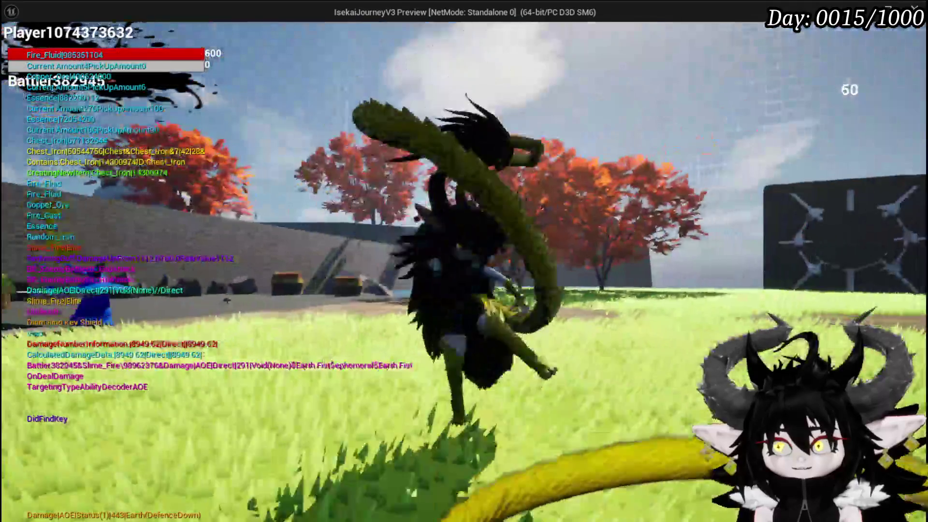
# Equip the Iron_Chest piece from the equipment screen, raising HP to 1,020.
pyautogui.press('Tab')
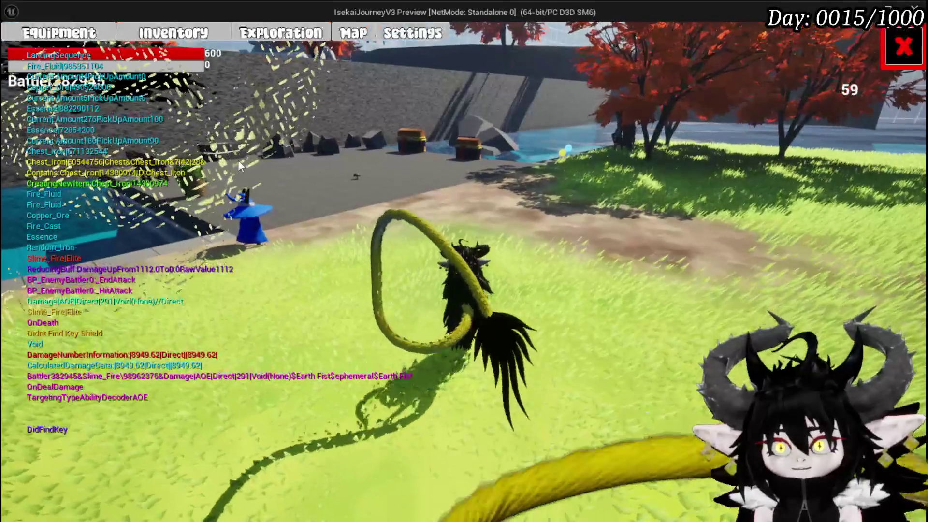
pyautogui.click(738, 178)
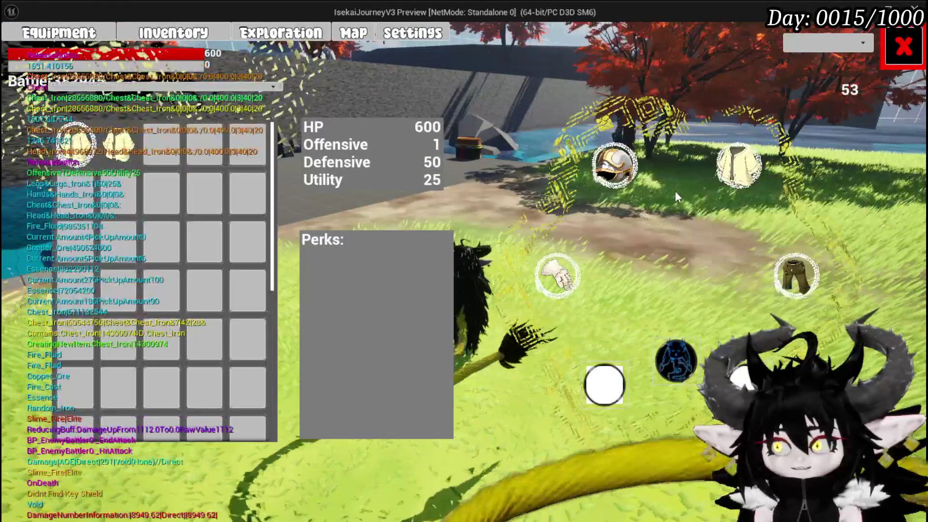
pyautogui.click(75, 140)
pyautogui.click(394, 175)
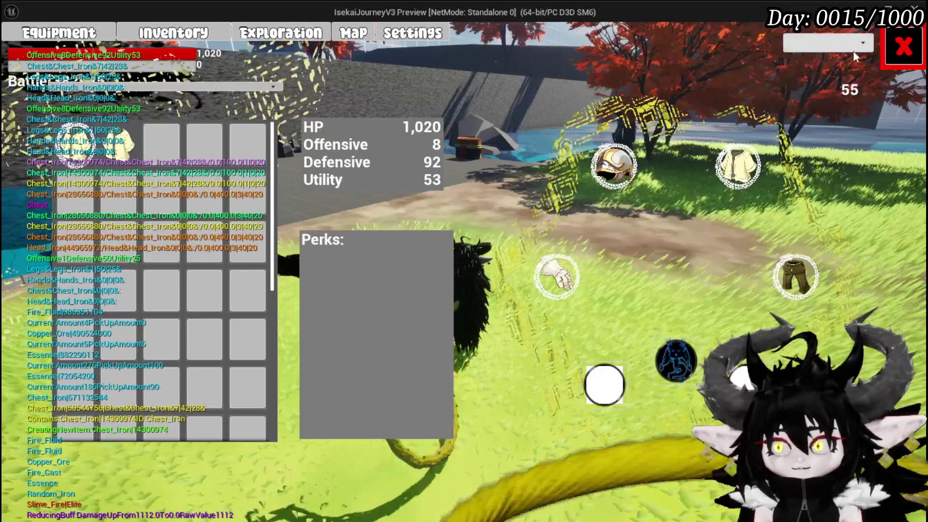
# Save the game from the settings menu and end the play session.
pyautogui.click(897, 62)
pyautogui.press('Escape')
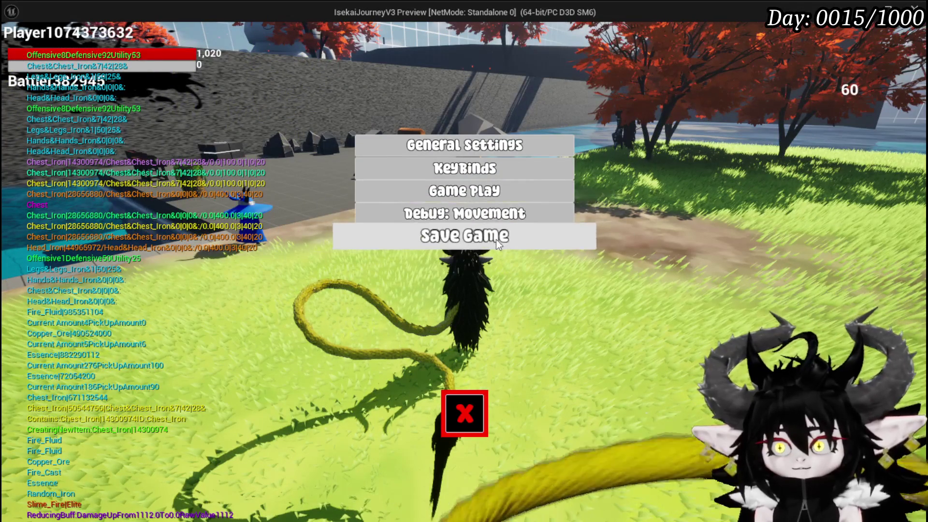
pyautogui.click(496, 240)
pyautogui.press('Escape')
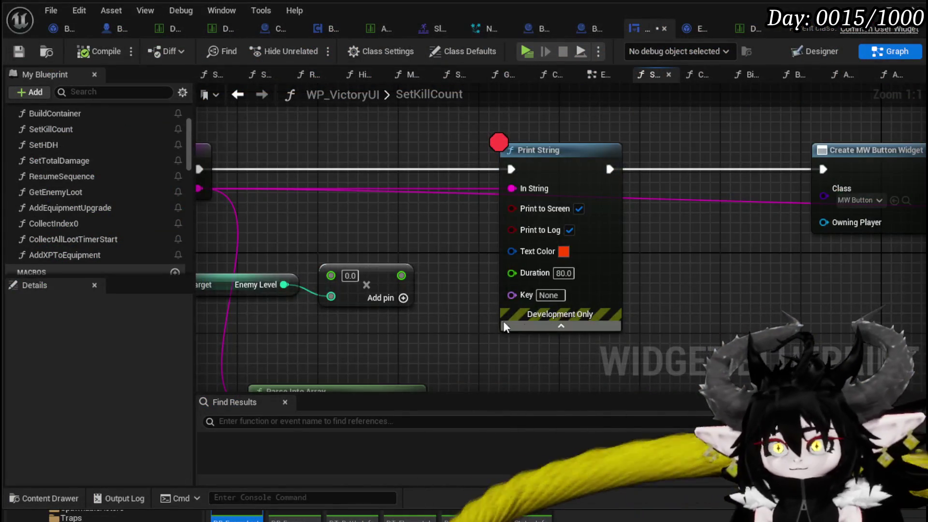
# Add a GET node reading index 1 of the Parse Into Array result, with empty-string culling off.
pyautogui.moveTo(524, 324); pyautogui.dragTo(559, 263)
pyautogui.moveTo(456, 254)
pyautogui.mouseDown()
pyautogui.moveTo(437, 300)
pyautogui.moveTo(457, 263)
pyautogui.mouseUp()
pyautogui.write('get')
pyautogui.click(523, 355)
pyautogui.click(484, 291)
pyautogui.write('1')
pyautogui.click(365, 347)
pyautogui.moveTo(543, 271); pyautogui.dragTo(486, 233)
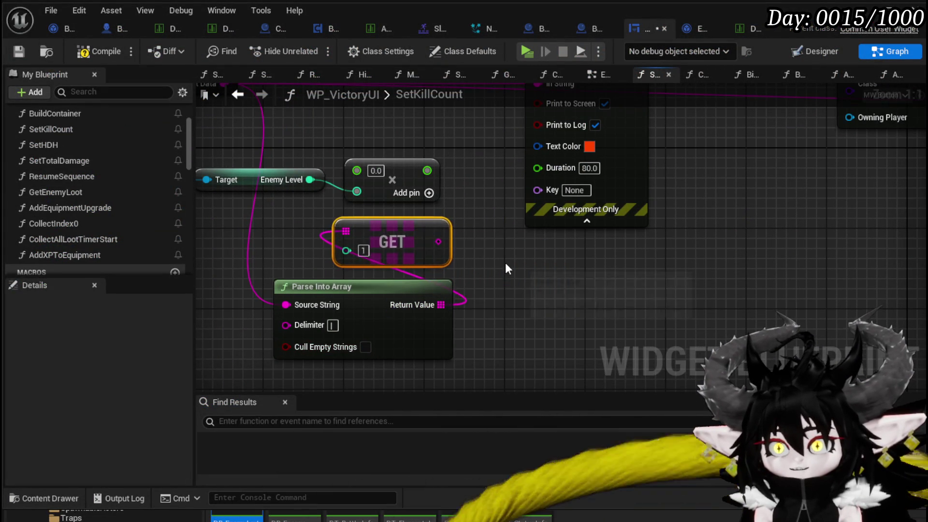
# Add a Switch on String node beside the GET and Parse Into Array nodes.
pyautogui.scroll(-2, 506, 262)
pyautogui.moveTo(289, 318)
pyautogui.mouseDown()
pyautogui.moveTo(465, 250)
pyautogui.moveTo(346, 267)
pyautogui.mouseUp()
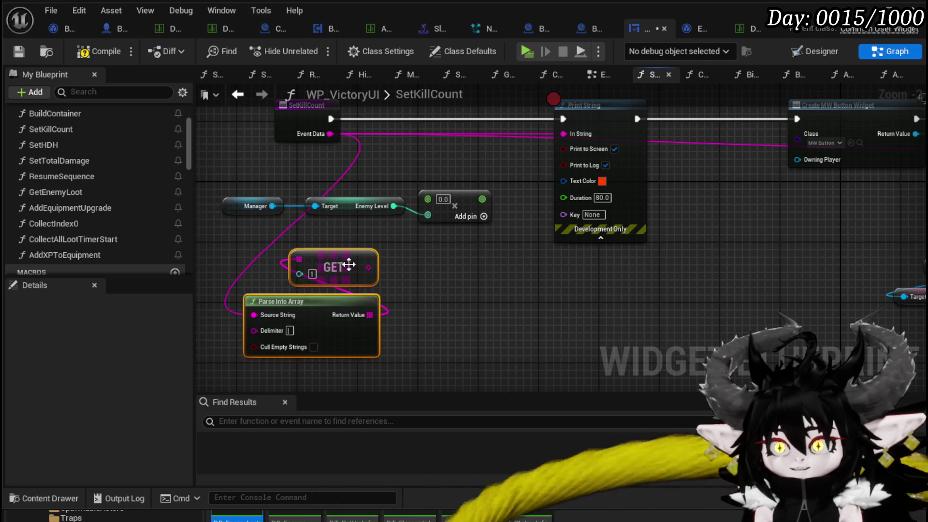
pyautogui.rightClick(446, 295)
pyautogui.rightClick(414, 257)
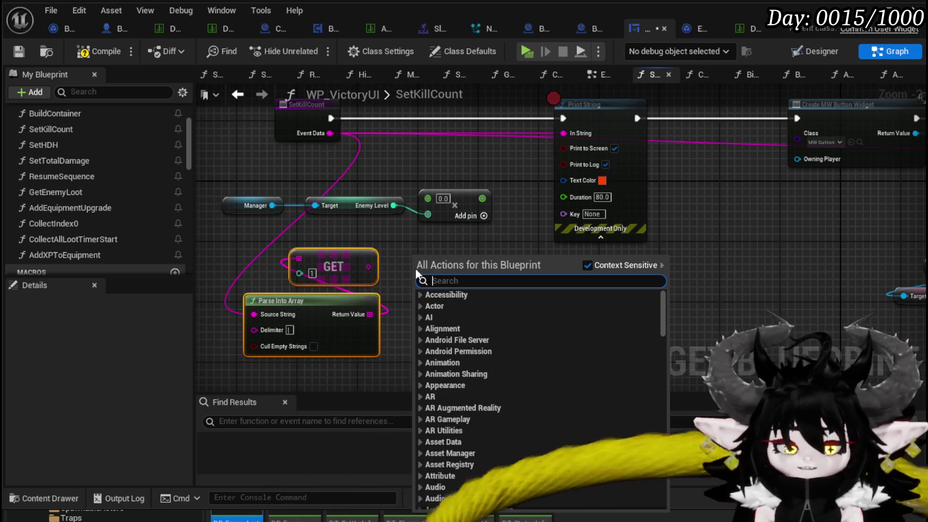
pyautogui.write('Switch')
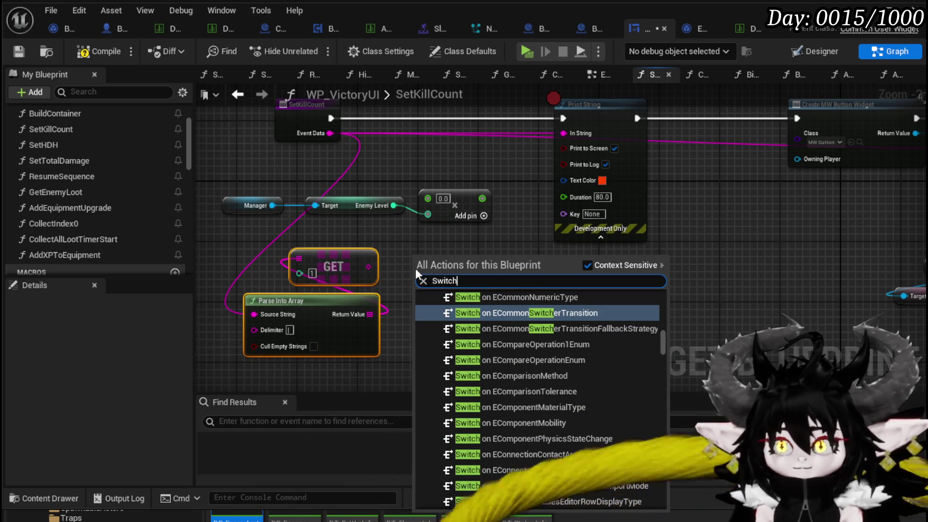
pyautogui.scroll(5, 663, 338)
pyautogui.moveTo(674, 358); pyautogui.dragTo(671, 503)
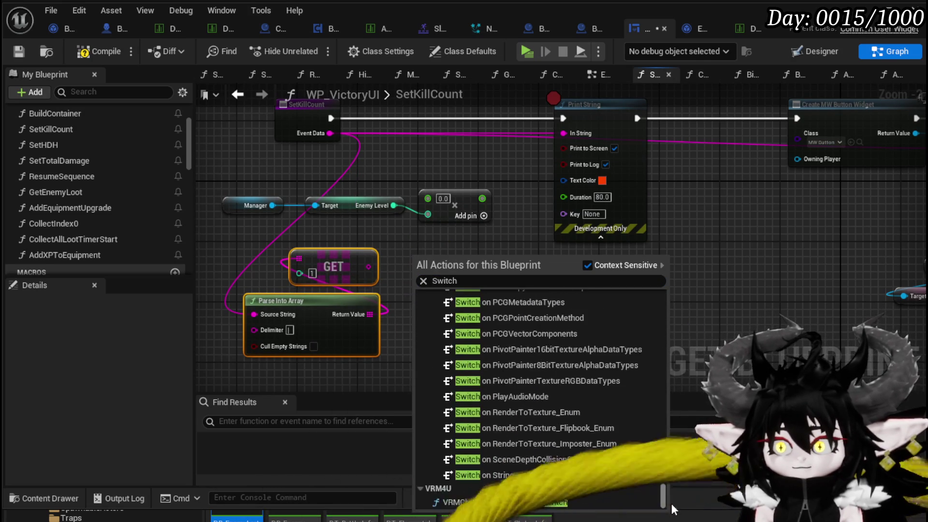
pyautogui.click(497, 475)
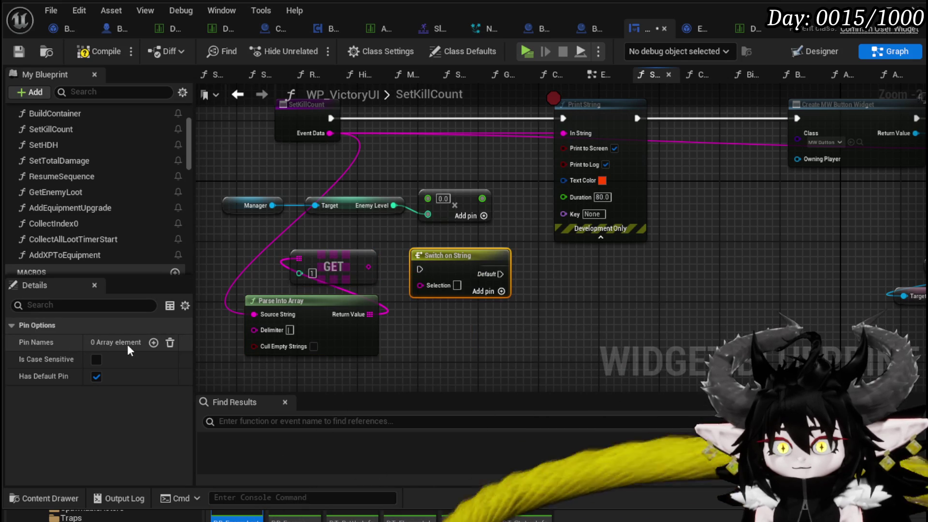
# Give the switch three output pins named Boss, Elite and Normal.
pyautogui.click(154, 342)
pyautogui.click(153, 343)
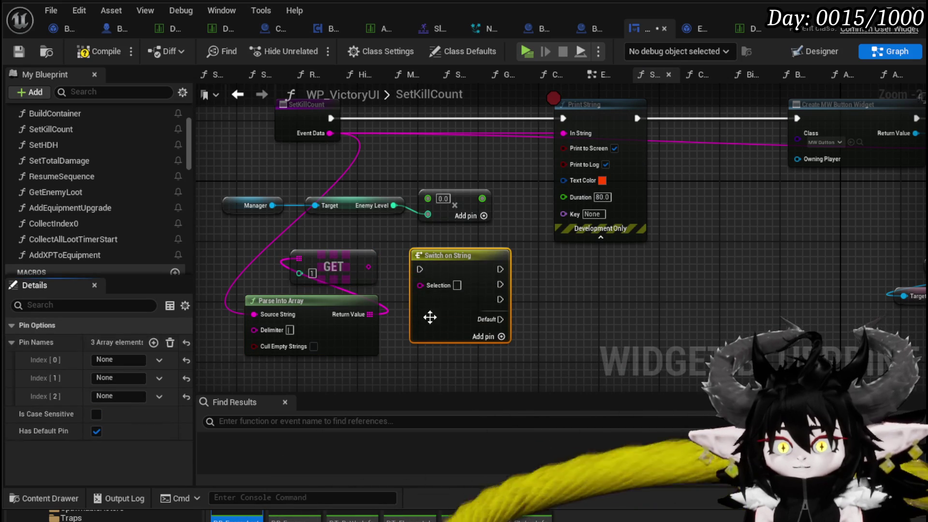
pyautogui.click(125, 360)
pyautogui.write('Elite')
pyautogui.press('Return')
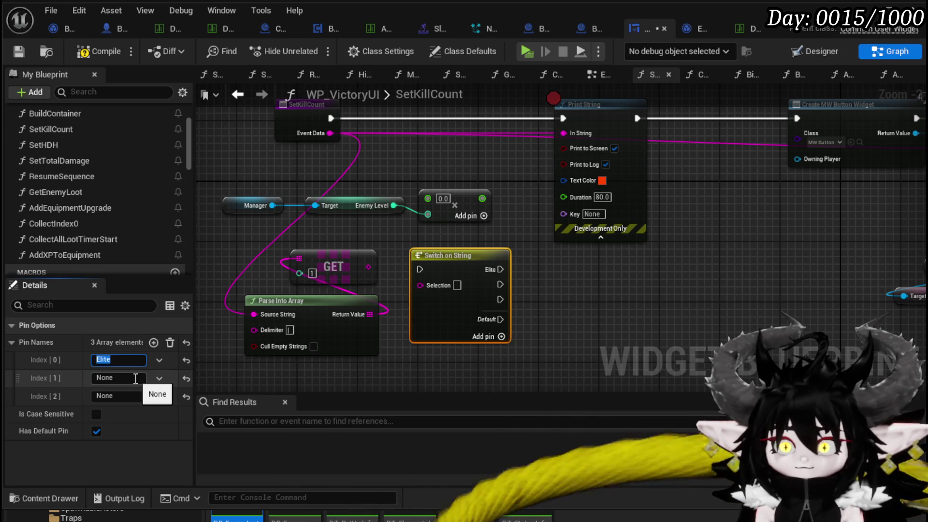
pyautogui.write('B')
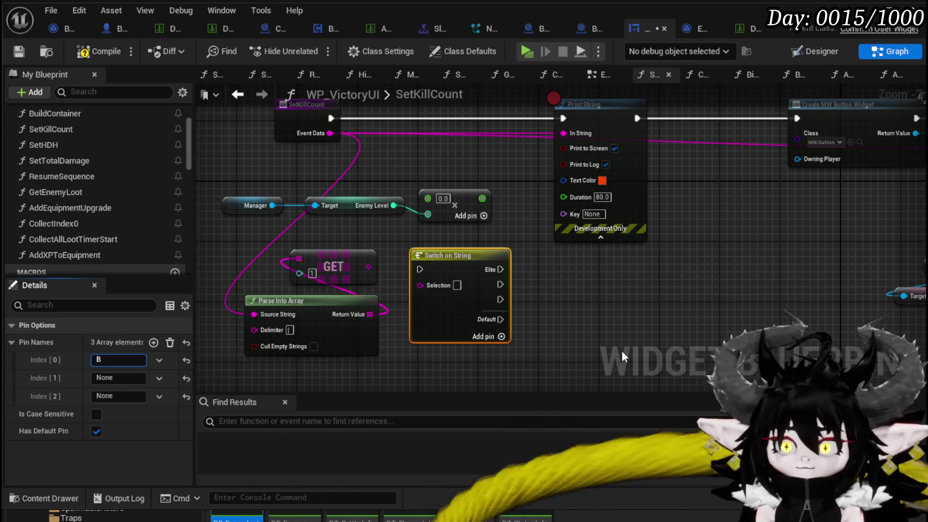
pyautogui.write('oss')
pyautogui.press('Return')
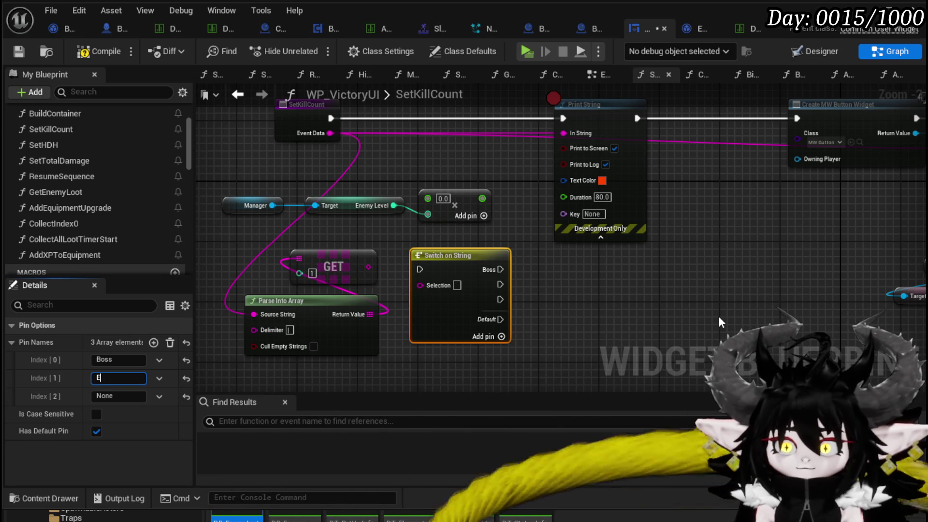
pyautogui.write('Elite')
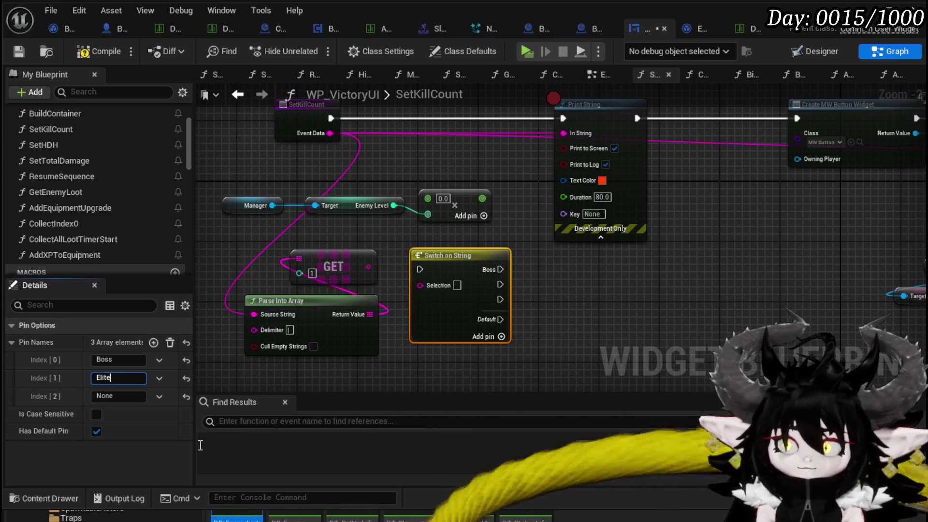
pyautogui.click(120, 394)
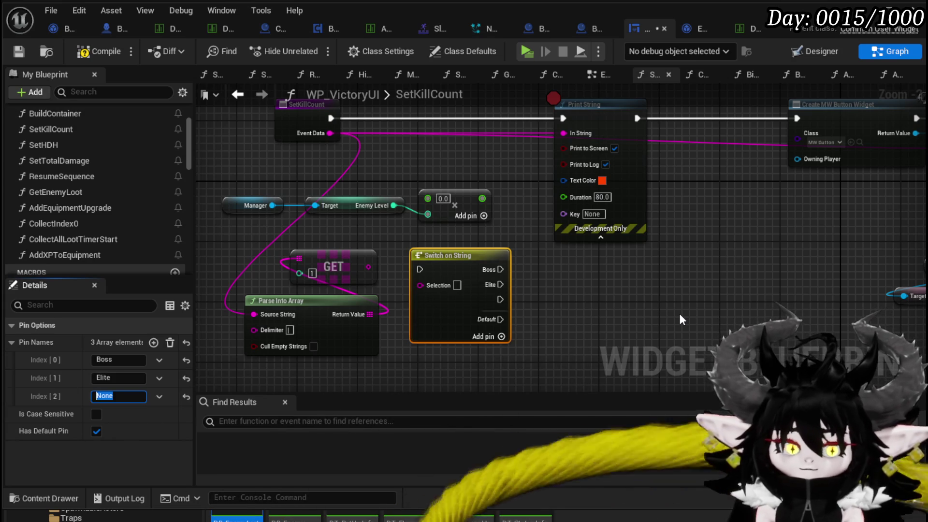
pyautogui.write('Normal')
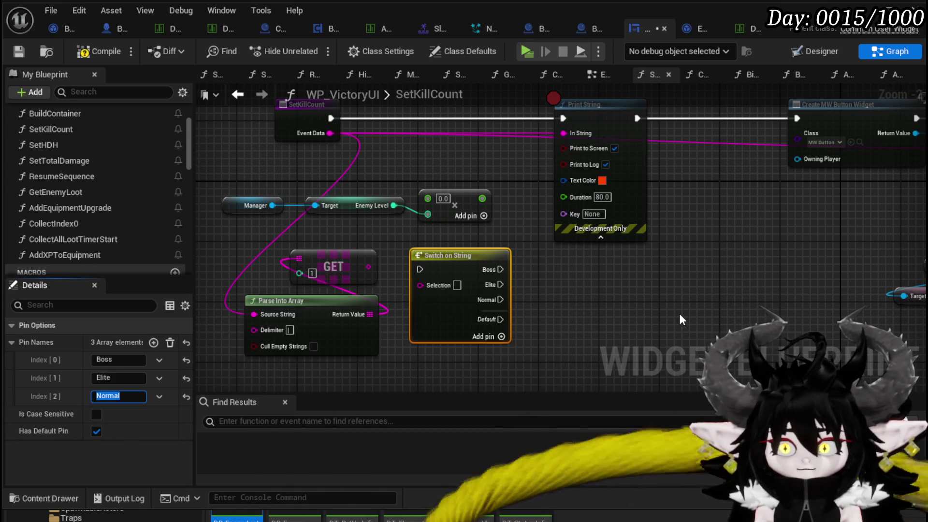
pyautogui.click(612, 305)
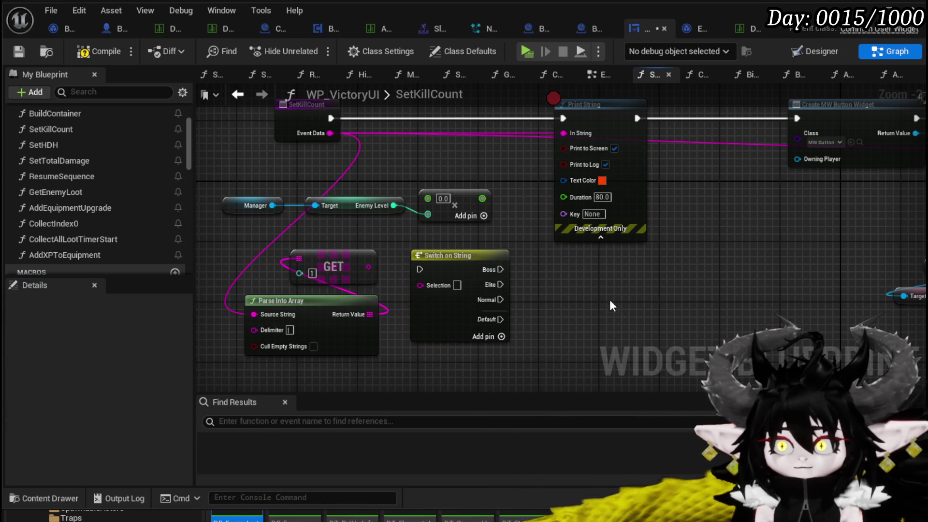
pyautogui.rightClick(482, 197)
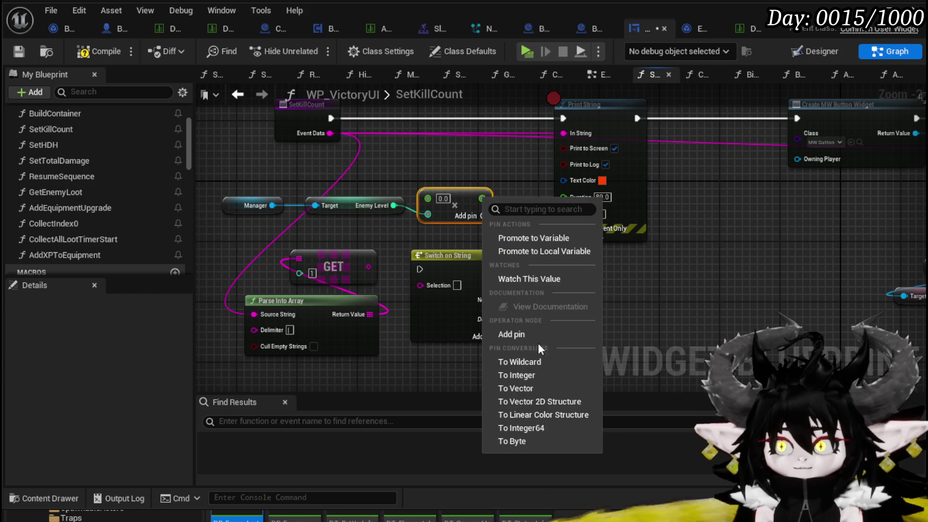
# Promote the Enemy Level multiply result to a new float variable named GatheredExp.
pyautogui.click(537, 237)
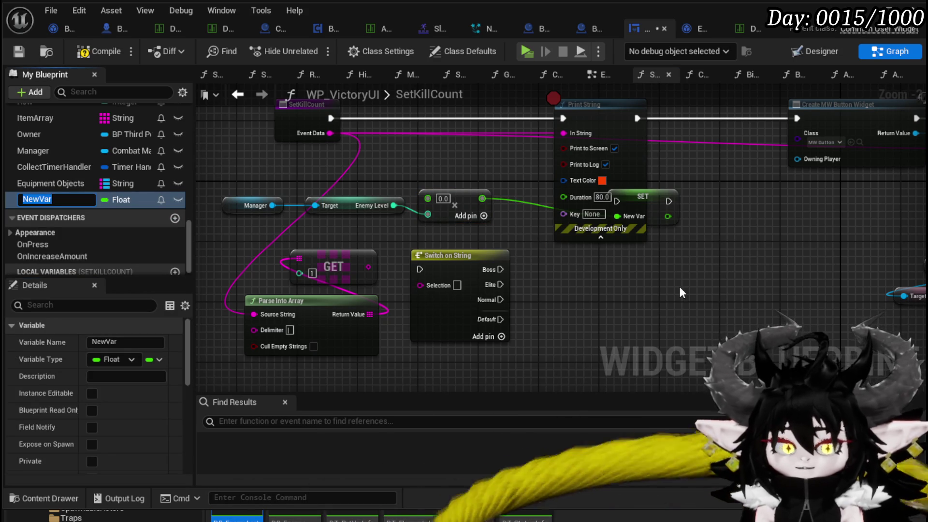
pyautogui.write('Gathered')
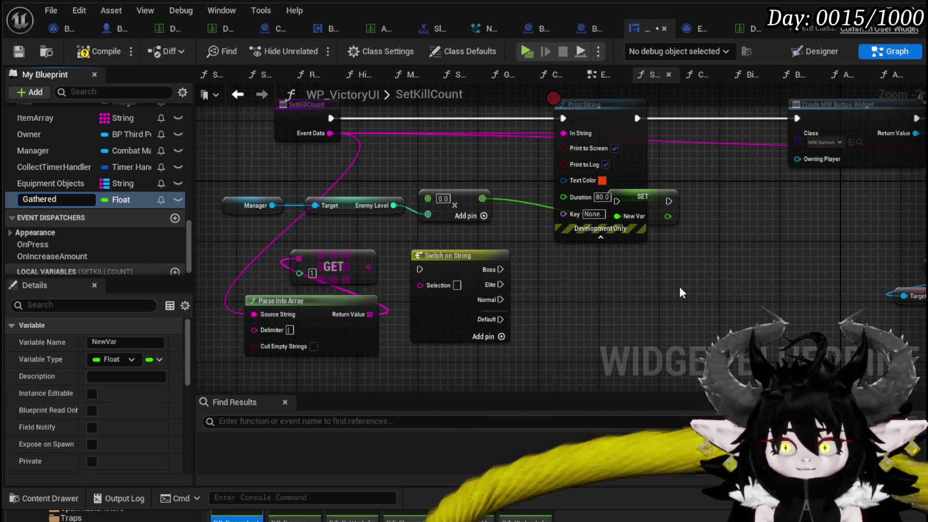
pyautogui.write('Exp')
pyautogui.press('Return')
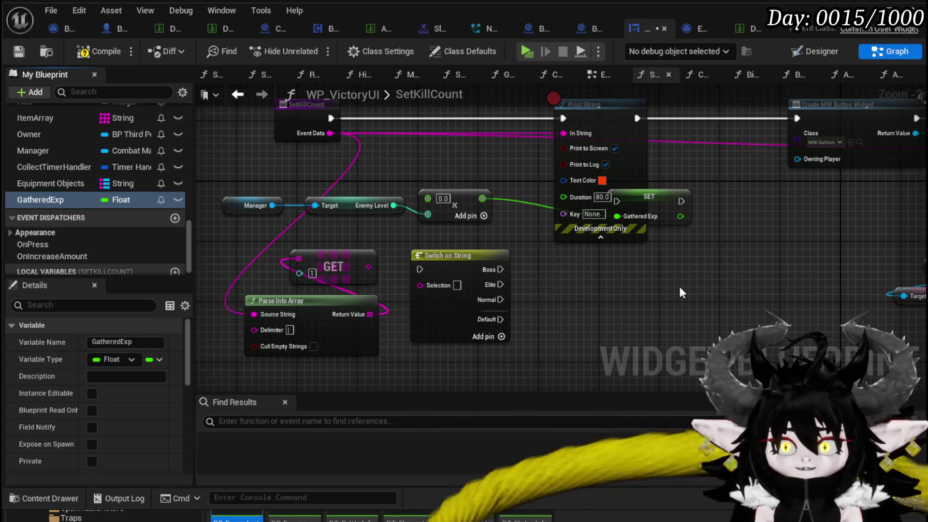
pyautogui.moveTo(596, 245)
pyautogui.mouseDown()
pyautogui.moveTo(663, 162)
pyautogui.moveTo(537, 378)
pyautogui.moveTo(537, 275)
pyautogui.mouseUp()
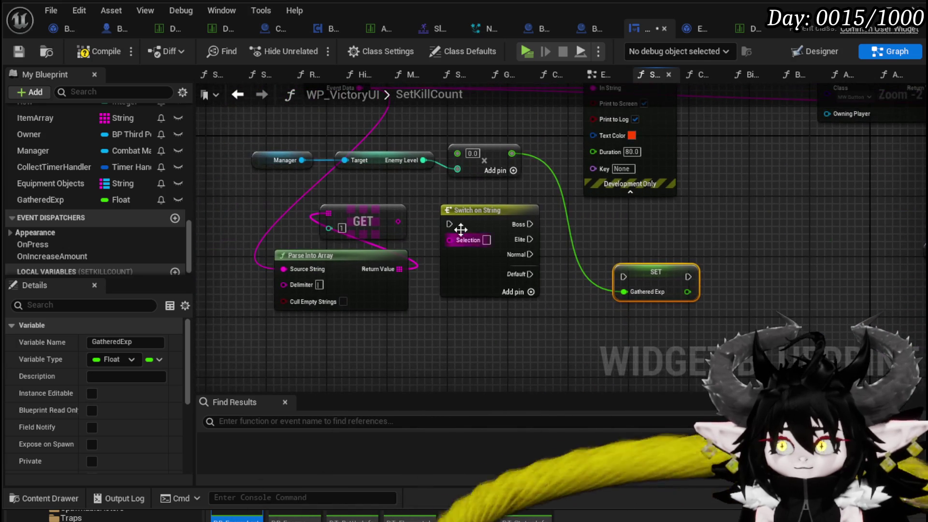
# Move the Enemy Level calculation nodes down and promote the math node's second input to a local variable.
pyautogui.moveTo(298, 182)
pyautogui.mouseDown()
pyautogui.moveTo(495, 144)
pyautogui.moveTo(616, 338)
pyautogui.moveTo(697, 269)
pyautogui.moveTo(724, 271)
pyautogui.moveTo(619, 323)
pyautogui.mouseUp()
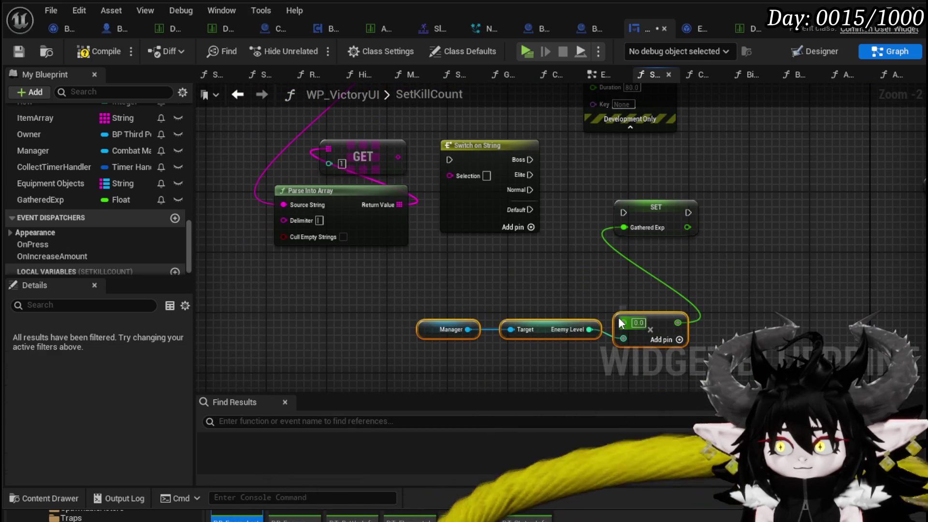
pyautogui.rightClick(624, 320)
pyautogui.click(691, 378)
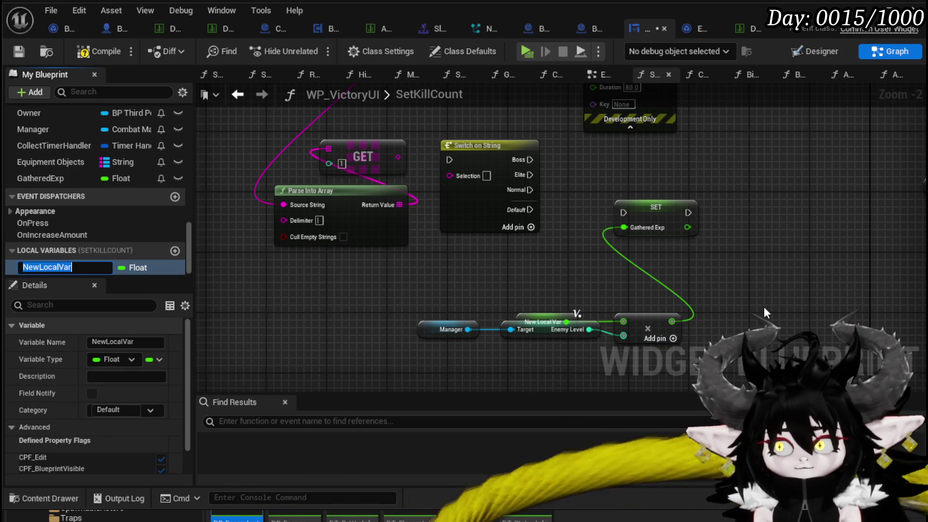
# Name the new local variable EnemyTypeExp and shift the calculation nodes aside.
pyautogui.write('EnemyTypeExp')
pyautogui.press('Return')
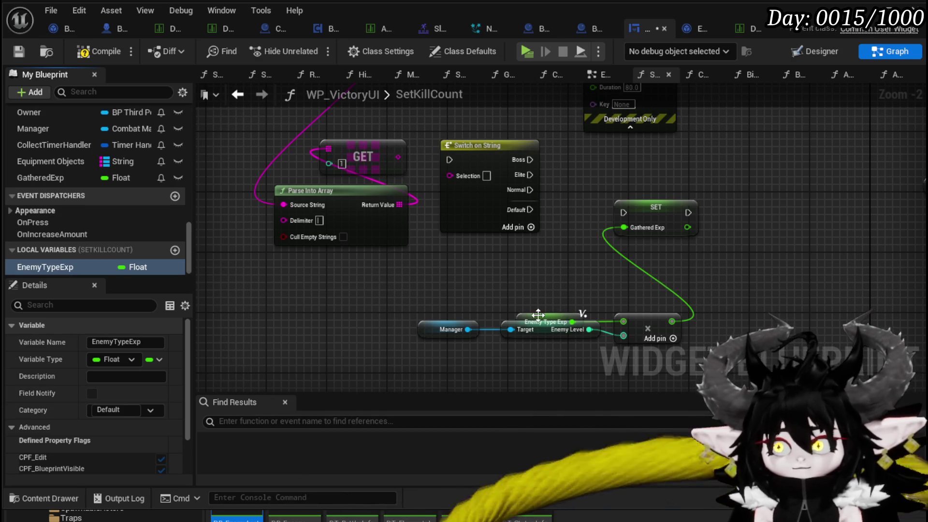
pyautogui.moveTo(538, 314); pyautogui.dragTo(559, 295)
pyautogui.moveTo(425, 338); pyautogui.dragTo(669, 287)
pyautogui.moveTo(648, 324); pyautogui.dragTo(715, 316)
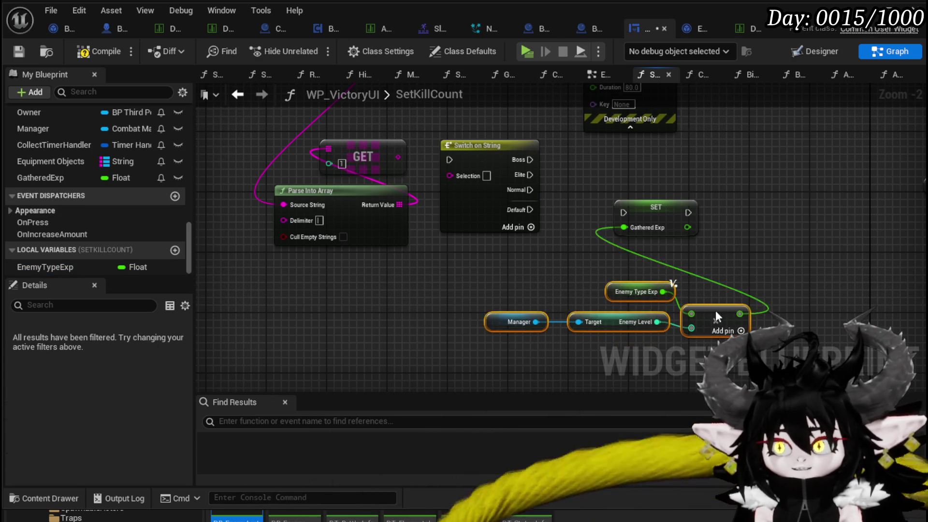
pyautogui.scroll(-1, 660, 308)
pyautogui.moveTo(542, 324); pyautogui.dragTo(549, 257)
pyautogui.scroll(2, 478, 291)
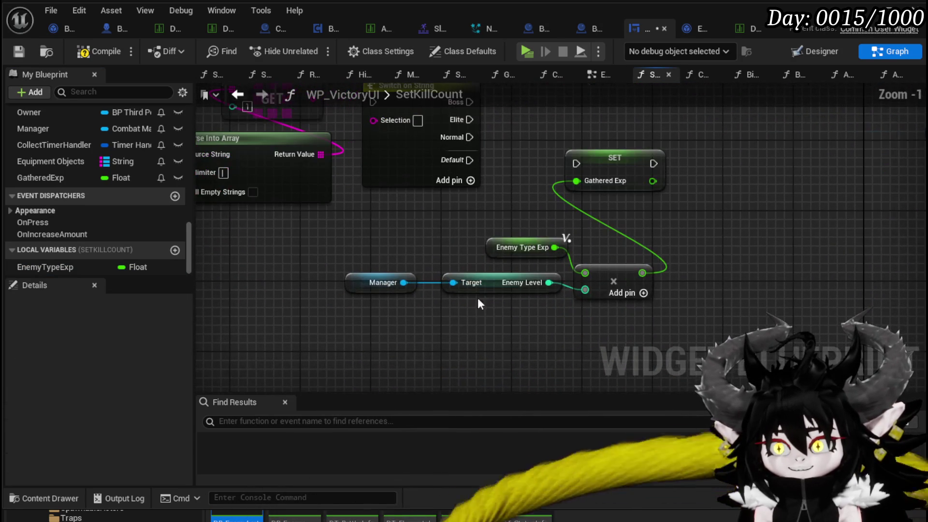
# Rearrange the Manager, SET Gathered Exp and calculation nodes into a cleaner layout.
pyautogui.moveTo(367, 289)
pyautogui.mouseDown()
pyautogui.moveTo(469, 318)
pyautogui.moveTo(610, 248)
pyautogui.moveTo(330, 347)
pyautogui.mouseUp()
pyautogui.scroll(-1, 439, 253)
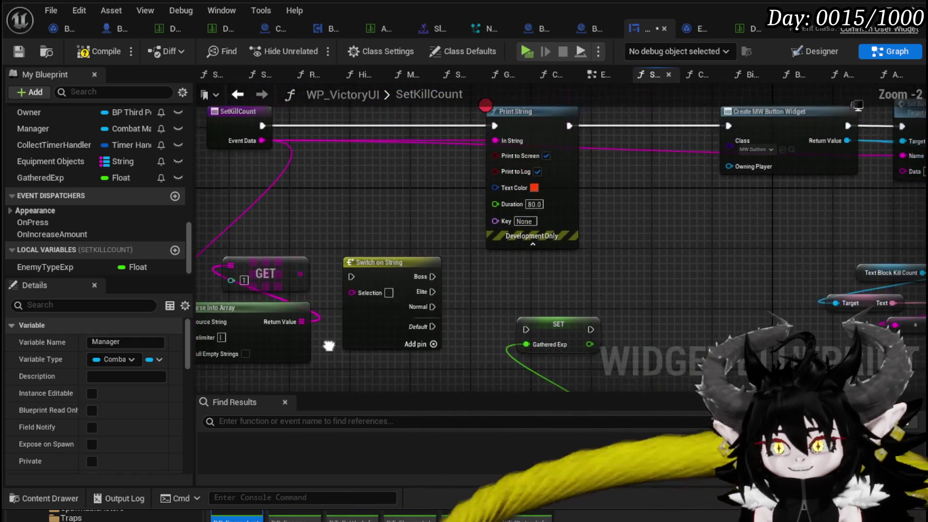
pyautogui.moveTo(473, 294)
pyautogui.mouseDown()
pyautogui.moveTo(497, 188)
pyautogui.moveTo(618, 363)
pyautogui.mouseUp()
pyautogui.moveTo(590, 224); pyautogui.dragTo(695, 170)
pyautogui.moveTo(630, 199); pyautogui.dragTo(508, 283)
pyautogui.moveTo(568, 273)
pyautogui.mouseDown()
pyautogui.moveTo(575, 131)
pyautogui.moveTo(584, 257)
pyautogui.mouseUp()
pyautogui.moveTo(528, 379)
pyautogui.mouseDown()
pyautogui.moveTo(507, 369)
pyautogui.moveTo(483, 323)
pyautogui.mouseUp()
pyautogui.moveTo(400, 327); pyautogui.dragTo(509, 241)
pyautogui.moveTo(538, 281); pyautogui.dragTo(500, 357)
pyautogui.click(315, 329)
# Add a GatheredExp getter and Add node summing it with the enemy exp, deleting the spare Enemy Type Exp getter.
pyautogui.moveTo(86, 268); pyautogui.dragTo(428, 284)
pyautogui.click(456, 303)
pyautogui.click(456, 289)
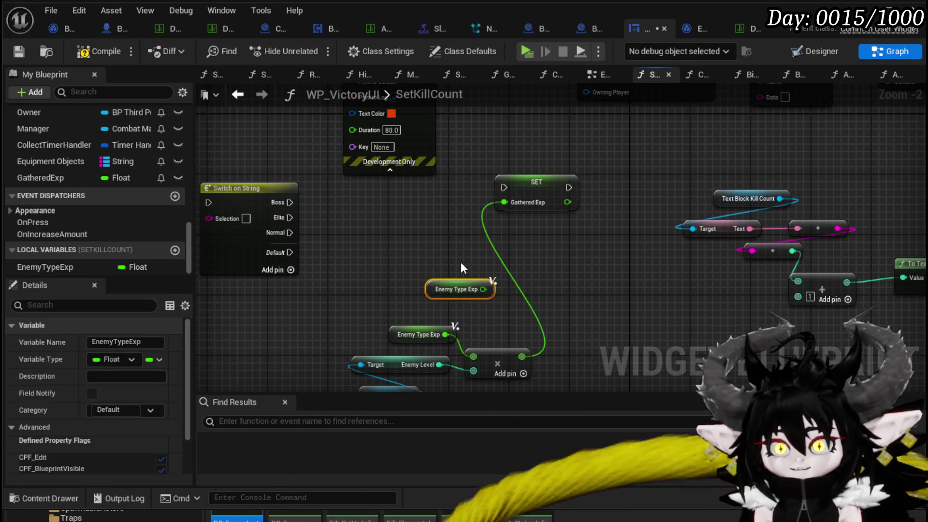
pyautogui.press('Delete')
pyautogui.moveTo(63, 177)
pyautogui.mouseDown()
pyautogui.moveTo(430, 258)
pyautogui.moveTo(406, 277)
pyautogui.moveTo(520, 283)
pyautogui.mouseUp()
pyautogui.click(437, 297)
pyautogui.write('+')
pyautogui.press('Return')
pyautogui.moveTo(521, 356)
pyautogui.mouseDown()
pyautogui.moveTo(524, 302)
pyautogui.moveTo(517, 270)
pyautogui.moveTo(505, 270)
pyautogui.moveTo(504, 202)
pyautogui.mouseUp()
# Place SET Gathered Exp after Print String and run Create MW Button Widget from it.
pyautogui.click(522, 190)
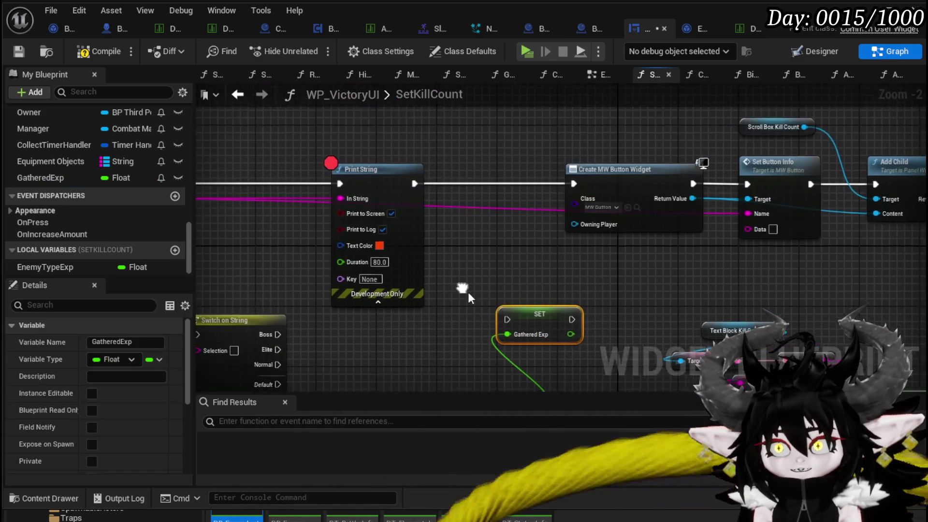
pyautogui.moveTo(537, 319)
pyautogui.mouseDown()
pyautogui.moveTo(522, 194)
pyautogui.moveTo(490, 187)
pyautogui.moveTo(590, 187)
pyautogui.mouseUp()
pyautogui.moveTo(433, 176); pyautogui.dragTo(514, 173)
pyautogui.moveTo(633, 184)
pyautogui.mouseDown()
pyautogui.moveTo(653, 196)
pyautogui.moveTo(657, 184)
pyautogui.mouseUp()
pyautogui.moveTo(461, 197); pyautogui.dragTo(605, 180)
pyautogui.click(605, 180)
# Replace Print String with the Switch on String, driven from SetKillCount and the GET result.
pyautogui.press('Delete')
pyautogui.moveTo(440, 316)
pyautogui.mouseDown()
pyautogui.moveTo(456, 168)
pyautogui.moveTo(449, 168)
pyautogui.mouseUp()
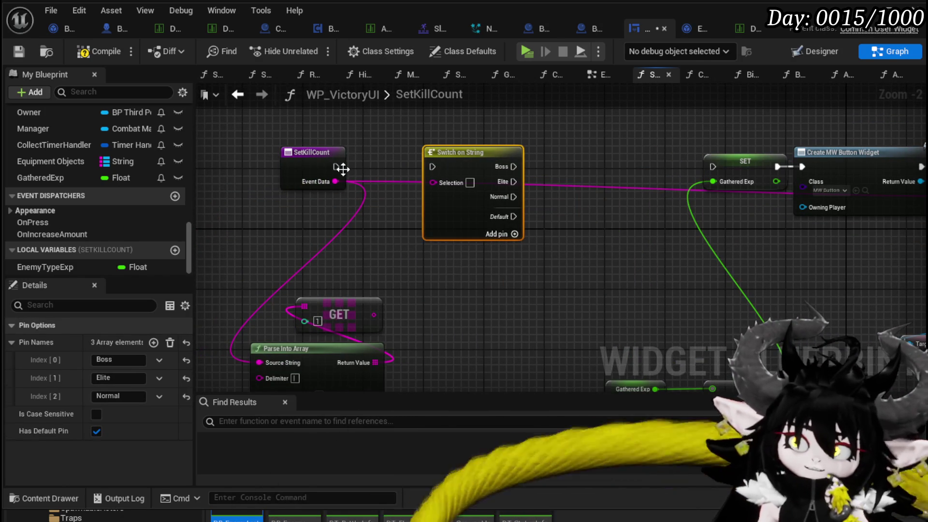
pyautogui.moveTo(336, 166); pyautogui.dragTo(432, 167)
pyautogui.moveTo(513, 259)
pyautogui.mouseDown()
pyautogui.moveTo(460, 201)
pyautogui.moveTo(472, 238)
pyautogui.moveTo(411, 254)
pyautogui.mouseUp()
pyautogui.moveTo(325, 285)
pyautogui.mouseDown()
pyautogui.moveTo(360, 176)
pyautogui.moveTo(385, 153)
pyautogui.mouseUp()
pyautogui.moveTo(554, 196)
pyautogui.mouseDown()
pyautogui.moveTo(432, 216)
pyautogui.moveTo(507, 216)
pyautogui.moveTo(456, 214)
pyautogui.mouseUp()
pyautogui.click(459, 162)
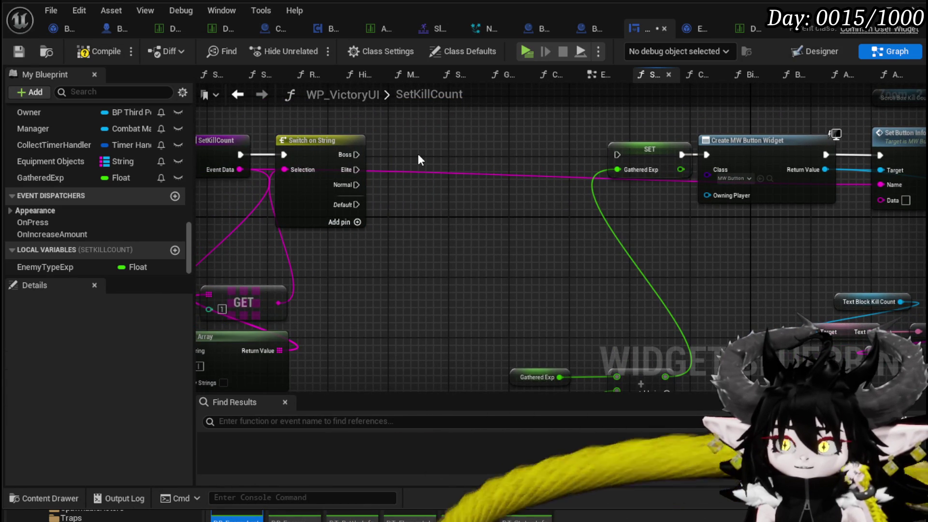
pyautogui.moveTo(418, 154)
pyautogui.mouseDown()
pyautogui.moveTo(419, 112)
pyautogui.moveTo(416, 153)
pyautogui.mouseUp()
# Add three EnemyTypeExp setters off the switch, setting Elite to 200 and Normal to 50.
pyautogui.moveTo(27, 265)
pyautogui.mouseDown()
pyautogui.moveTo(416, 144)
pyautogui.moveTo(430, 151)
pyautogui.moveTo(419, 126)
pyautogui.moveTo(427, 190)
pyautogui.mouseUp()
pyautogui.click(460, 174)
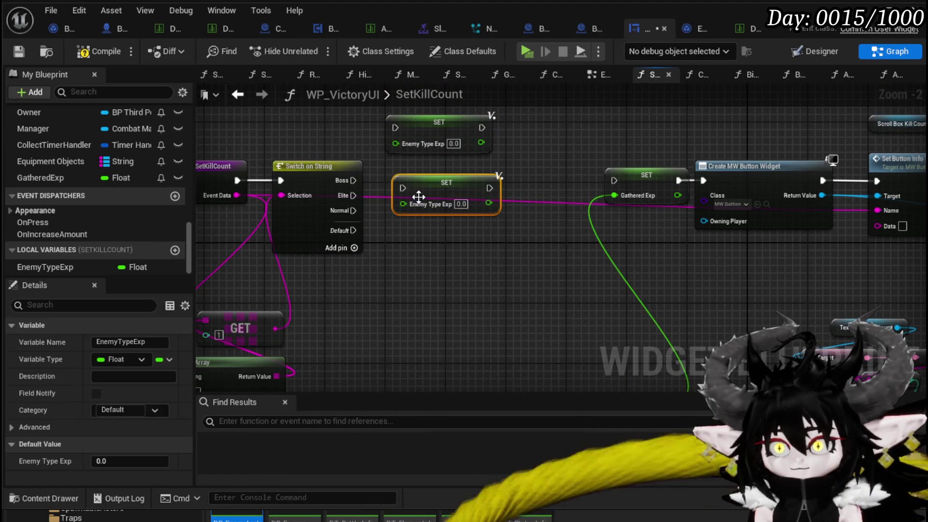
pyautogui.hotkey('ctrl', 'w')
pyautogui.moveTo(352, 211); pyautogui.dragTo(395, 241)
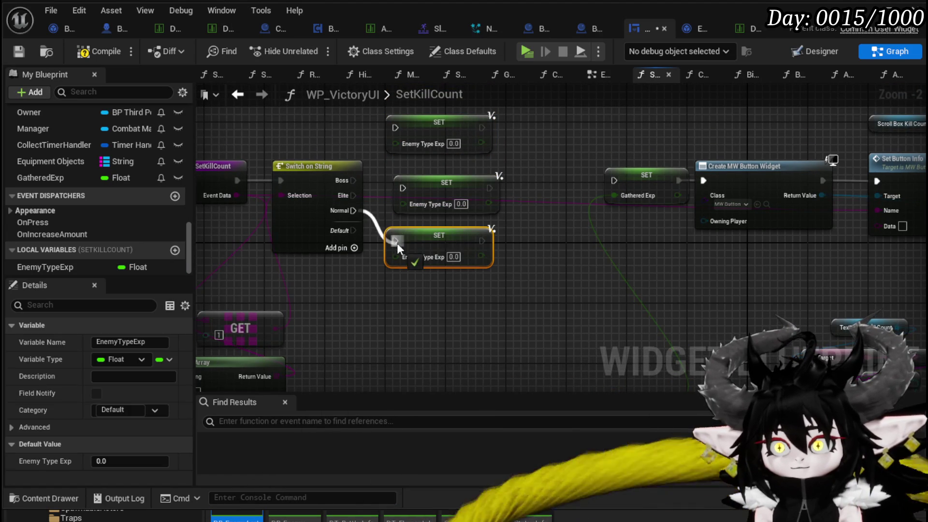
pyautogui.moveTo(353, 195); pyautogui.dragTo(434, 189)
pyautogui.click(451, 212)
pyautogui.write('2')
pyautogui.press('Return')
pyautogui.write('00')
pyautogui.click(454, 257)
pyautogui.write('50')
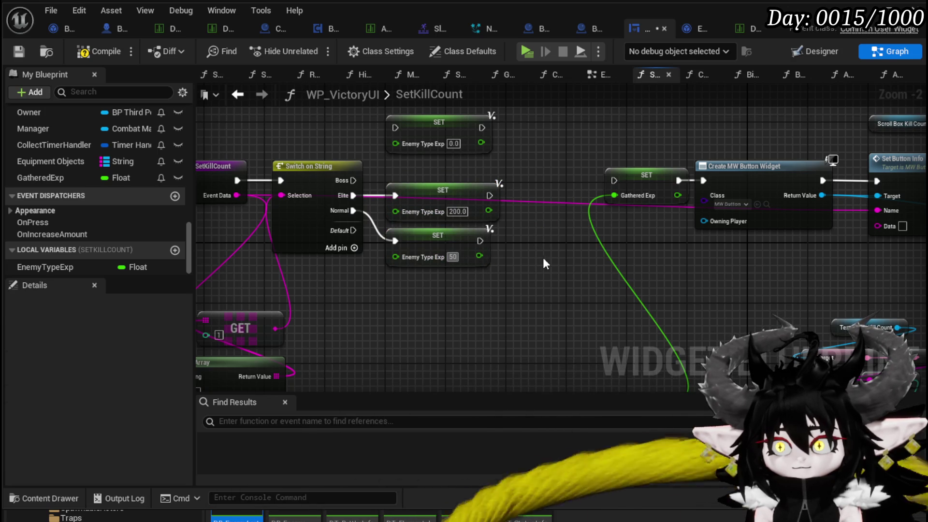
# Set the Boss case's EnemyTypeExp to 1000 and route the setters into SET Gathered Exp.
pyautogui.moveTo(353, 180)
pyautogui.mouseDown()
pyautogui.moveTo(408, 136)
pyautogui.moveTo(395, 128)
pyautogui.mouseUp()
pyautogui.click(453, 144)
pyautogui.write('0.10')
pyautogui.hotkey('ctrl', 'a')
pyautogui.write('1000')
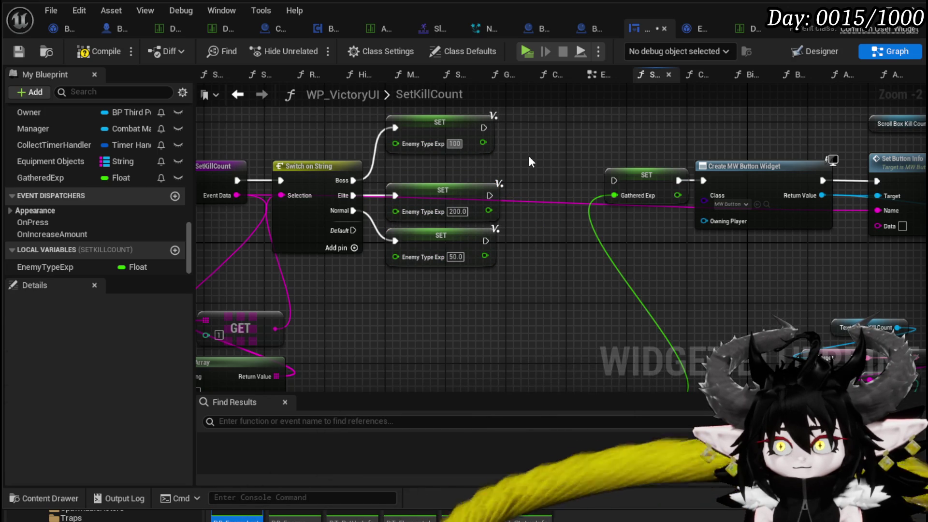
pyautogui.press('Return')
pyautogui.moveTo(491, 127); pyautogui.dragTo(614, 178)
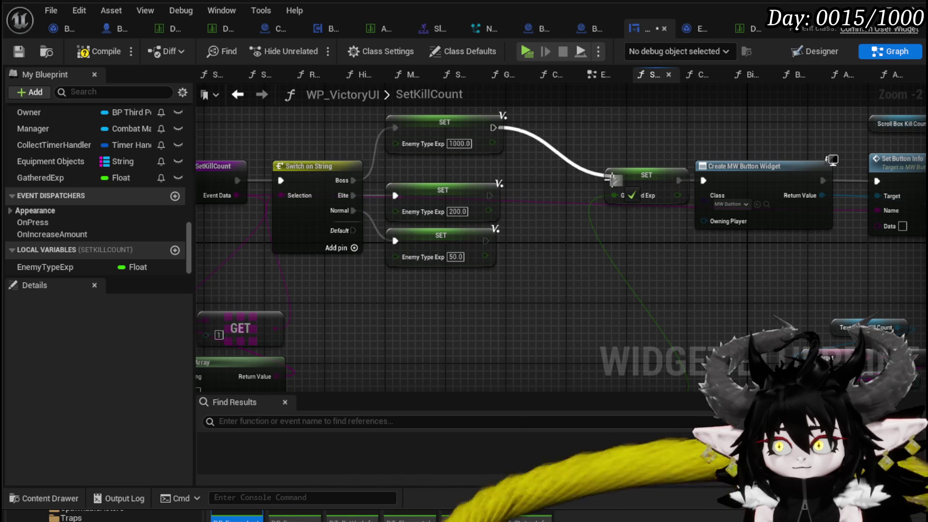
pyautogui.moveTo(488, 196); pyautogui.dragTo(613, 180)
pyautogui.moveTo(498, 228)
pyautogui.mouseDown()
pyautogui.moveTo(580, 193)
pyautogui.moveTo(515, 250)
pyautogui.moveTo(492, 256)
pyautogui.moveTo(616, 179)
pyautogui.mouseUp()
# Tidy the switch, setter and exp math nodes into a compact layout.
pyautogui.scroll(-2, 617, 179)
pyautogui.moveTo(334, 350); pyautogui.dragTo(533, 138)
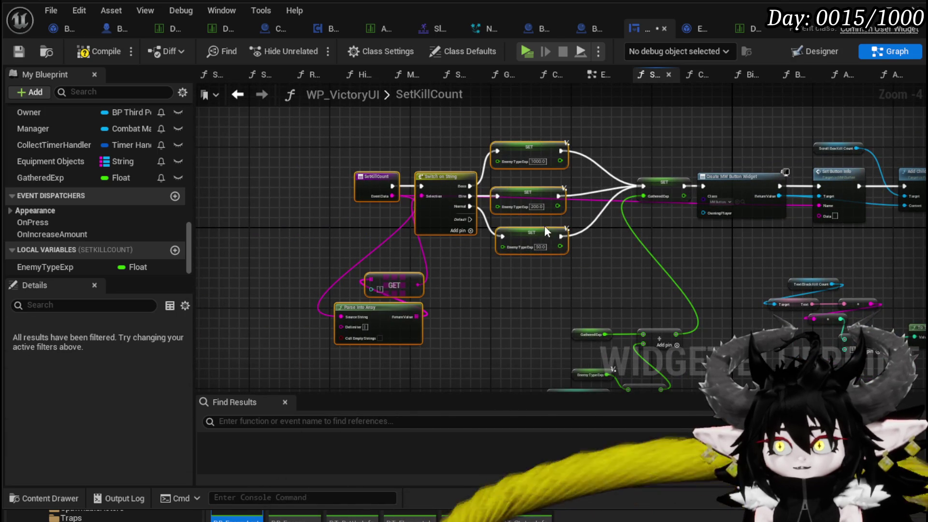
pyautogui.moveTo(541, 233); pyautogui.dragTo(541, 217)
pyautogui.moveTo(598, 256); pyautogui.dragTo(510, 146)
pyautogui.moveTo(459, 187); pyautogui.dragTo(592, 303)
pyautogui.moveTo(532, 227)
pyautogui.mouseDown()
pyautogui.moveTo(541, 187)
pyautogui.moveTo(495, 177)
pyautogui.mouseUp()
pyautogui.moveTo(626, 166); pyautogui.dragTo(615, 222)
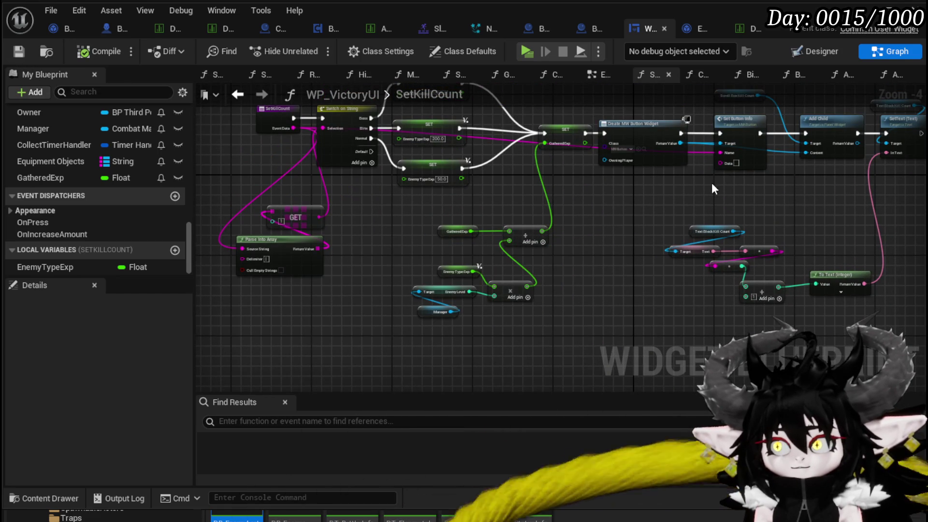
# Navigate from SetKillCount through the function graphs to AddXPToEquipment.
pyautogui.moveTo(613, 231)
pyautogui.mouseDown()
pyautogui.moveTo(597, 259)
pyautogui.moveTo(445, 253)
pyautogui.moveTo(489, 245)
pyautogui.mouseUp()
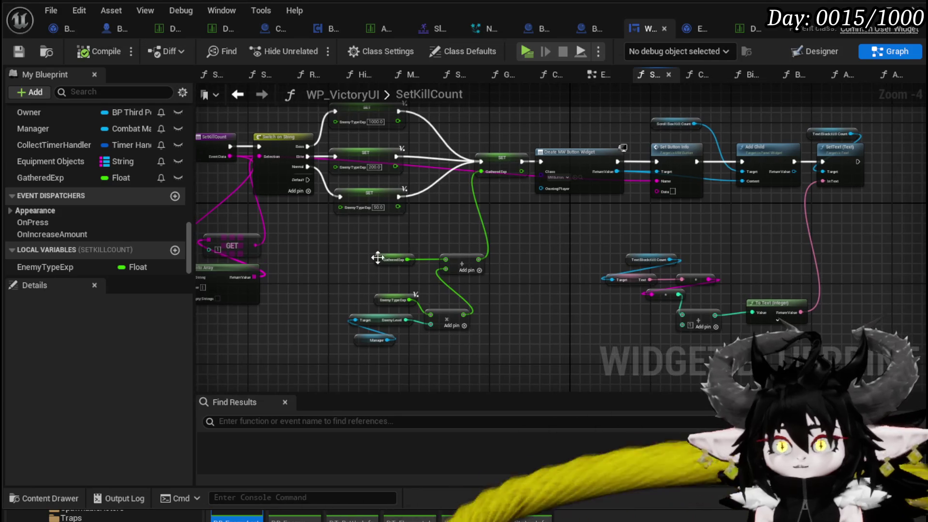
pyautogui.click(392, 260)
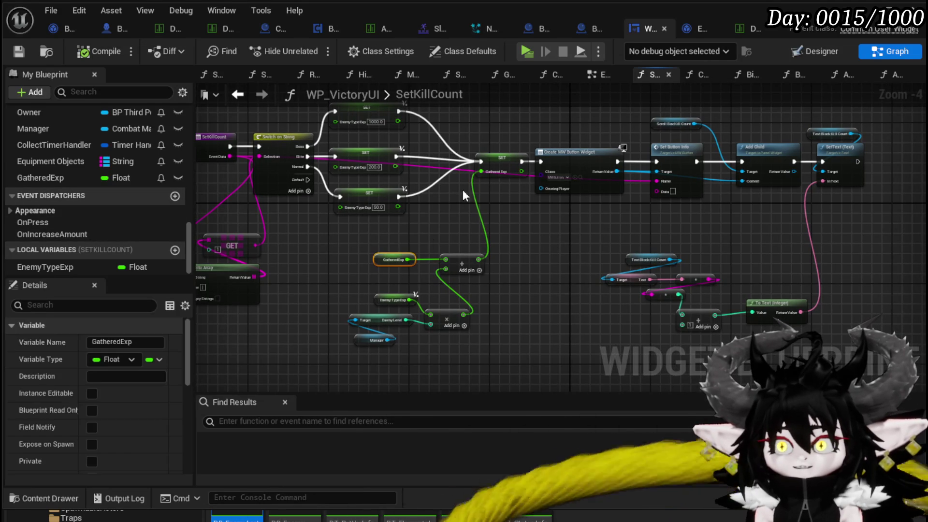
pyautogui.scroll(15, 111, 191)
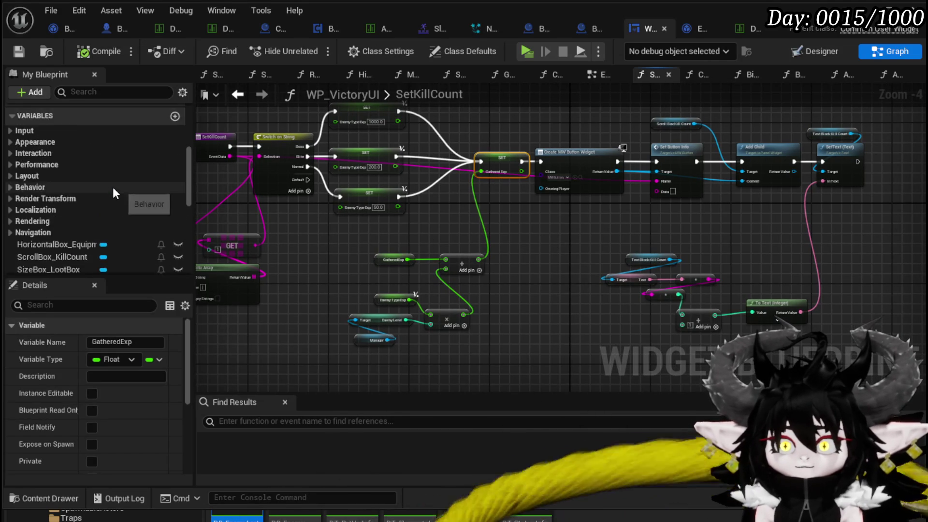
pyautogui.scroll(3, 112, 187)
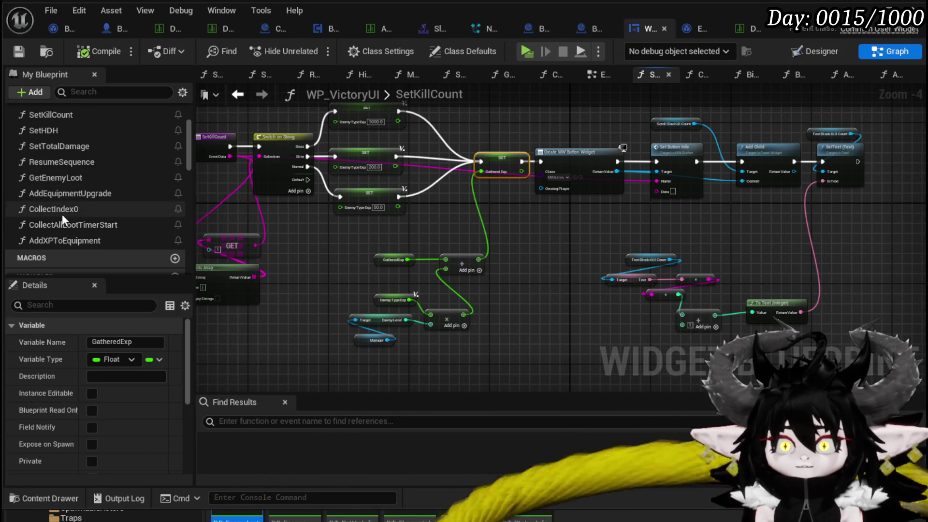
pyautogui.scroll(1, 94, 217)
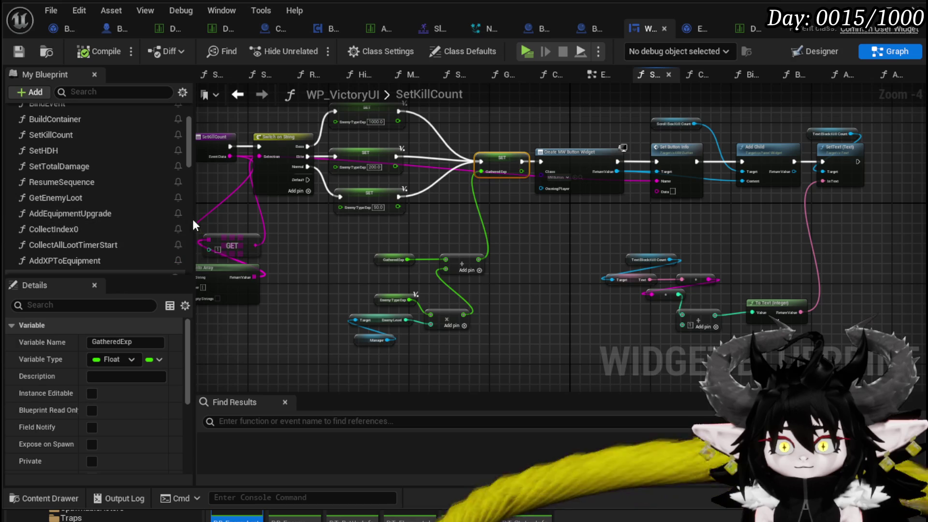
pyautogui.doubleClick(143, 216)
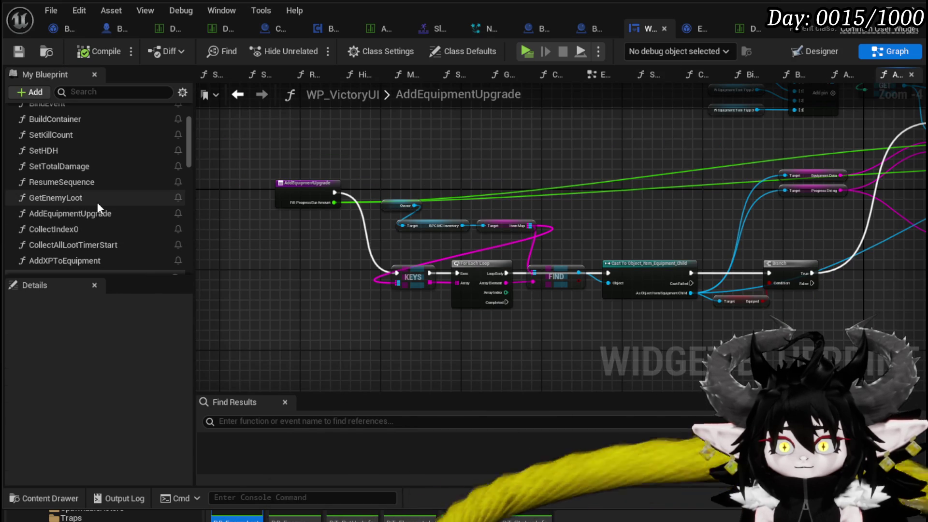
pyautogui.scroll(1, 97, 184)
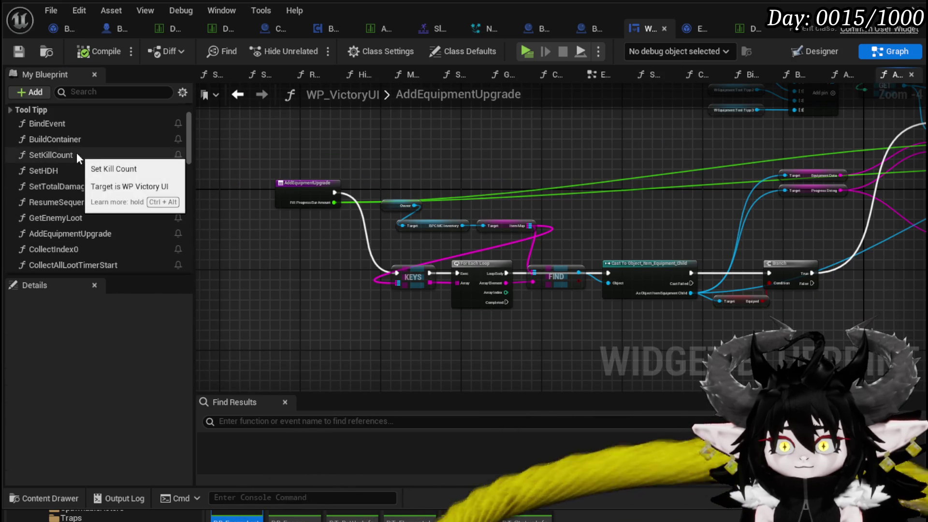
pyautogui.doubleClick(70, 140)
pyautogui.moveTo(375, 128)
pyautogui.mouseDown()
pyautogui.moveTo(355, 72)
pyautogui.moveTo(280, 70)
pyautogui.mouseUp()
pyautogui.doubleClick(617, 197)
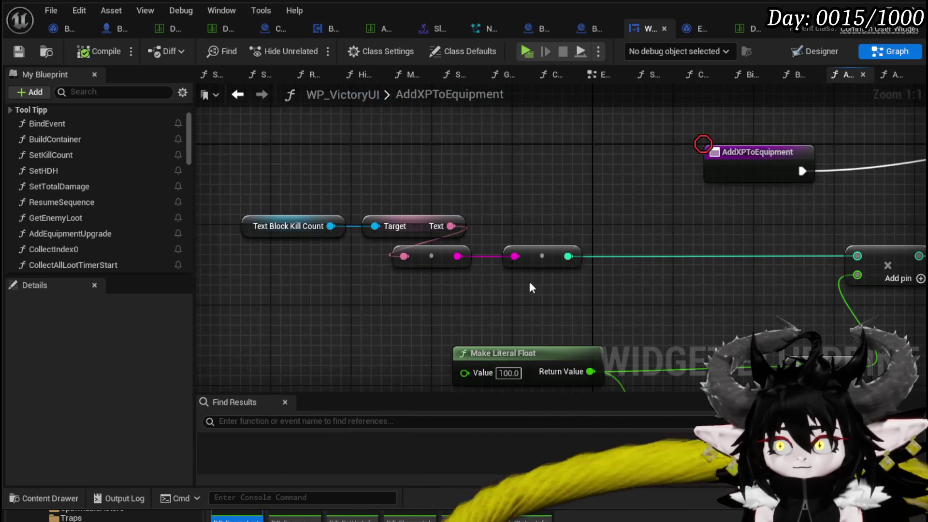
# Plug GatheredExp into Add Equipment Upgrade's Fill Progress Bar Amount and compile the blueprint.
pyautogui.moveTo(544, 265); pyautogui.dragTo(326, 162)
pyautogui.scroll(2, 415, 263)
pyautogui.moveTo(676, 260); pyautogui.dragTo(501, 275)
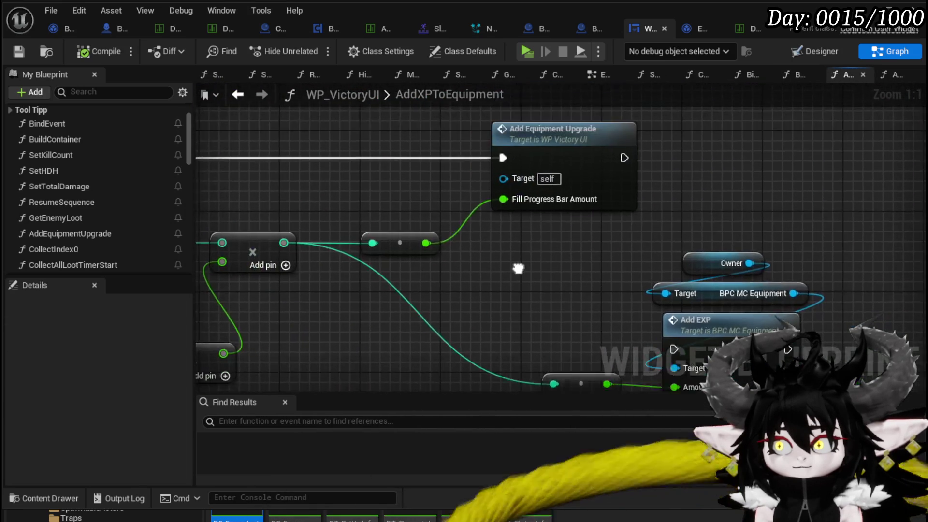
pyautogui.scroll(-10, 80, 228)
pyautogui.scroll(-3, 109, 233)
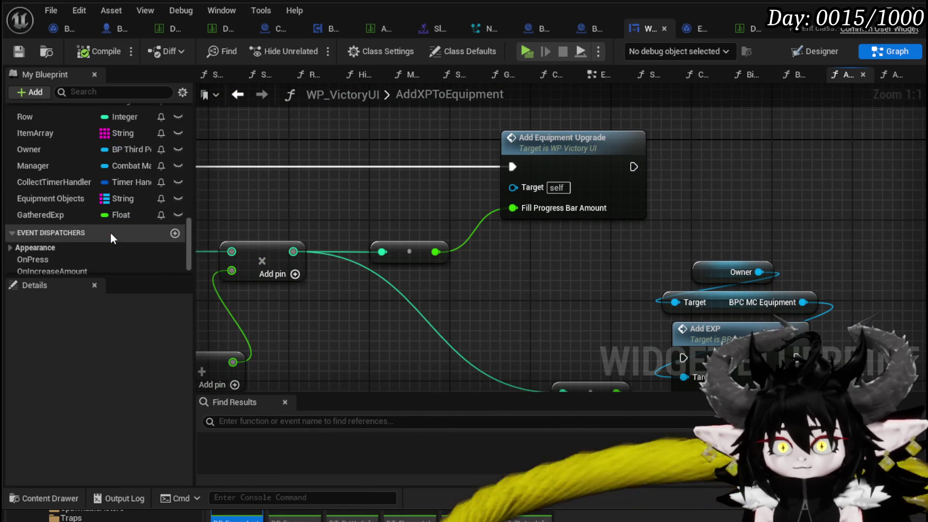
pyautogui.click(182, 217)
pyautogui.moveTo(184, 221); pyautogui.dragTo(530, 210)
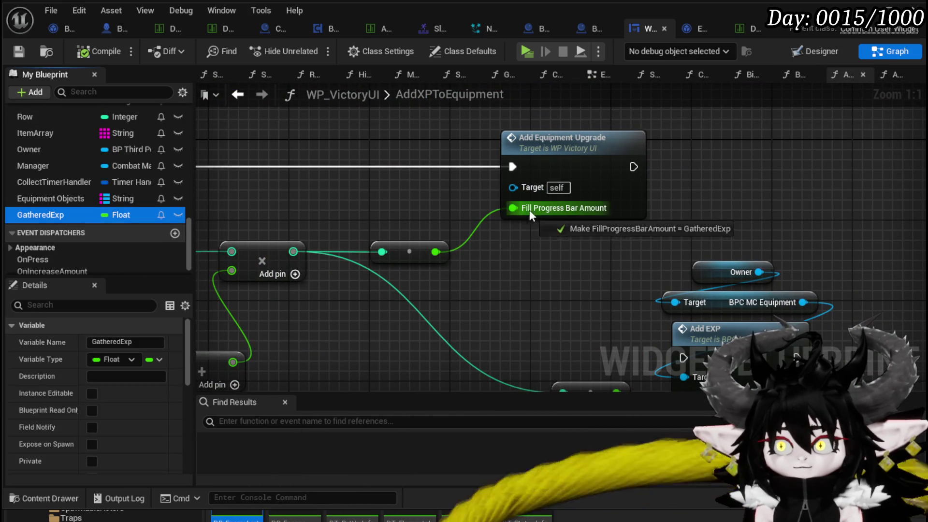
pyautogui.click(82, 56)
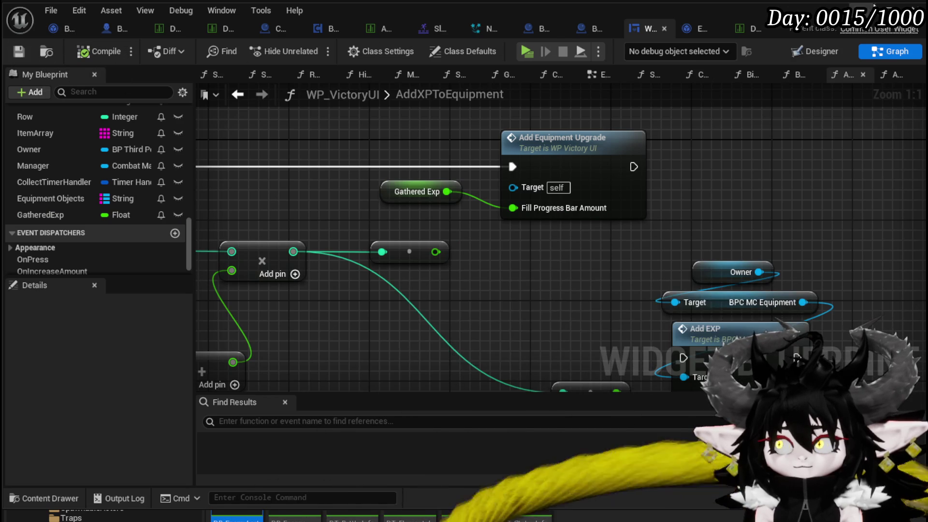
# Run toward the slime and review the Equipment panel before the fight.
pyautogui.press('w')
pyautogui.press('Escape')
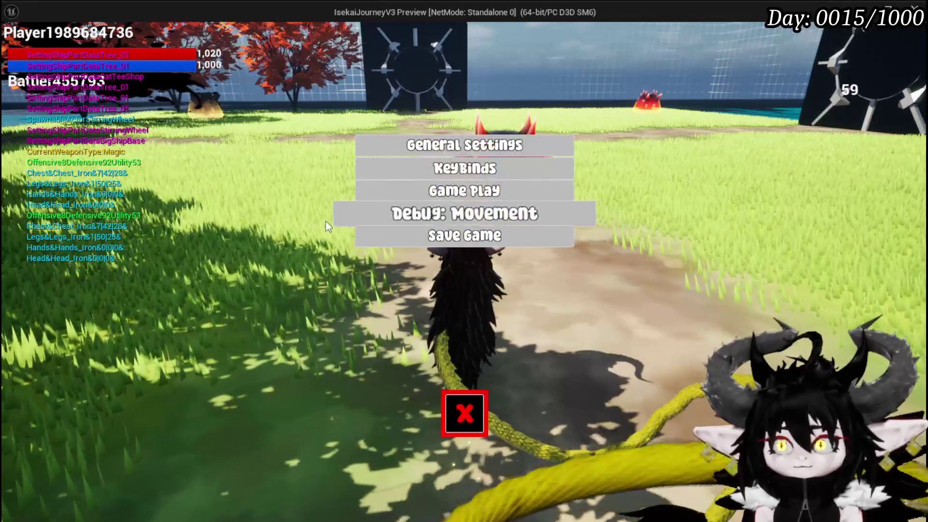
pyautogui.click(465, 413)
pyautogui.press('Tab')
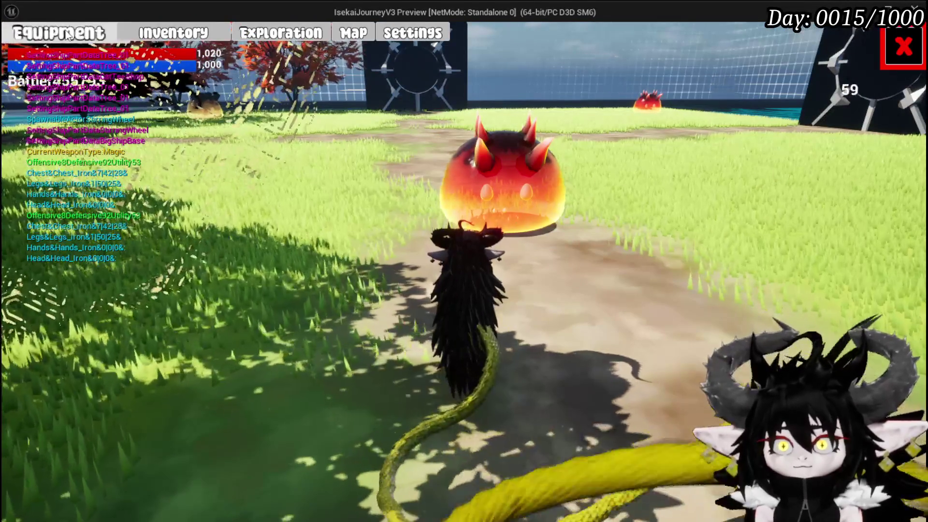
pyautogui.click(67, 35)
pyautogui.moveTo(719, 161)
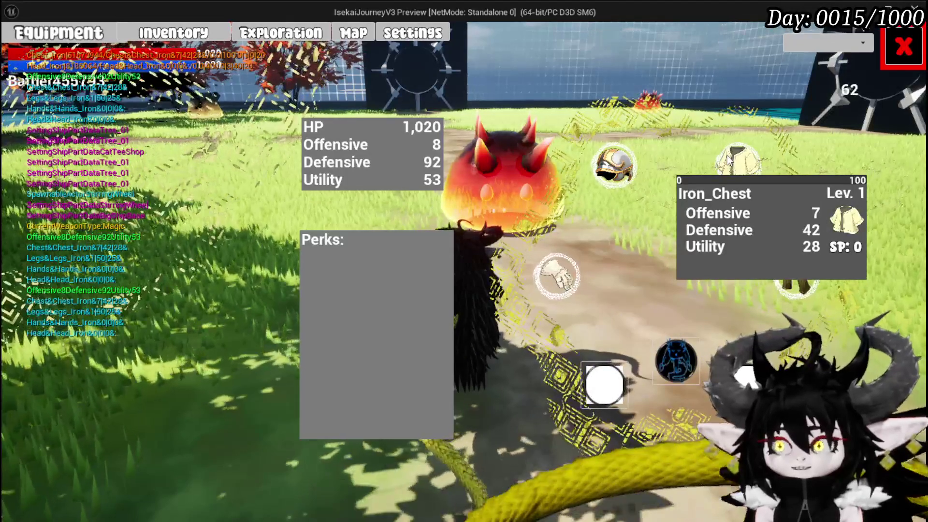
pyautogui.press('Tab')
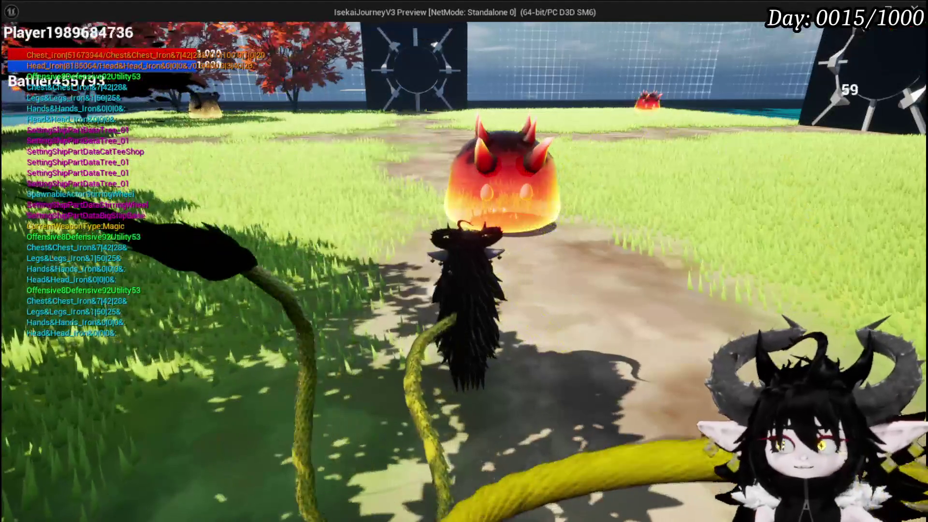
# Fight the slime with a water spell and the Giga Buff card.
pyautogui.press('w')
pyautogui.click(464, 261)
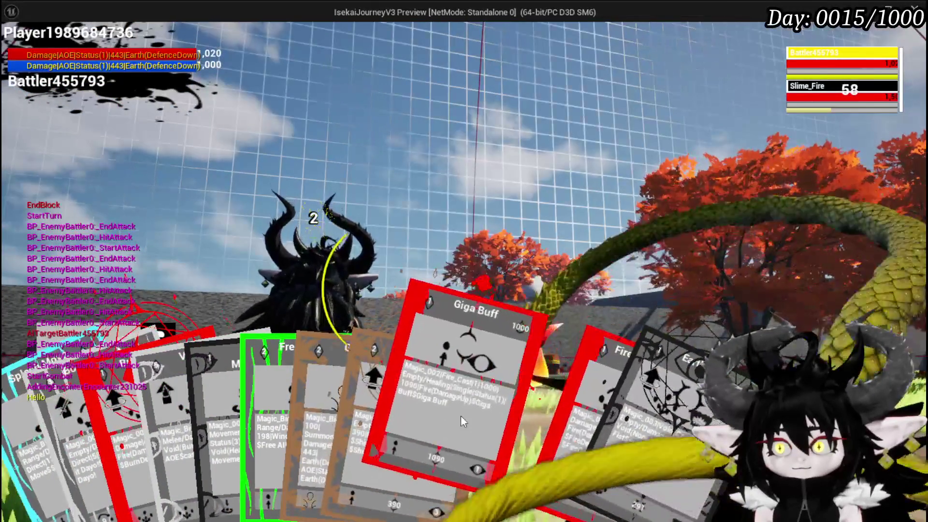
pyautogui.click(462, 421)
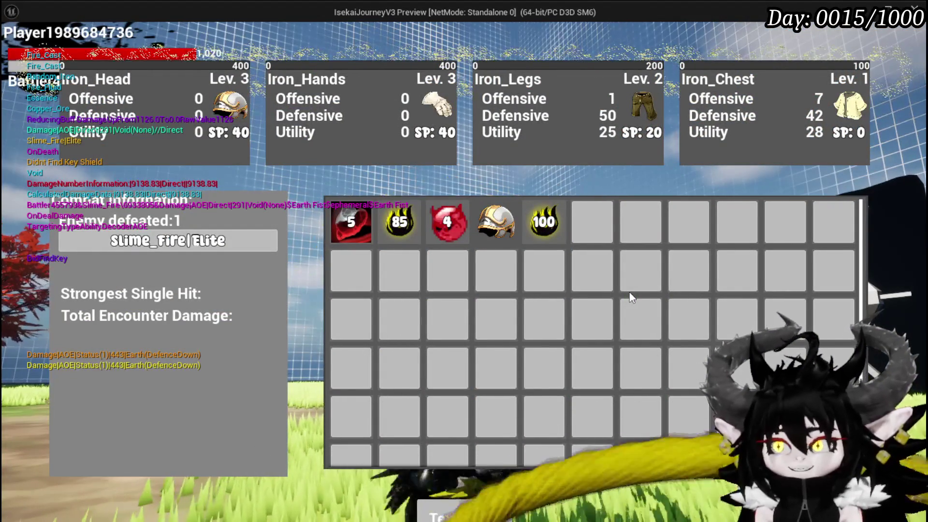
pyautogui.moveTo(496, 229)
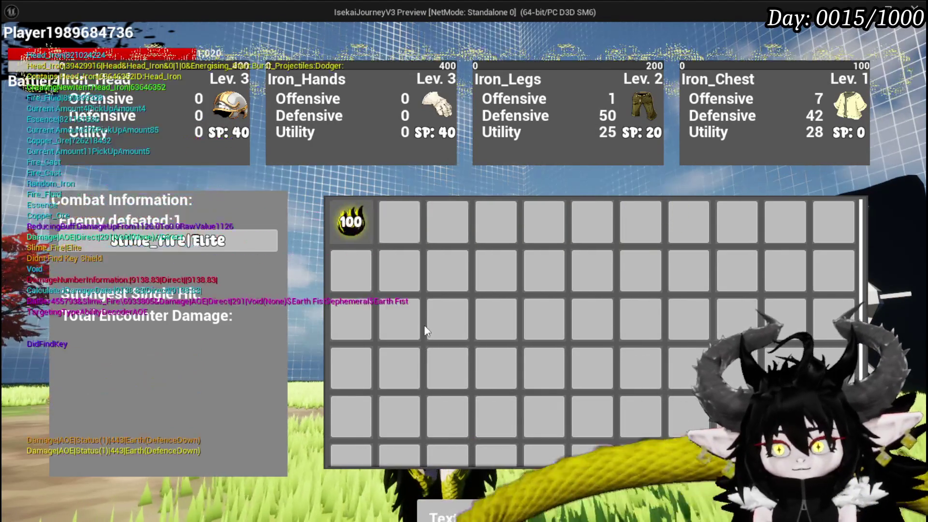
# After the fight, equip the Iron_Head helmet from the head items list.
pyautogui.press('Tab')
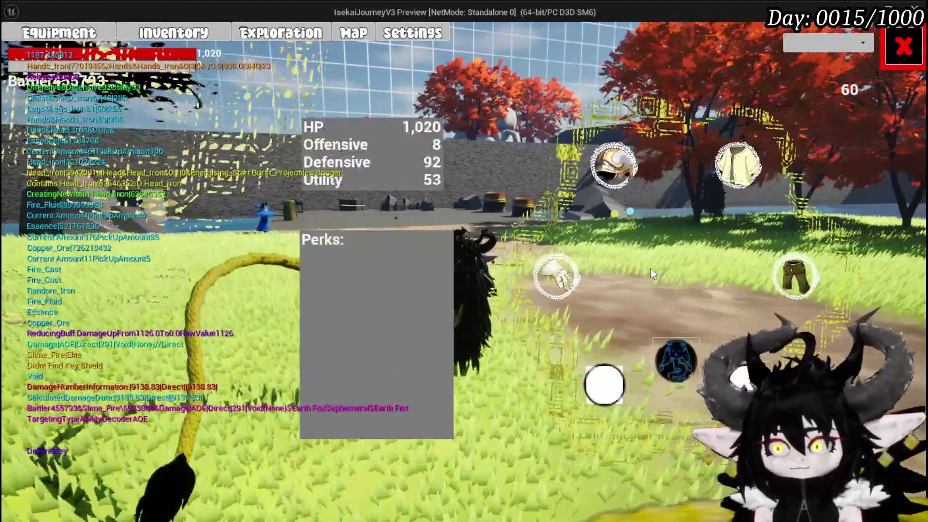
pyautogui.click(612, 166)
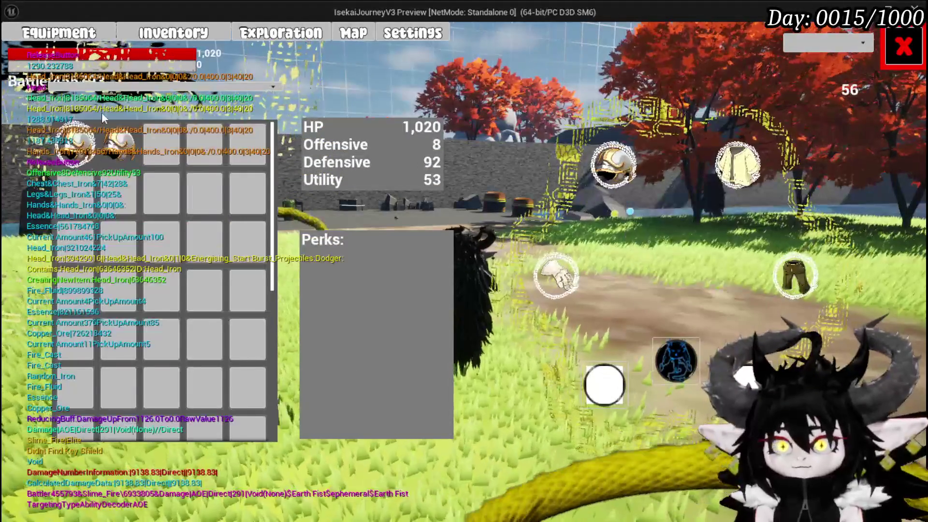
pyautogui.click(119, 140)
pyautogui.click(377, 133)
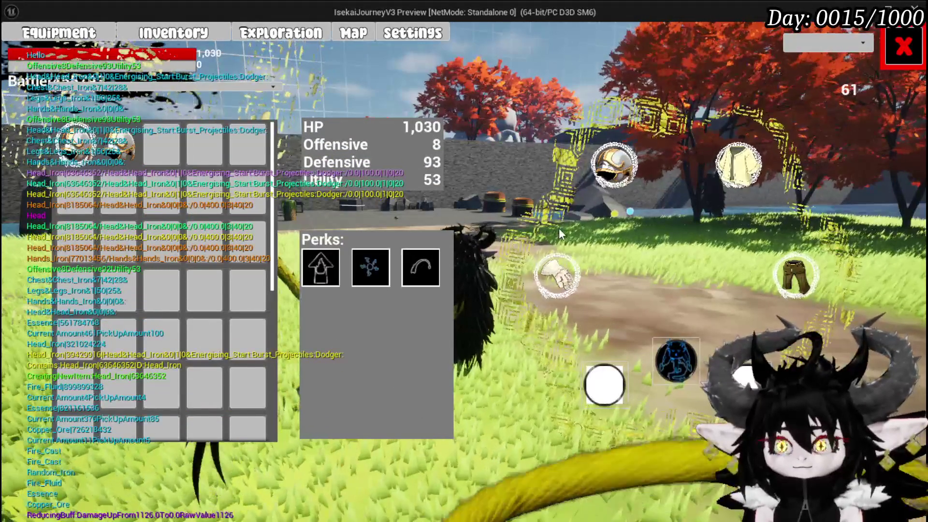
# Save the game from the settings menu and end the play-test.
pyautogui.click(900, 46)
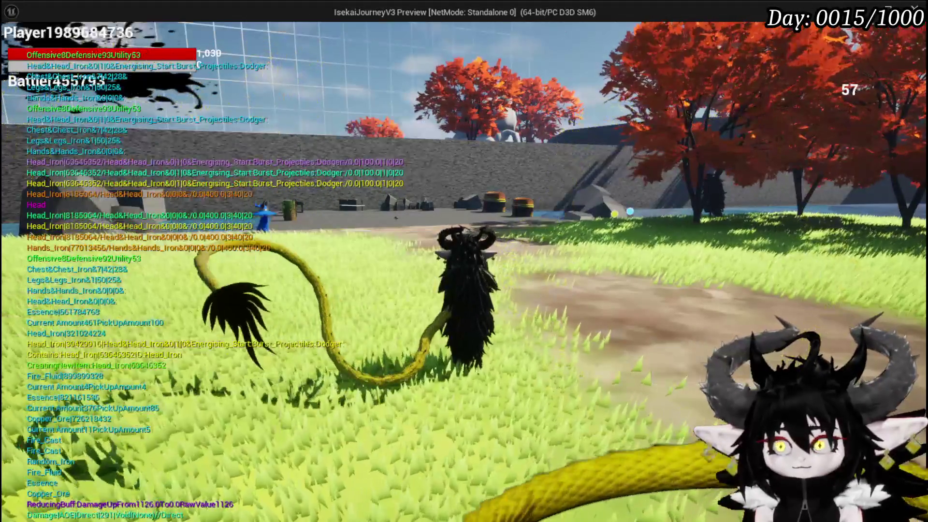
pyautogui.click(506, 239)
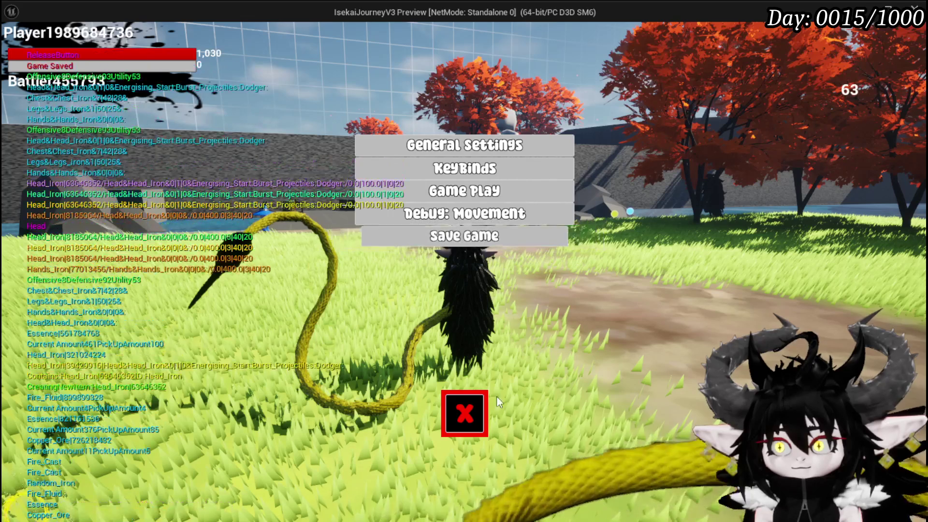
pyautogui.click(467, 414)
pyautogui.press('Escape')
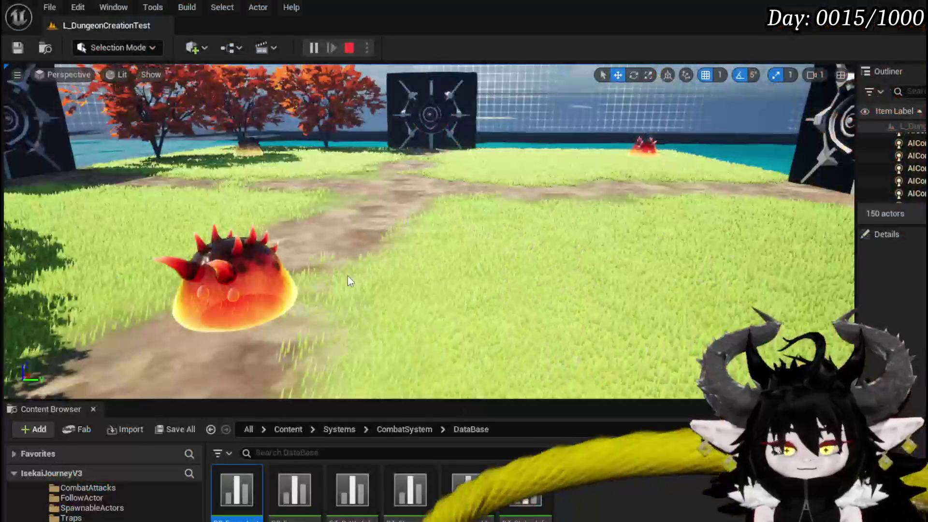
# Save, switch to WP_VictoryUI and open its SetKillCount function graph.
pyautogui.hotkey('ctrl', 's')
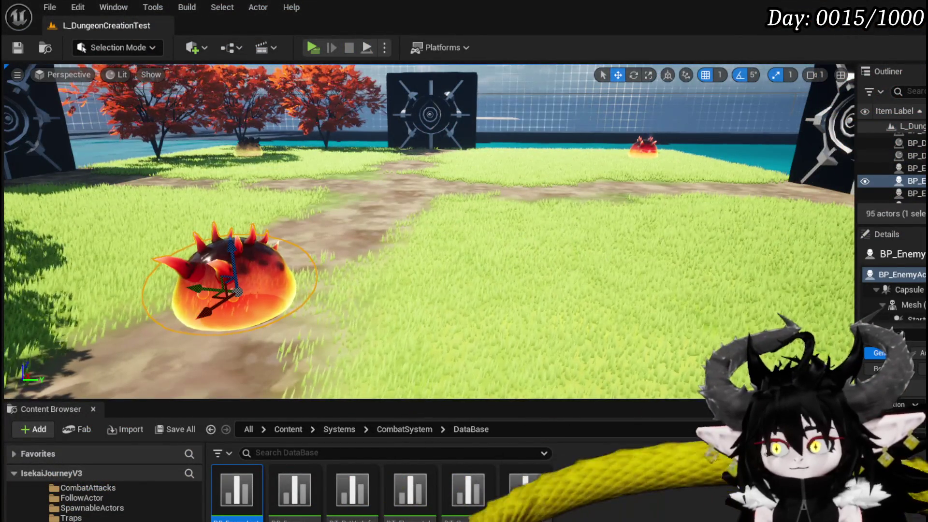
pyautogui.hotkey('alt', 'Tab')
pyautogui.moveTo(498, 286)
pyautogui.mouseDown()
pyautogui.moveTo(812, 288)
pyautogui.moveTo(755, 295)
pyautogui.moveTo(484, 259)
pyautogui.mouseUp()
pyautogui.moveTo(500, 217)
pyautogui.mouseDown()
pyautogui.moveTo(629, 165)
pyautogui.moveTo(353, 97)
pyautogui.moveTo(613, 144)
pyautogui.moveTo(733, 133)
pyautogui.moveTo(698, 176)
pyautogui.moveTo(543, 206)
pyautogui.mouseUp()
pyautogui.scroll(15, 114, 206)
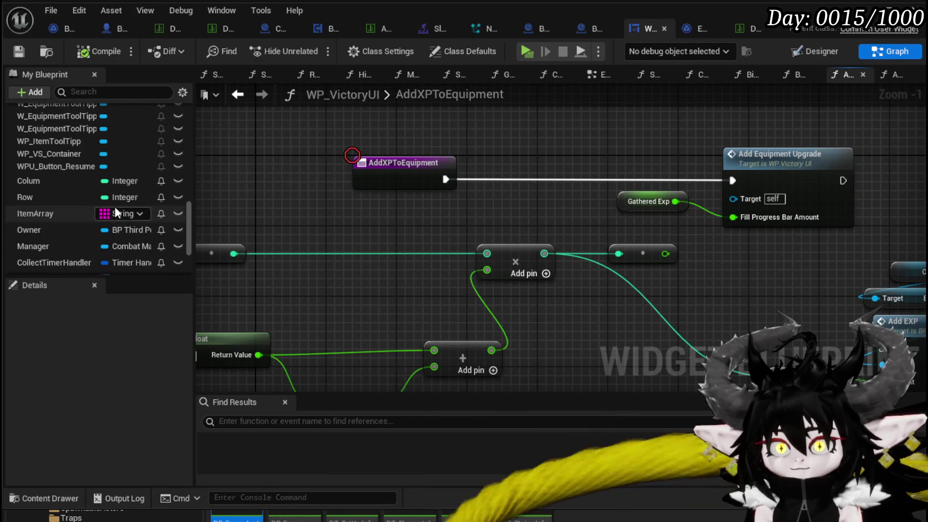
pyautogui.scroll(4, 76, 223)
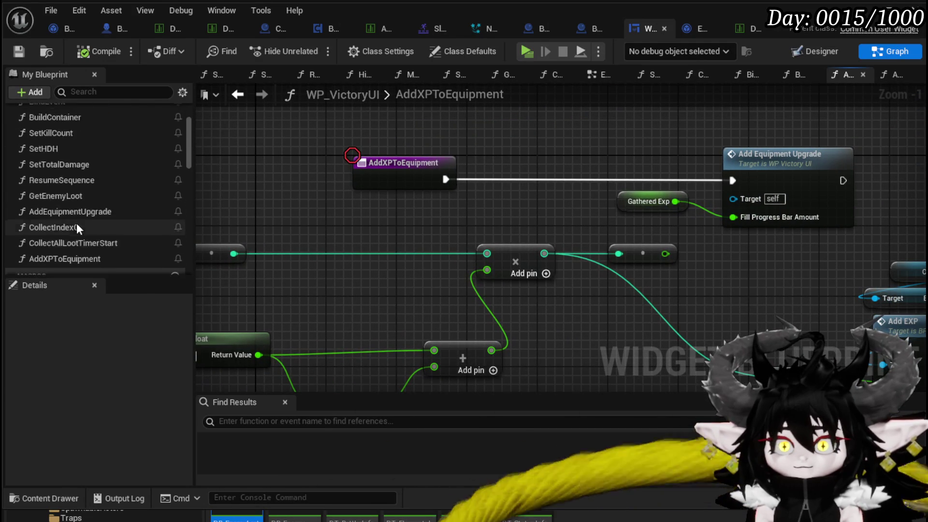
pyautogui.doubleClick(68, 173)
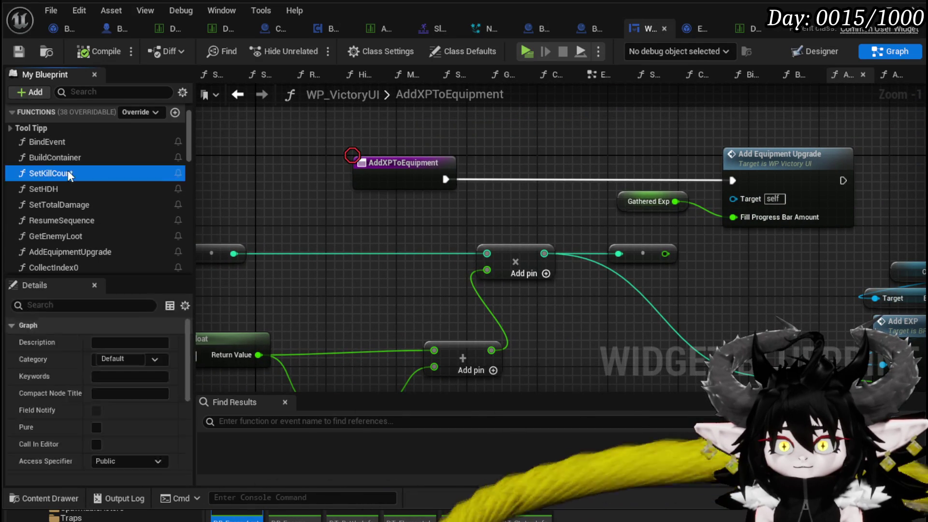
# Tidy the SetKillCount nodes and add a breakpoint on its entry node.
pyautogui.scroll(3, 360, 237)
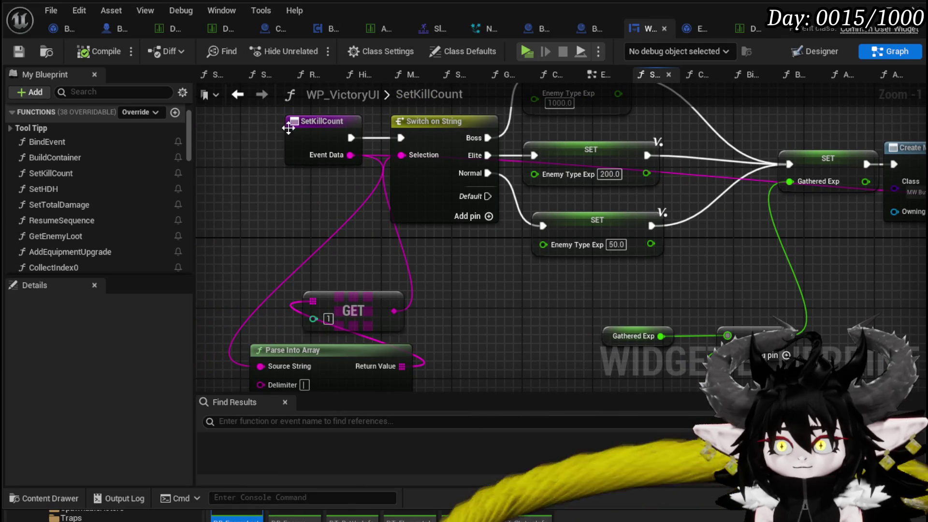
pyautogui.moveTo(441, 150); pyautogui.dragTo(283, 152)
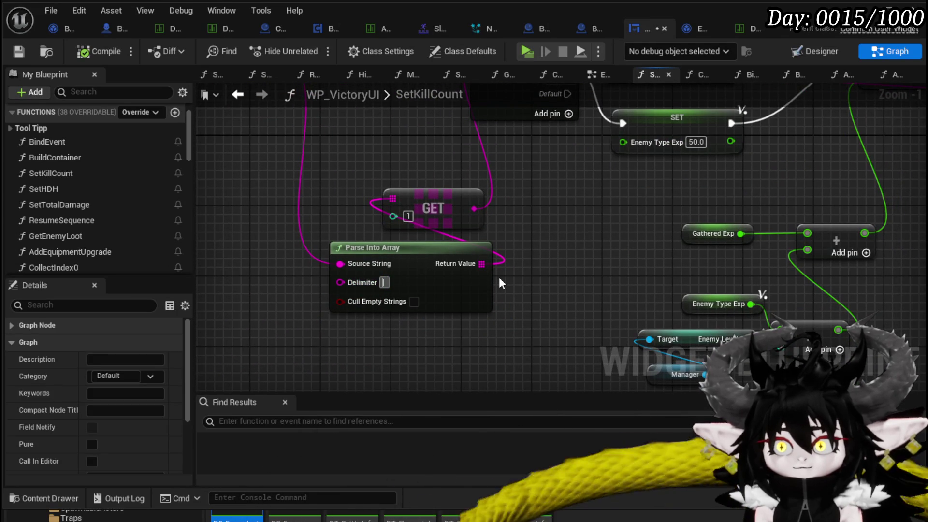
pyautogui.moveTo(377, 208)
pyautogui.mouseDown()
pyautogui.moveTo(430, 296)
pyautogui.moveTo(332, 323)
pyautogui.mouseUp()
pyautogui.rightClick(265, 189)
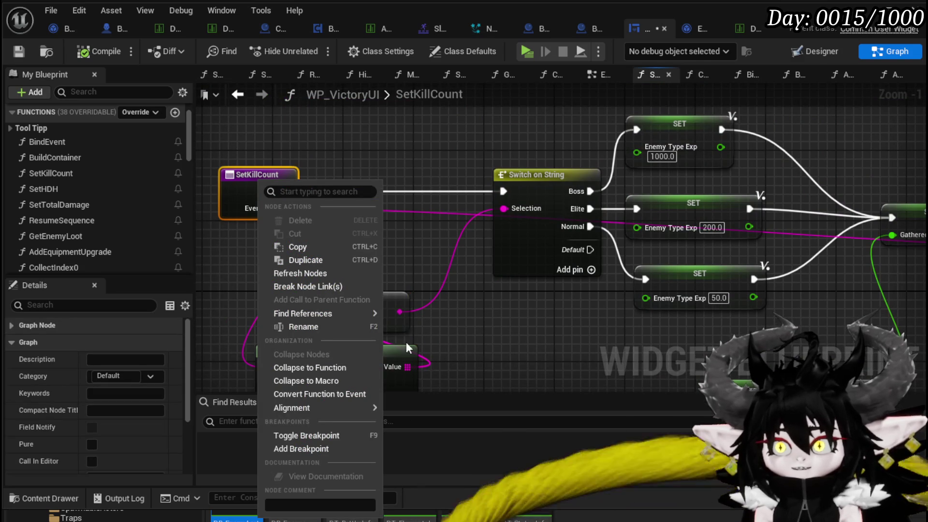
pyautogui.click(326, 451)
# Reposition and select the Enemy Type Exp node in the graph.
pyautogui.moveTo(538, 358); pyautogui.dragTo(248, 271)
pyautogui.moveTo(593, 250)
pyautogui.mouseDown()
pyautogui.moveTo(535, 177)
pyautogui.moveTo(531, 152)
pyautogui.moveTo(546, 255)
pyautogui.moveTo(561, 177)
pyautogui.mouseUp()
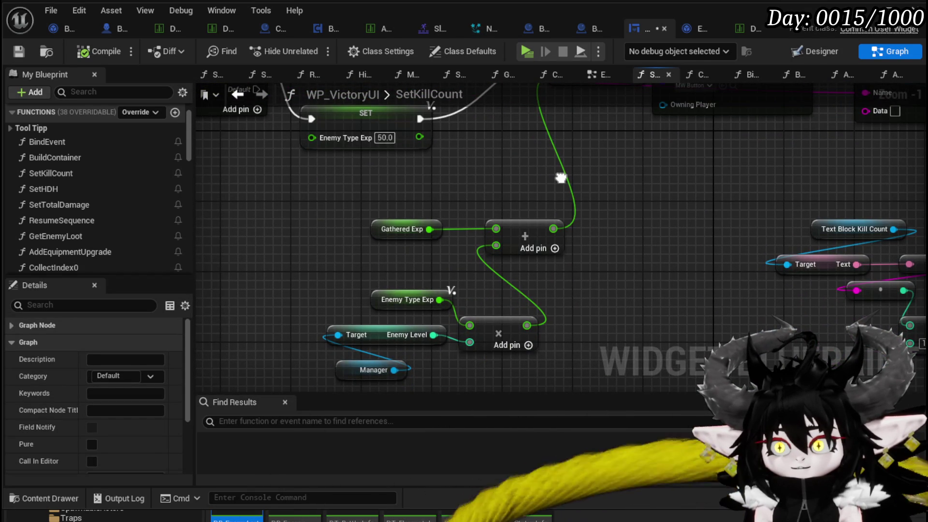
pyautogui.moveTo(560, 178)
pyautogui.mouseDown()
pyautogui.moveTo(588, 235)
pyautogui.moveTo(575, 160)
pyautogui.mouseUp()
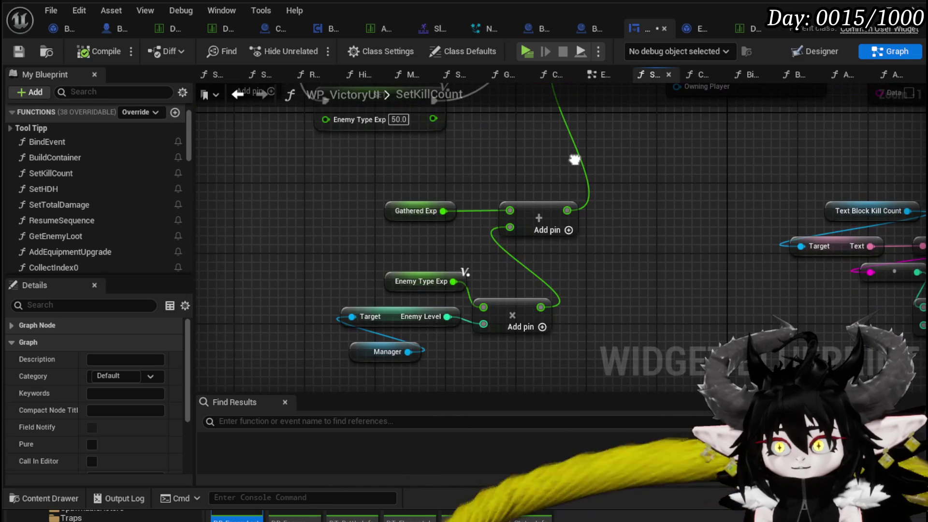
pyautogui.moveTo(406, 317)
pyautogui.mouseDown()
pyautogui.moveTo(473, 236)
pyautogui.moveTo(378, 229)
pyautogui.moveTo(307, 265)
pyautogui.moveTo(353, 219)
pyautogui.moveTo(466, 248)
pyautogui.moveTo(448, 268)
pyautogui.moveTo(439, 260)
pyautogui.mouseUp()
pyautogui.click(413, 291)
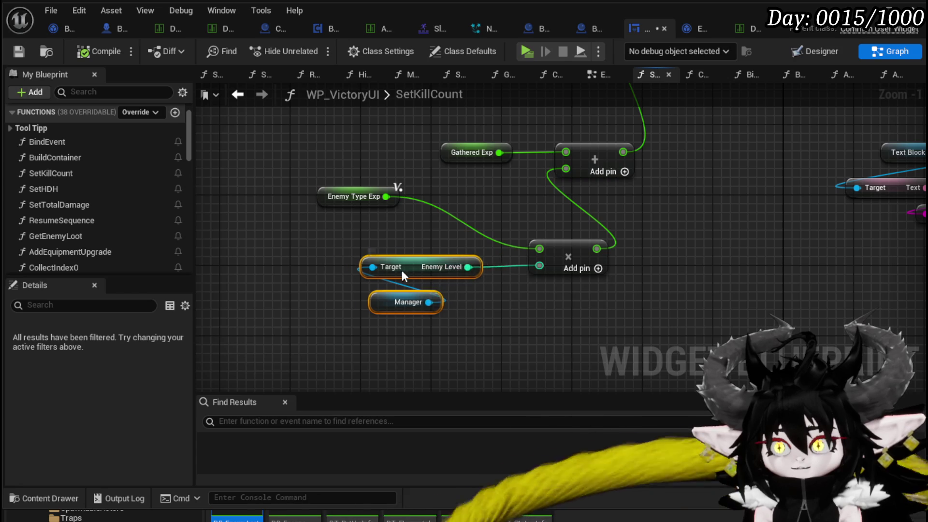
# Insert a Clamp (Integer) node after Enemy Level and wire its result into the multiply node.
pyautogui.moveTo(293, 267)
pyautogui.mouseDown()
pyautogui.moveTo(346, 269)
pyautogui.moveTo(335, 269)
pyautogui.mouseUp()
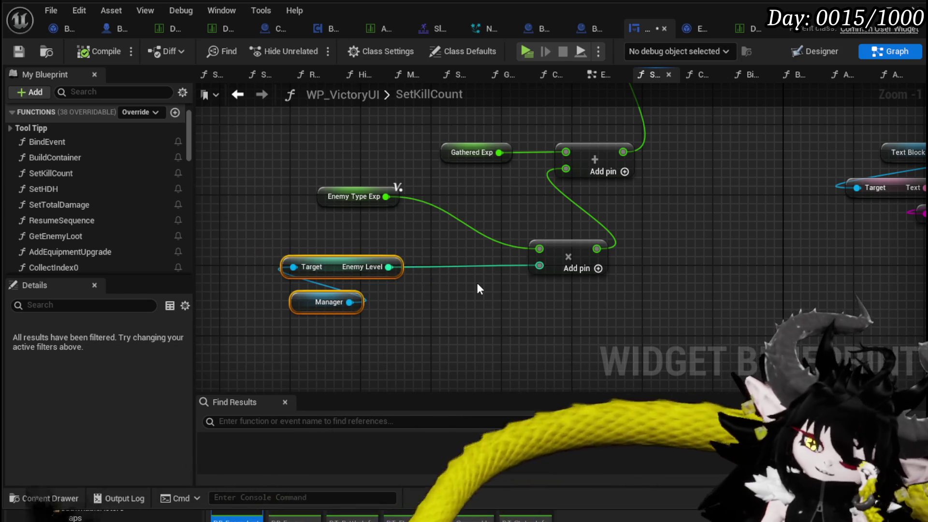
pyautogui.moveTo(388, 267); pyautogui.dragTo(442, 306)
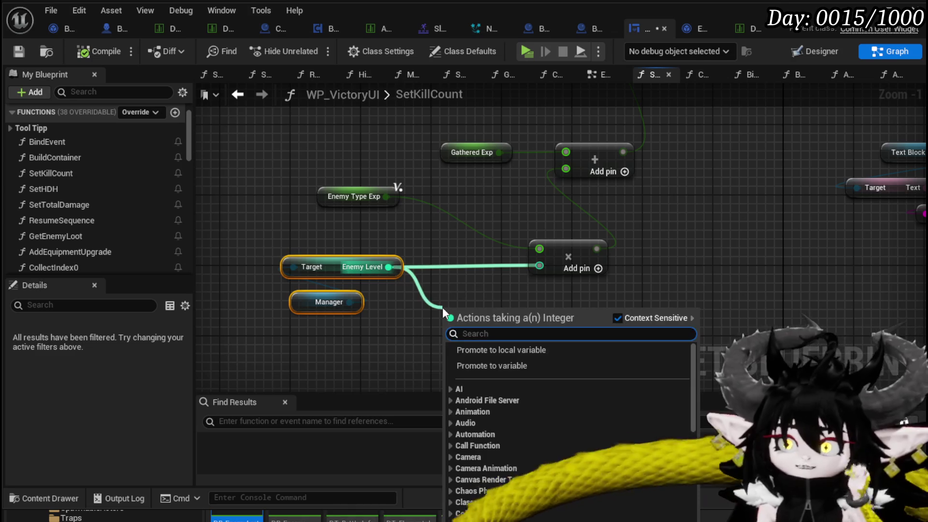
pyautogui.write('clamp')
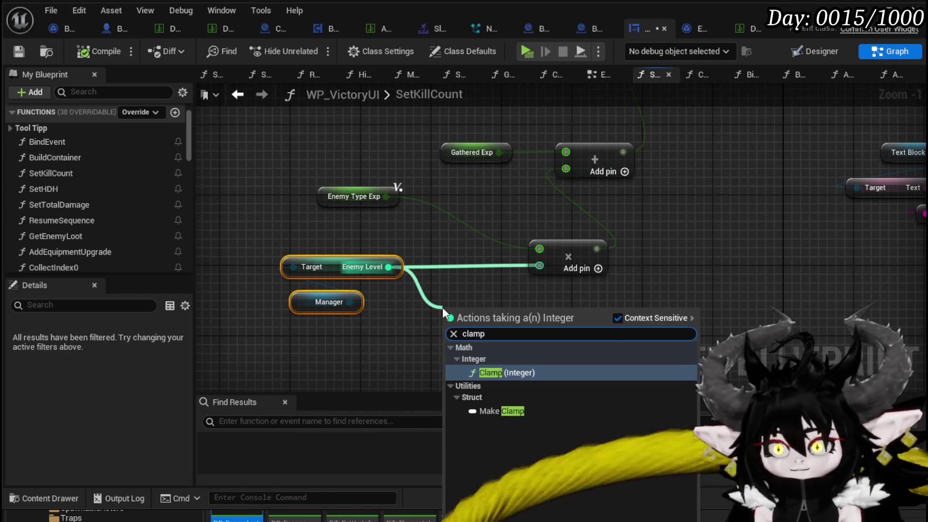
pyautogui.click(509, 376)
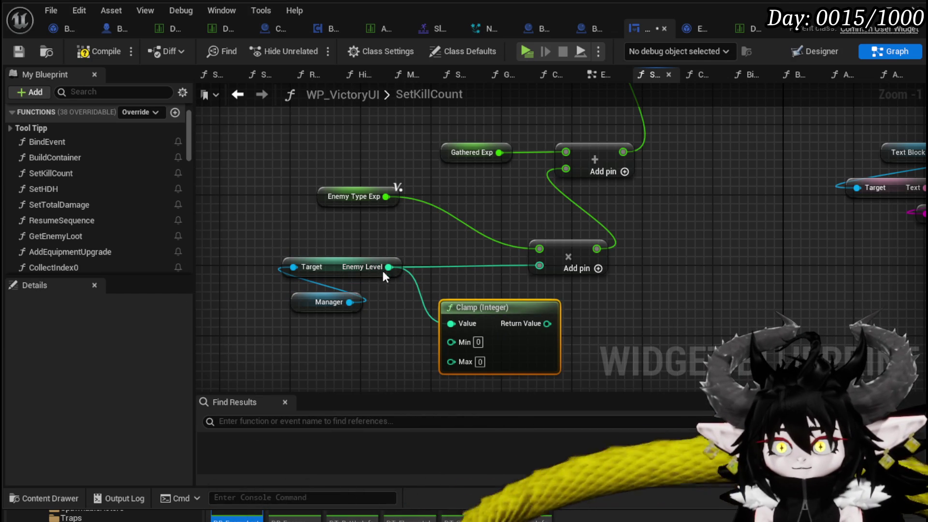
pyautogui.moveTo(449, 362); pyautogui.dragTo(449, 361)
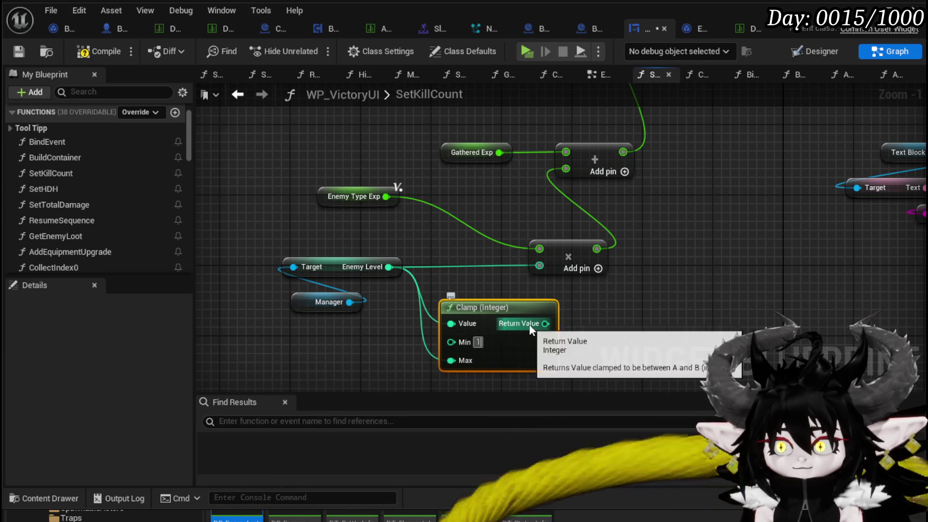
pyautogui.moveTo(540, 259); pyautogui.dragTo(585, 263)
pyautogui.press('Escape')
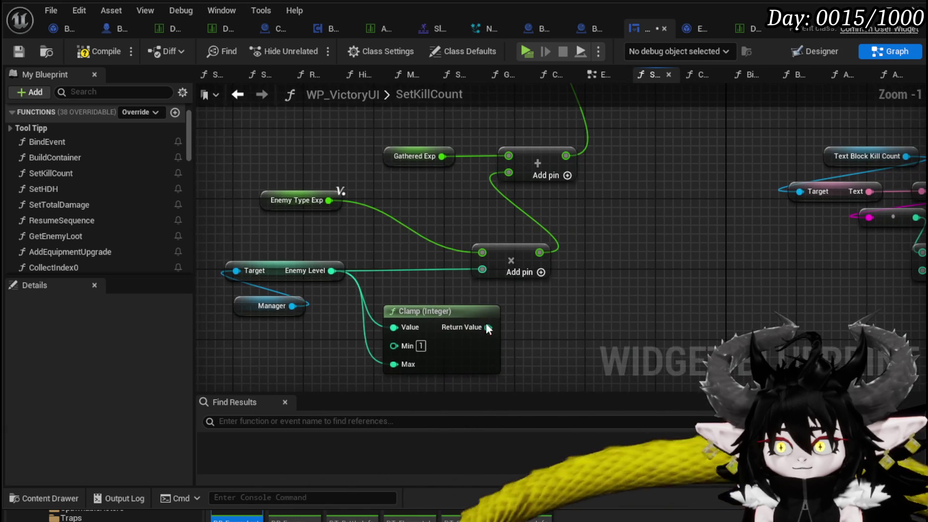
pyautogui.moveTo(441, 321); pyautogui.dragTo(423, 300)
pyautogui.click(463, 254)
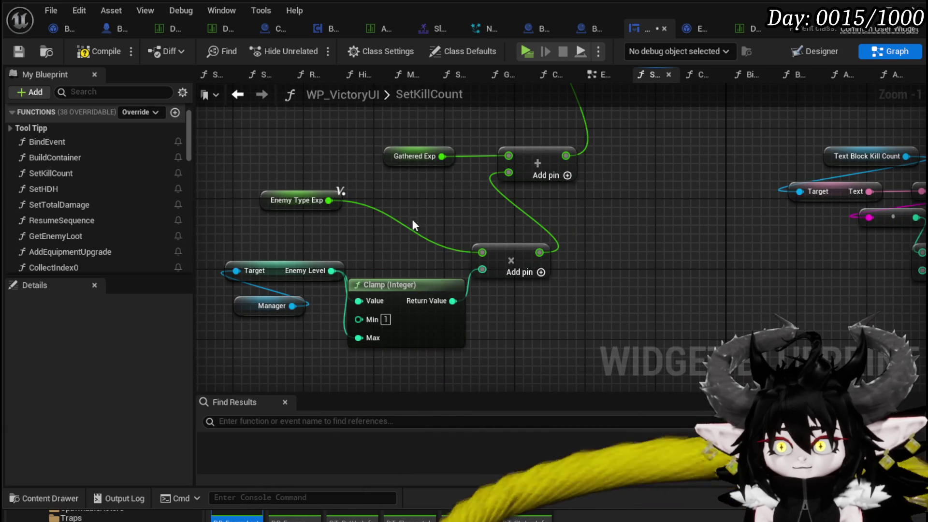
pyautogui.moveTo(339, 307); pyautogui.dragTo(384, 234)
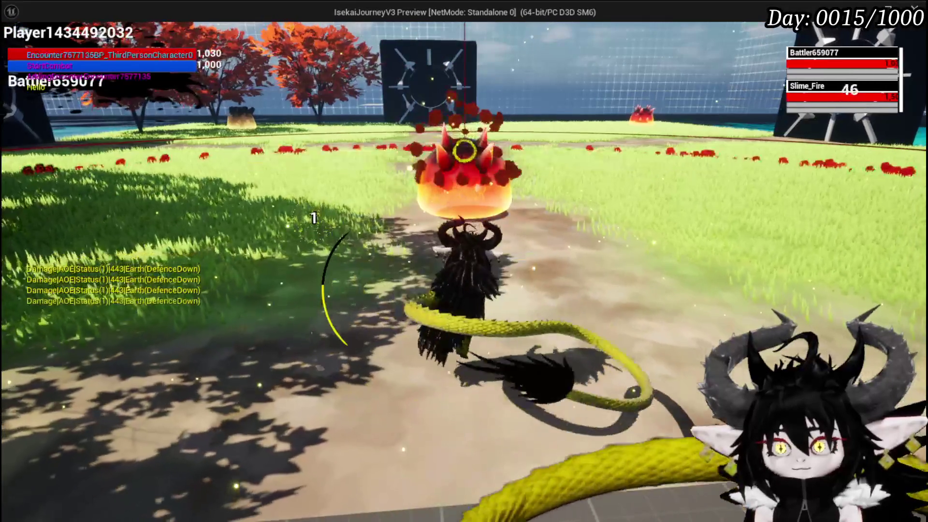
# Battle Slime_Fire by casting Splash Move, Giga Buff and an area attack.
pyautogui.click(408, 285)
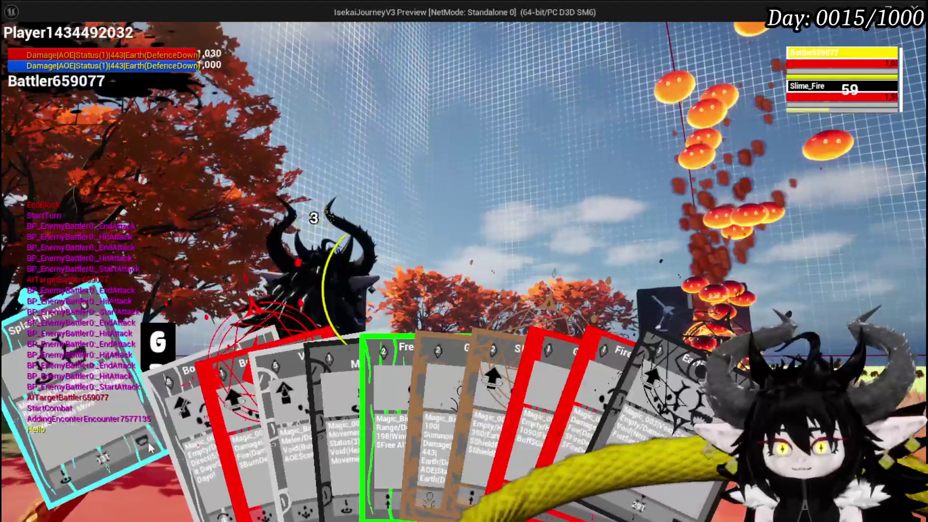
pyautogui.moveTo(271, 433)
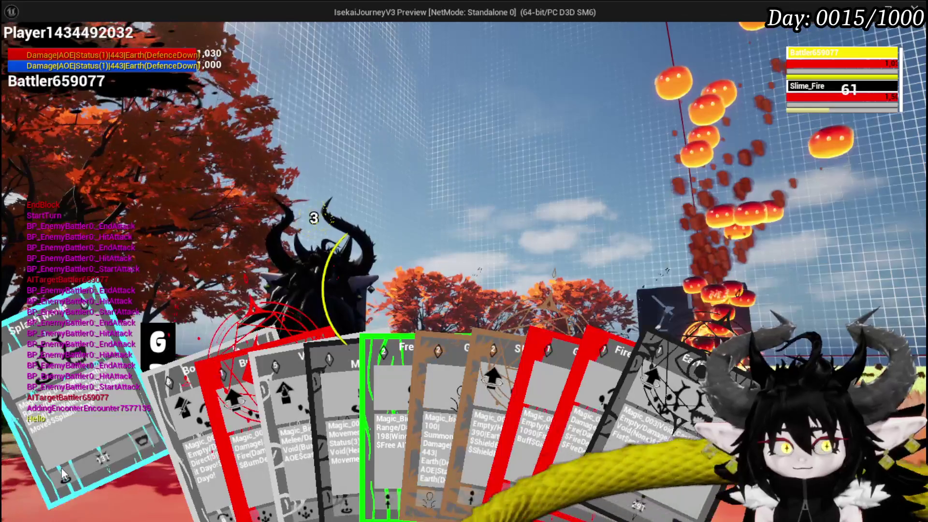
pyautogui.click(61, 468)
pyautogui.click(572, 261)
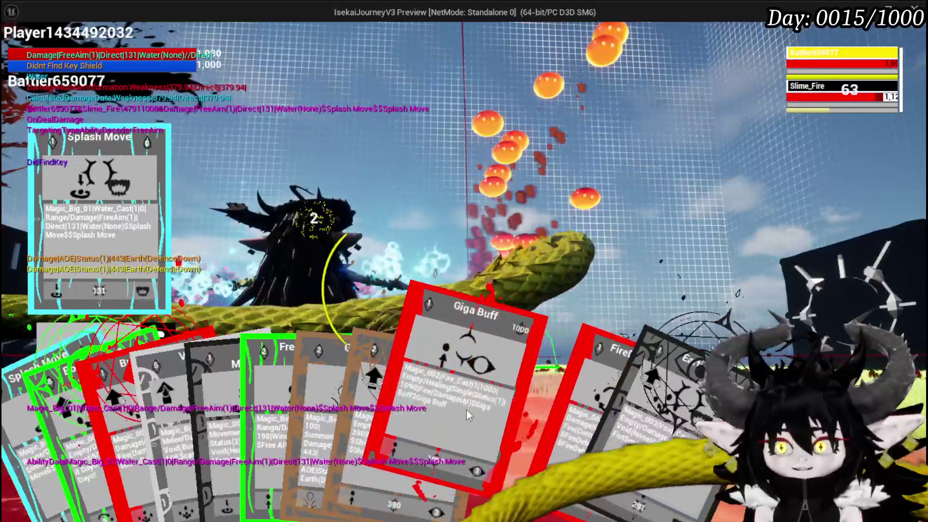
pyautogui.click(485, 403)
pyautogui.press('g')
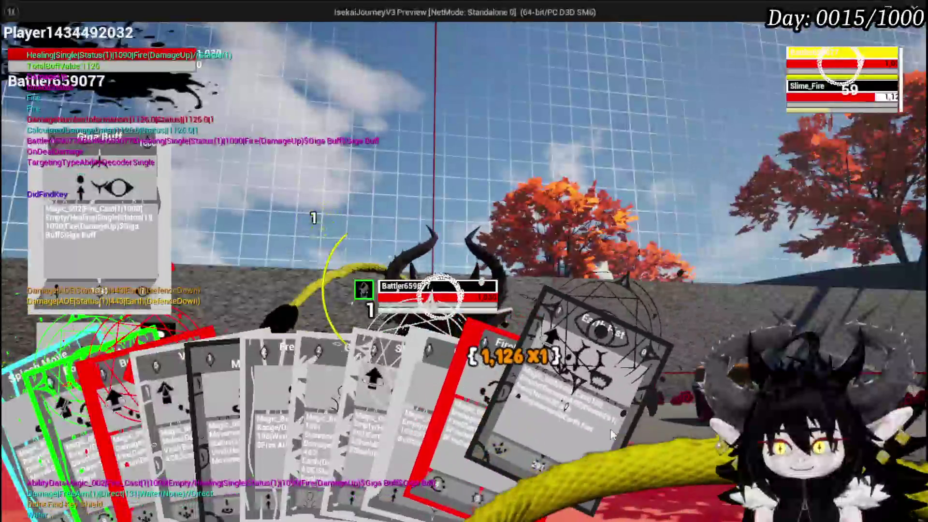
pyautogui.click(600, 428)
pyautogui.press('g')
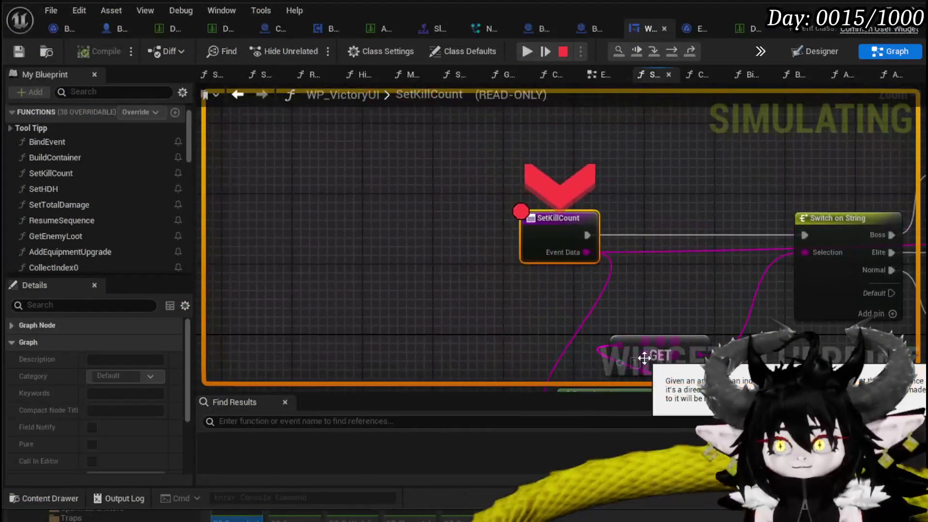
# Step over SetKillCount twice to reach the Elite SET node, then resume play.
pyautogui.moveTo(624, 268)
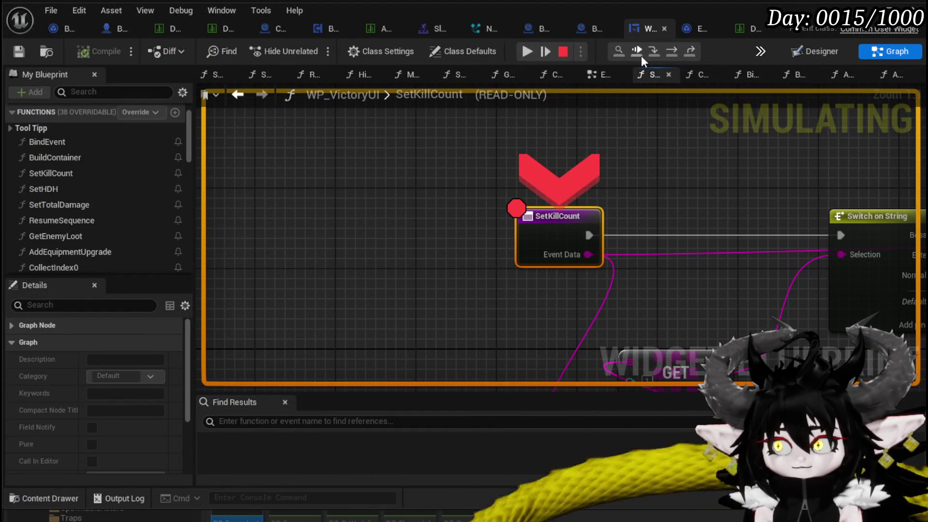
pyautogui.click(672, 51)
pyautogui.moveTo(531, 224)
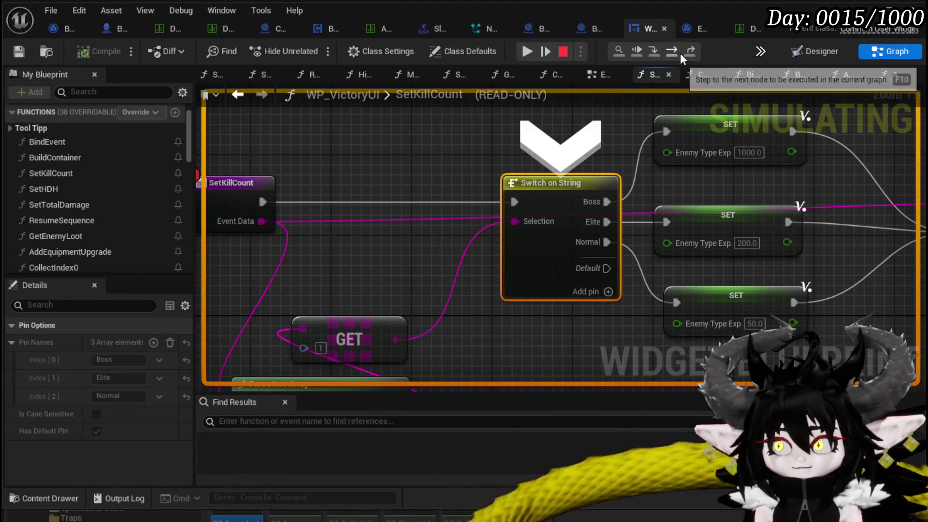
pyautogui.click(675, 51)
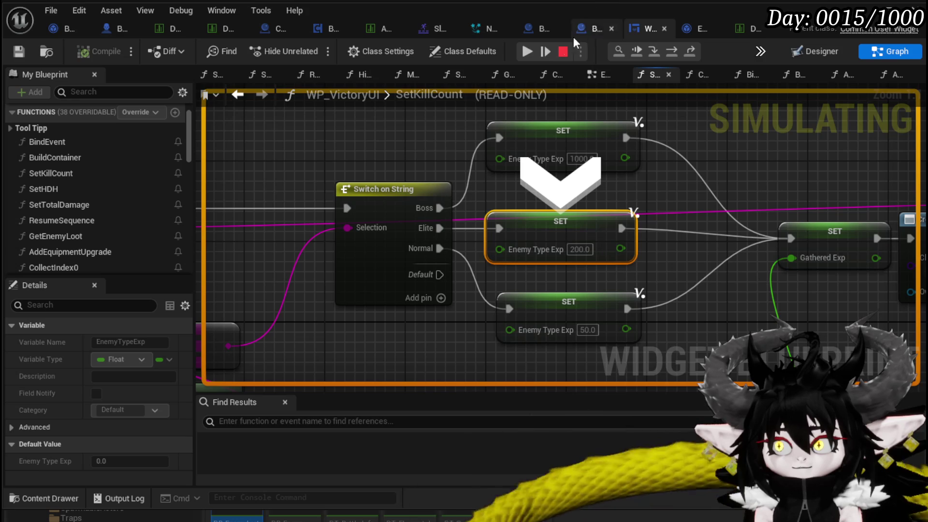
pyautogui.click(526, 54)
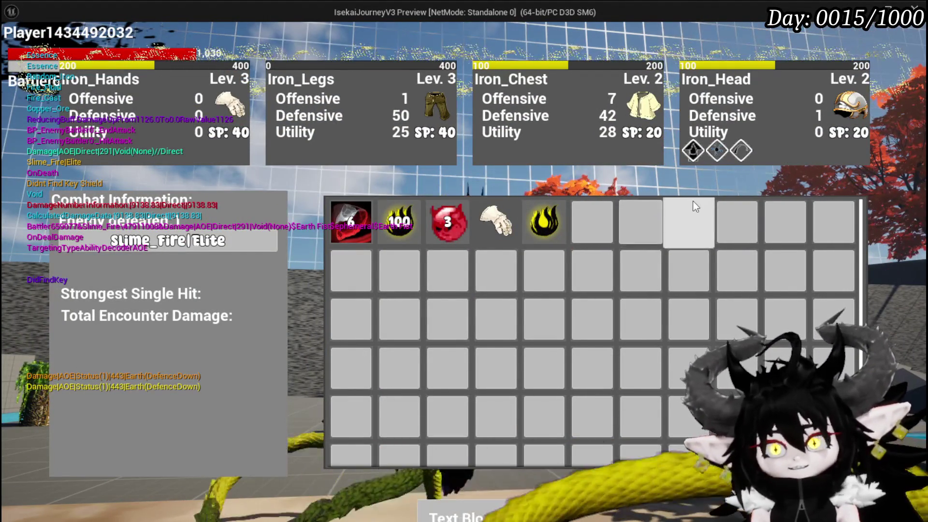
# Collect the first two item stacks and close the inventory.
pyautogui.moveTo(499, 229)
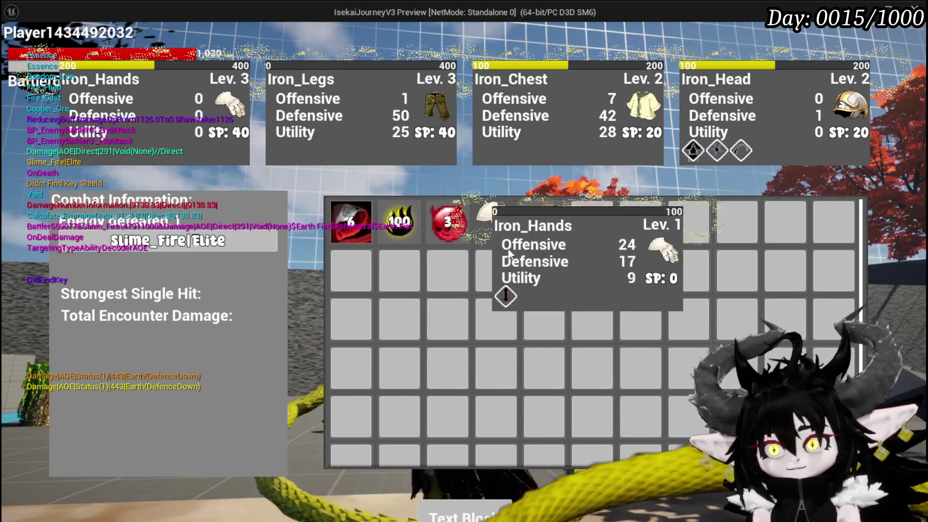
pyautogui.click(487, 517)
pyautogui.press('i')
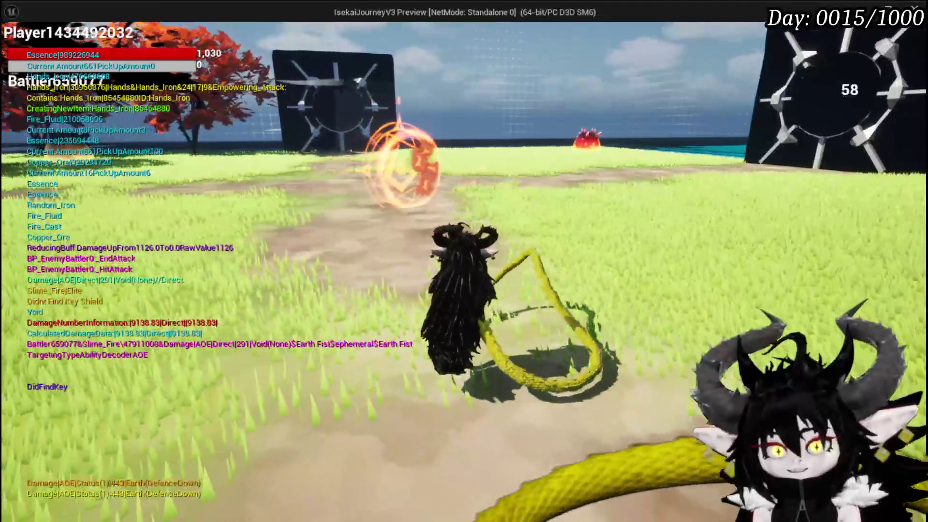
# Save the game from the settings menu and stop Play In Editor.
pyautogui.press('Escape')
pyautogui.click(469, 236)
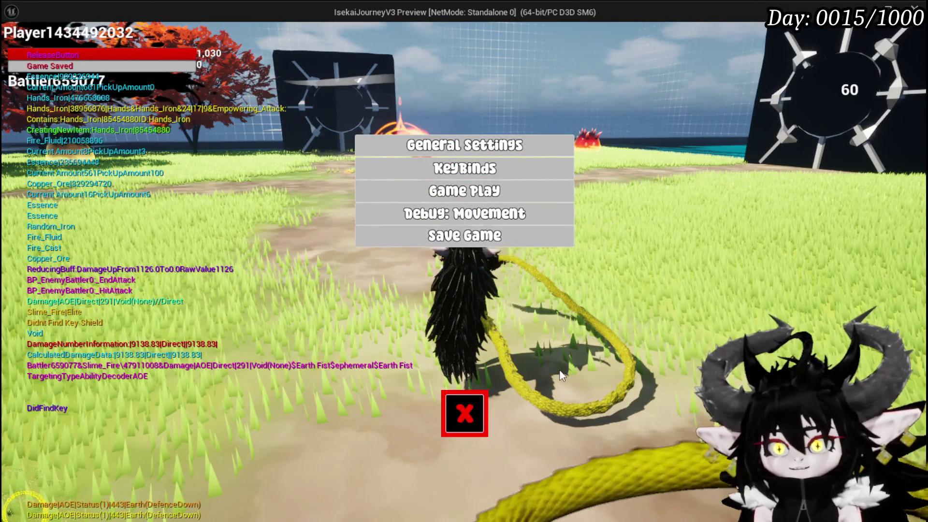
pyautogui.click(464, 413)
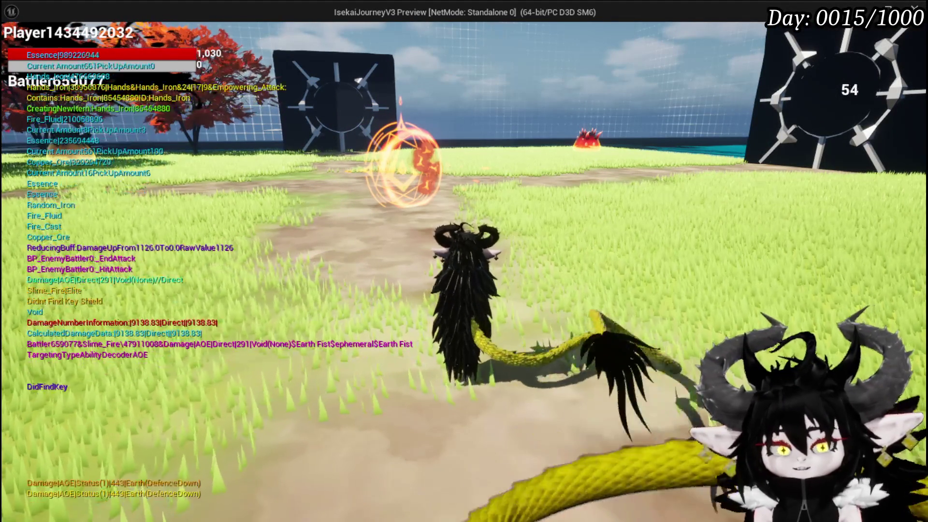
pyautogui.press('Escape')
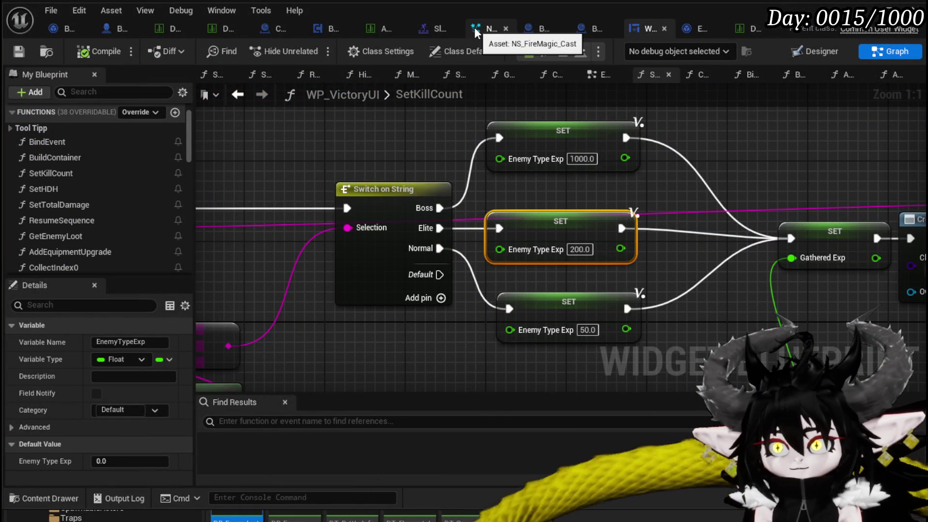
# Switch to BP_EnemyBattler and move the Server_Death event up and left.
pyautogui.click(120, 27)
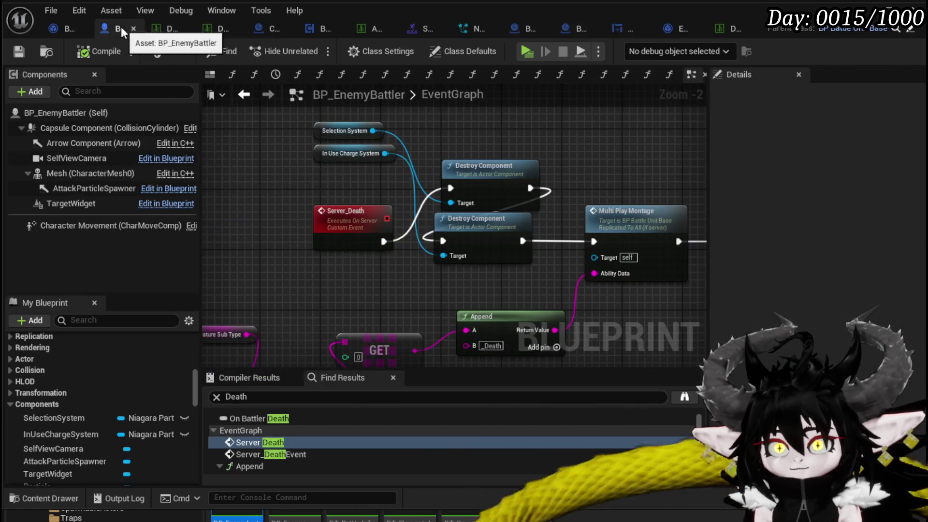
pyautogui.moveTo(545, 140); pyautogui.dragTo(378, 128)
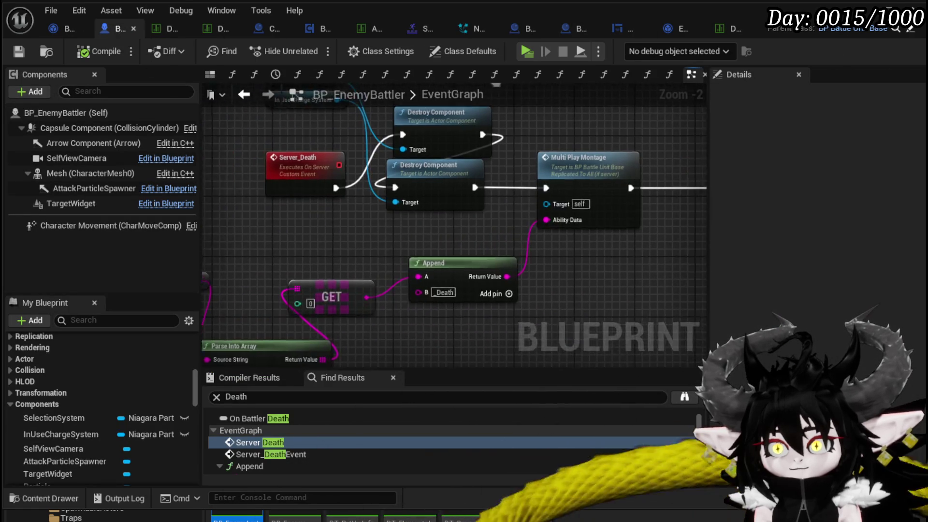
pyautogui.click(262, 213)
pyautogui.moveTo(262, 212)
pyautogui.mouseDown()
pyautogui.moveTo(235, 199)
pyautogui.moveTo(218, 205)
pyautogui.mouseUp()
pyautogui.scroll(-3, 155, 361)
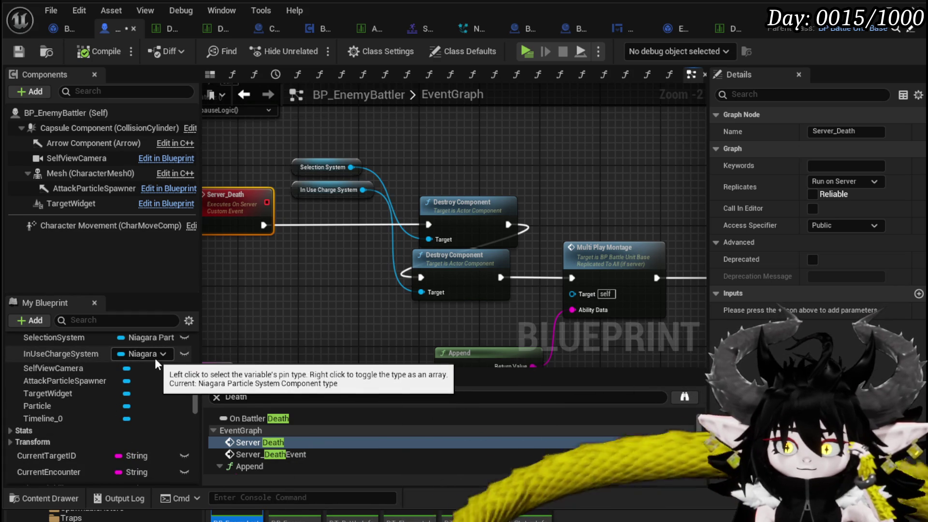
pyautogui.scroll(-2, 156, 363)
pyautogui.scroll(-8, 155, 358)
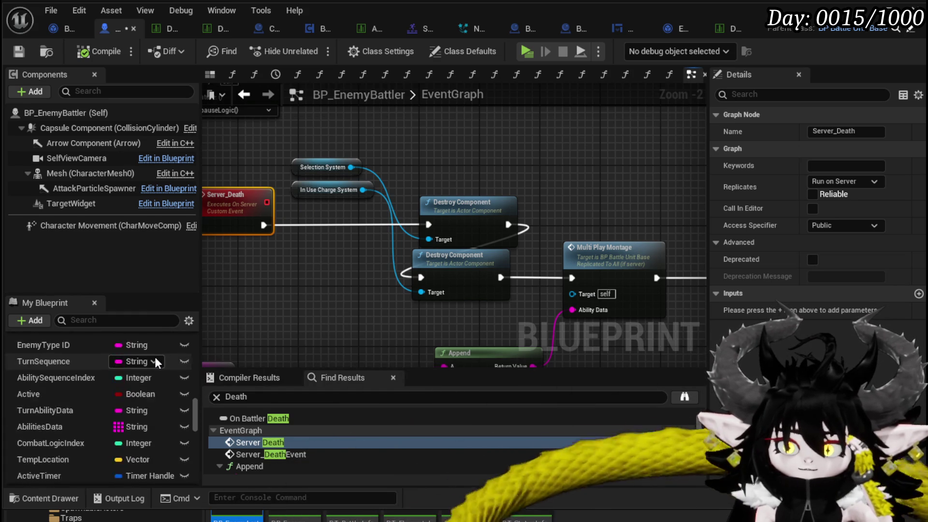
# Add a ConfirmSystem getter, search 'Destr' and 'clear', then delete the getter.
pyautogui.moveTo(114, 367)
pyautogui.mouseDown()
pyautogui.moveTo(292, 292)
pyautogui.moveTo(407, 273)
pyautogui.moveTo(428, 291)
pyautogui.moveTo(329, 310)
pyautogui.mouseUp()
pyautogui.click(292, 292)
pyautogui.write('Destr')
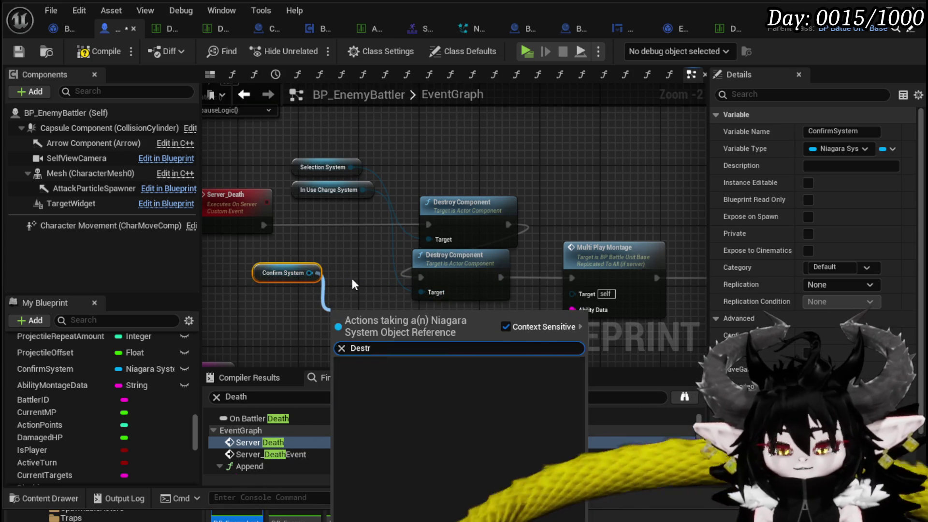
pyautogui.press('BackSpace')
pyautogui.press('BackSpace')
pyautogui.press('BackSpace')
pyautogui.write('clear')
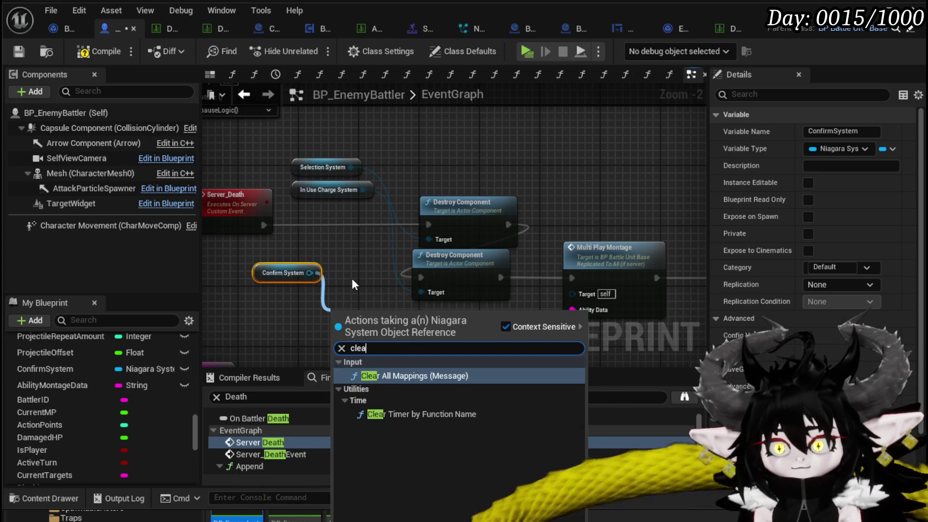
pyautogui.press('Escape')
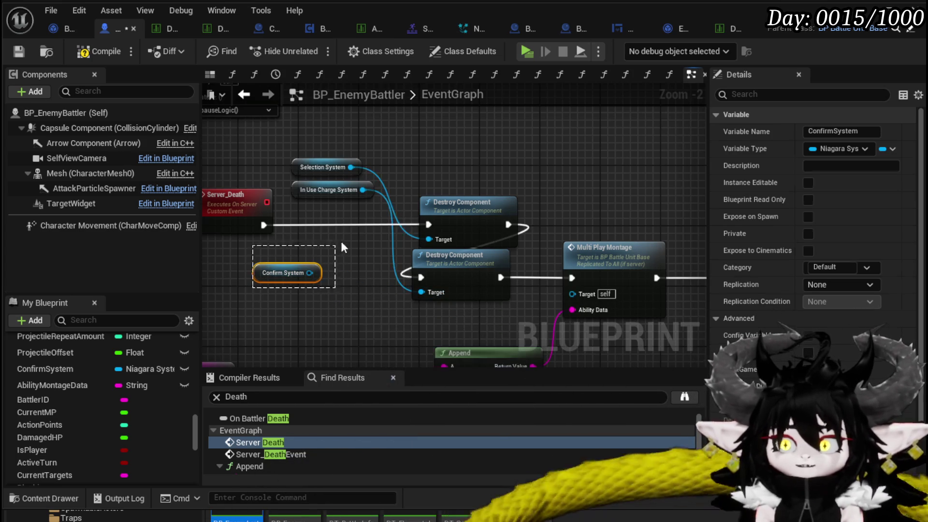
pyautogui.press('Delete')
# Move the In Use Charge System getter lower, beneath the Destroy Component nodes.
pyautogui.moveTo(309, 190); pyautogui.dragTo(300, 205)
pyautogui.scroll(-2, 532, 175)
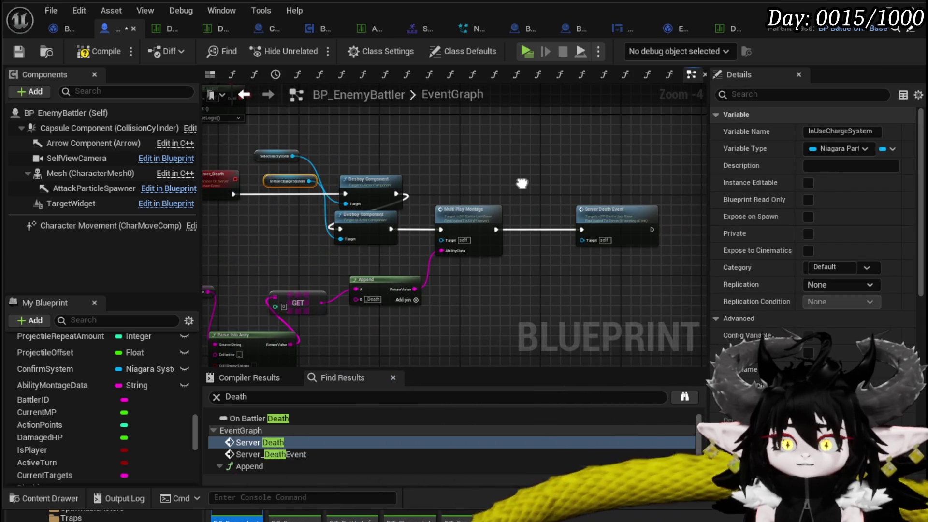
pyautogui.scroll(2, 521, 182)
pyautogui.moveTo(521, 183)
pyautogui.mouseDown()
pyautogui.moveTo(503, 232)
pyautogui.moveTo(435, 174)
pyautogui.moveTo(242, 167)
pyautogui.moveTo(582, 171)
pyautogui.mouseUp()
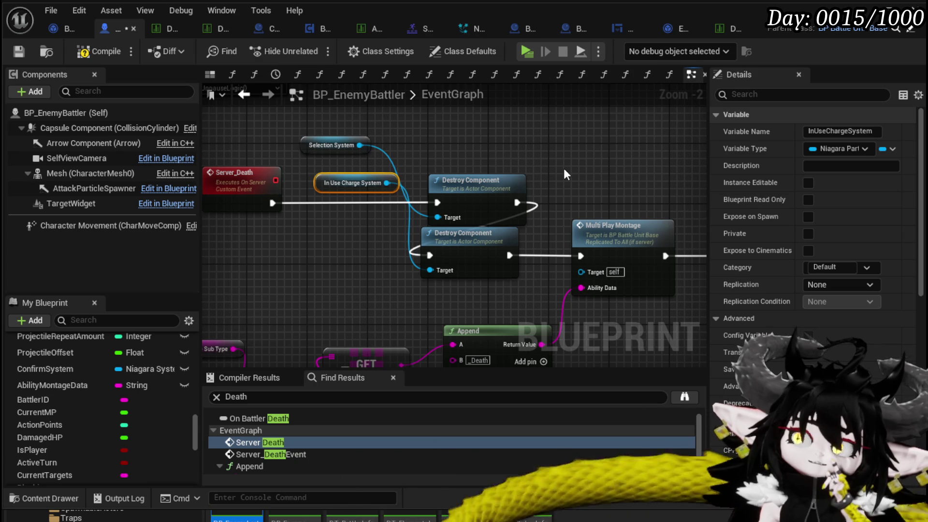
pyautogui.moveTo(563, 168); pyautogui.dragTo(578, 137)
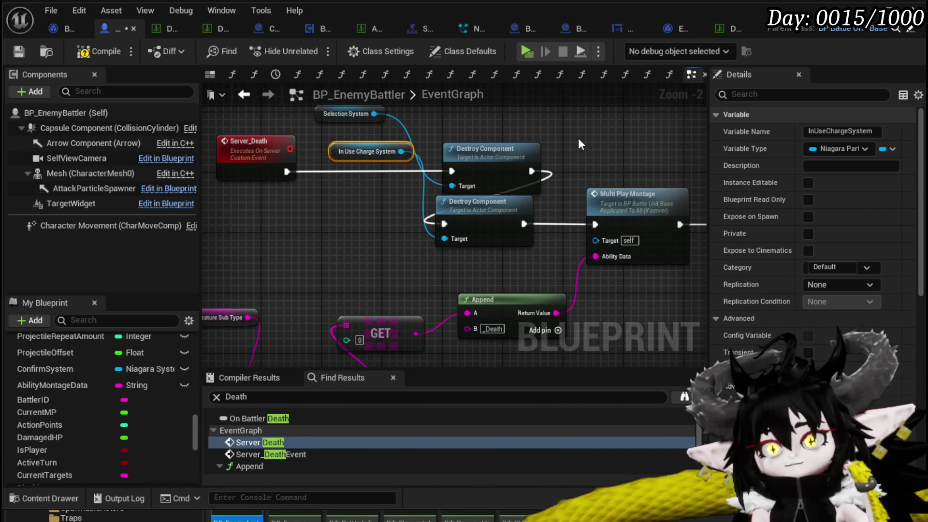
pyautogui.moveTo(296, 203)
pyautogui.mouseDown()
pyautogui.moveTo(462, 235)
pyautogui.moveTo(411, 260)
pyautogui.moveTo(291, 248)
pyautogui.mouseUp()
# Deselect the nodes and compile and save BP_EnemyBattler.
pyautogui.click(389, 261)
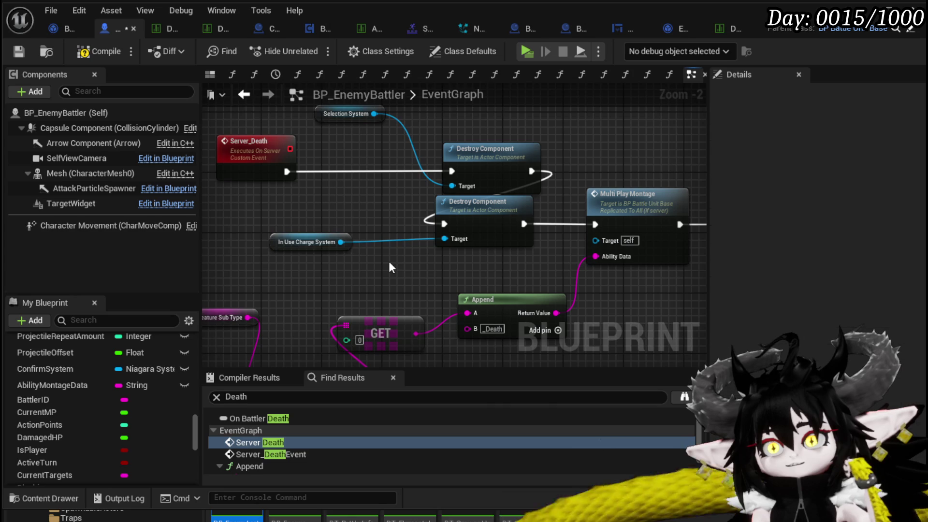
pyautogui.scroll(10, 115, 350)
pyautogui.scroll(8, 115, 347)
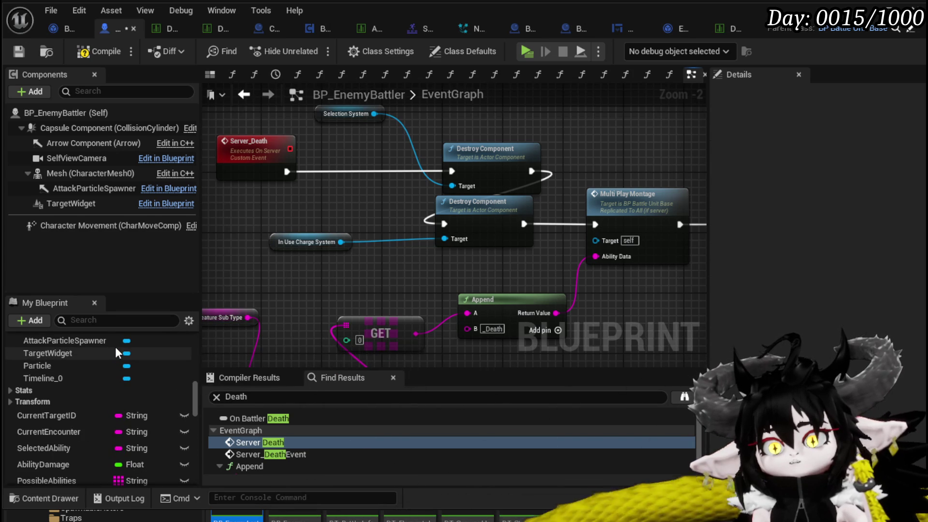
pyautogui.scroll(2, 115, 347)
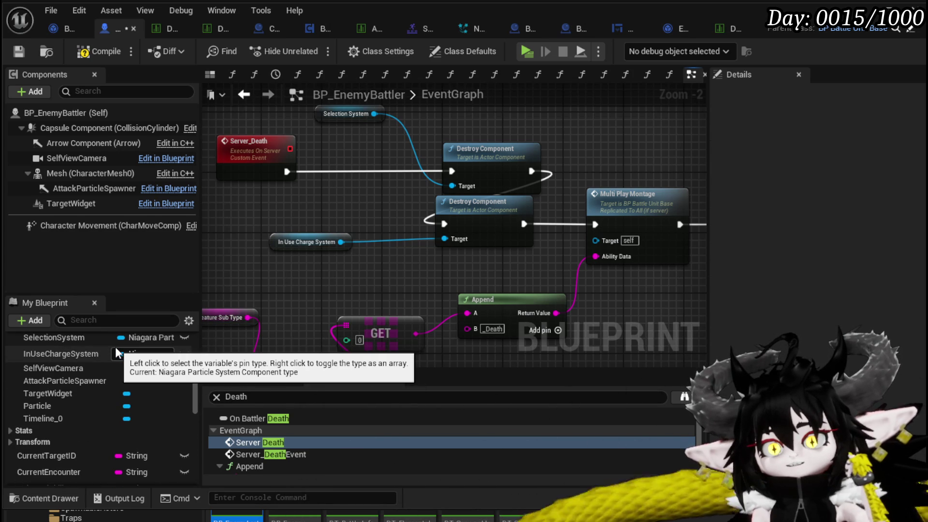
pyautogui.scroll(1, 116, 347)
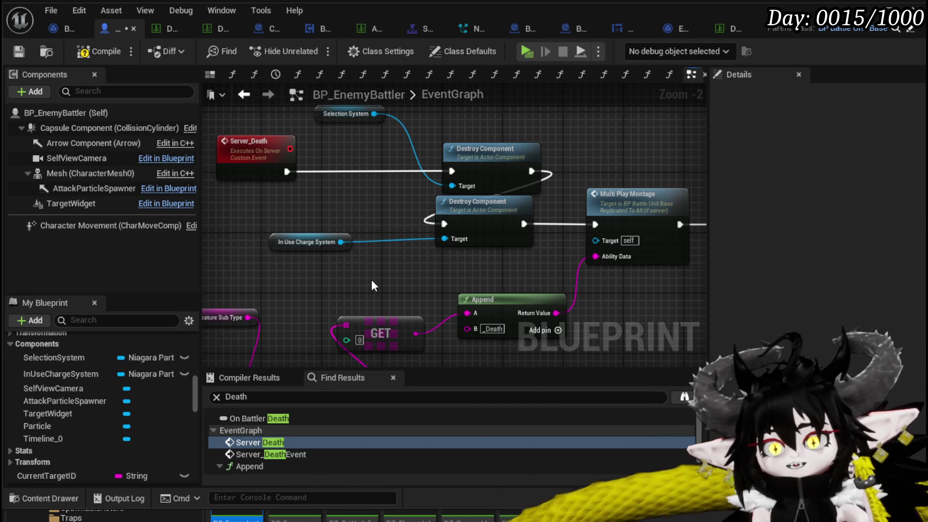
pyautogui.moveTo(372, 285)
pyautogui.mouseDown()
pyautogui.moveTo(338, 329)
pyautogui.moveTo(342, 279)
pyautogui.mouseUp()
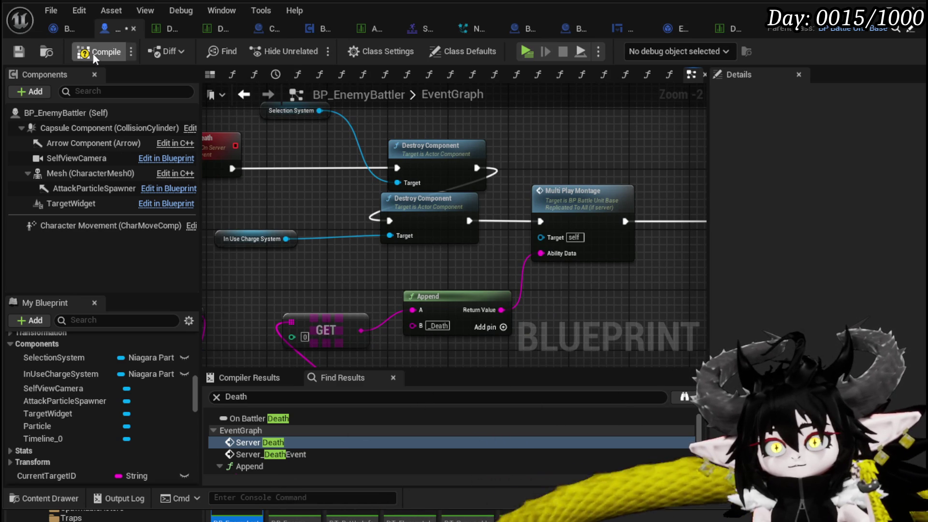
pyautogui.click(18, 52)
# Nudge the In Use Charge System node up-right and zoom out the EventGraph.
pyautogui.moveTo(256, 248); pyautogui.dragTo(305, 228)
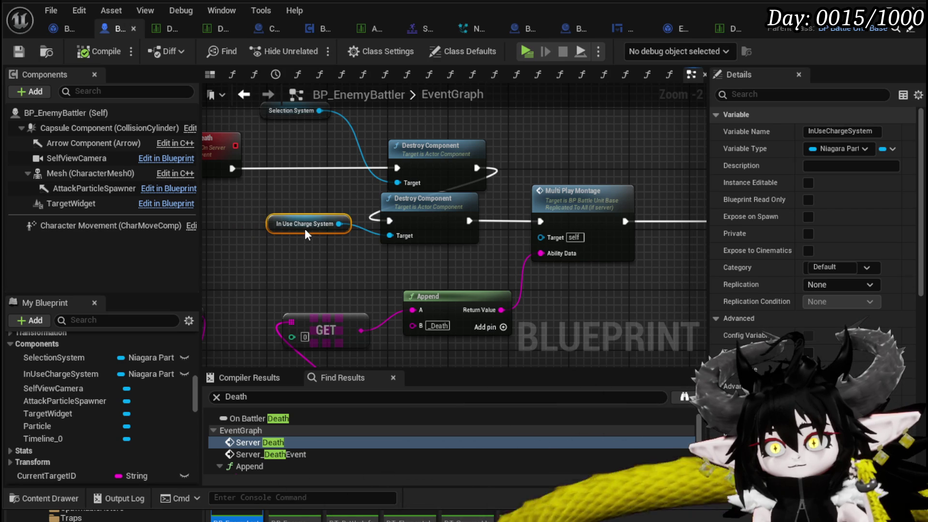
pyautogui.moveTo(336, 191)
pyautogui.mouseDown()
pyautogui.moveTo(254, 248)
pyautogui.moveTo(346, 190)
pyautogui.mouseUp()
pyautogui.click(346, 189)
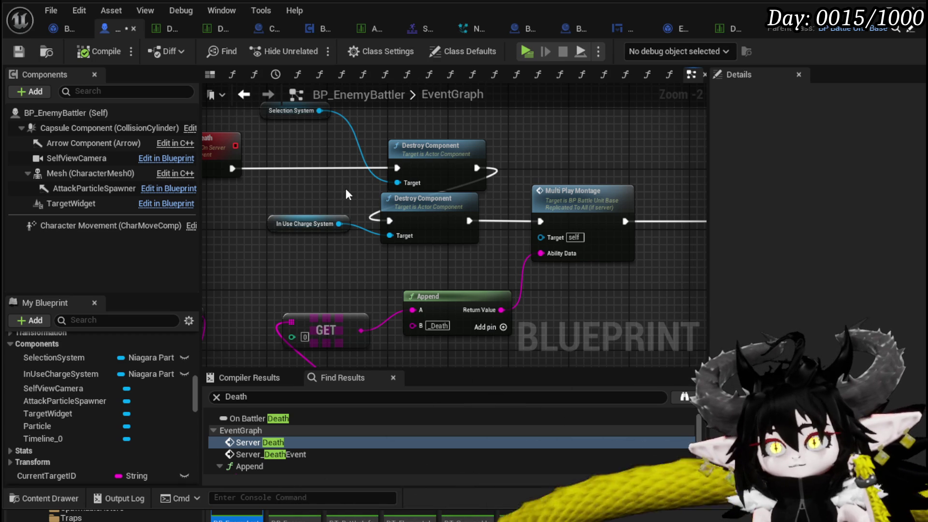
pyautogui.scroll(-8, 346, 188)
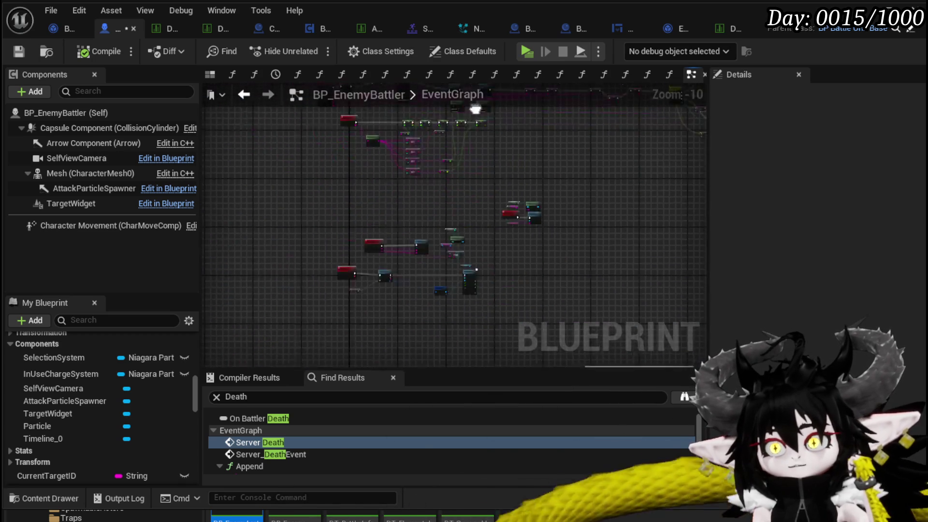
# Locate the Set Charge Up System call and open the SetChargeUpSystem function graph.
pyautogui.moveTo(481, 186)
pyautogui.mouseDown()
pyautogui.moveTo(384, 208)
pyautogui.moveTo(331, 338)
pyautogui.moveTo(365, 234)
pyautogui.mouseUp()
pyautogui.scroll(-2, 433, 174)
pyautogui.scroll(-1, 300, 209)
pyautogui.scroll(3, 501, 182)
pyautogui.moveTo(501, 182)
pyautogui.mouseDown()
pyautogui.moveTo(398, 206)
pyautogui.moveTo(358, 168)
pyautogui.moveTo(383, 269)
pyautogui.moveTo(402, 295)
pyautogui.mouseUp()
pyautogui.scroll(-1, 398, 206)
pyautogui.scroll(4, 356, 254)
pyautogui.scroll(3, 358, 190)
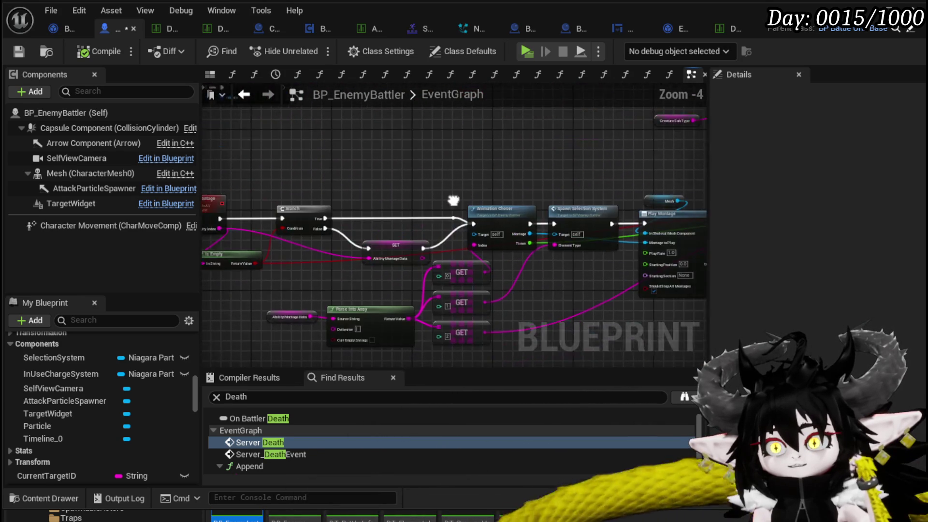
pyautogui.scroll(2, 631, 295)
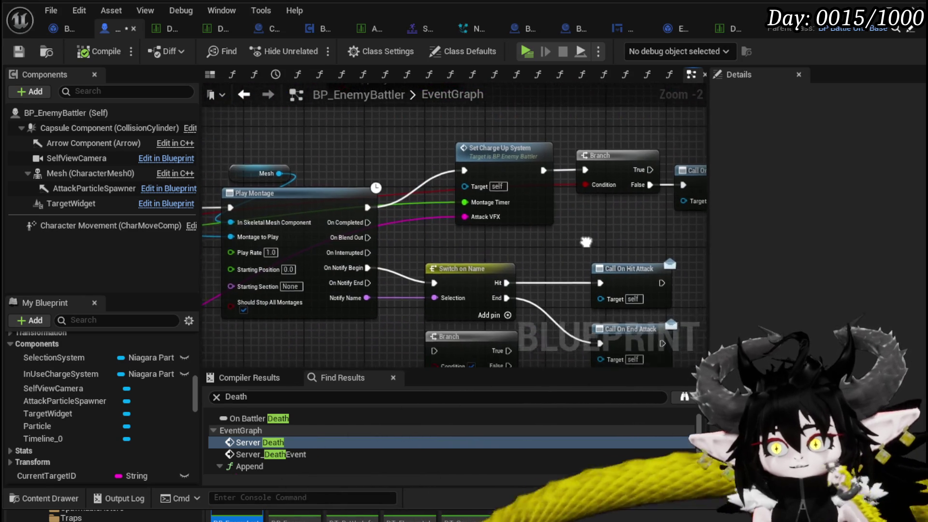
pyautogui.click(471, 139)
pyautogui.moveTo(475, 169)
pyautogui.mouseDown()
pyautogui.moveTo(427, 166)
pyautogui.moveTo(405, 149)
pyautogui.moveTo(456, 154)
pyautogui.moveTo(330, 154)
pyautogui.mouseUp()
pyautogui.doubleClick(466, 203)
# Inspect Set Timer by Function Name's Return Value, then bring up the Save Content prompt.
pyautogui.moveTo(487, 145)
pyautogui.mouseDown()
pyautogui.moveTo(382, 140)
pyautogui.moveTo(512, 137)
pyautogui.mouseUp()
pyautogui.moveTo(352, 134)
pyautogui.mouseDown()
pyautogui.moveTo(464, 134)
pyautogui.moveTo(273, 131)
pyautogui.mouseUp()
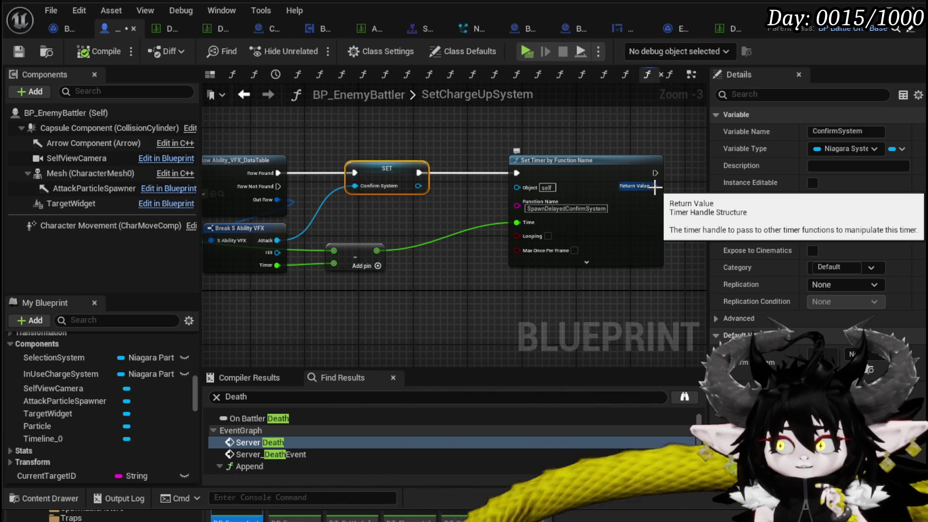
pyautogui.moveTo(208, 145)
pyautogui.mouseDown()
pyautogui.moveTo(706, 155)
pyautogui.moveTo(527, 160)
pyautogui.mouseUp()
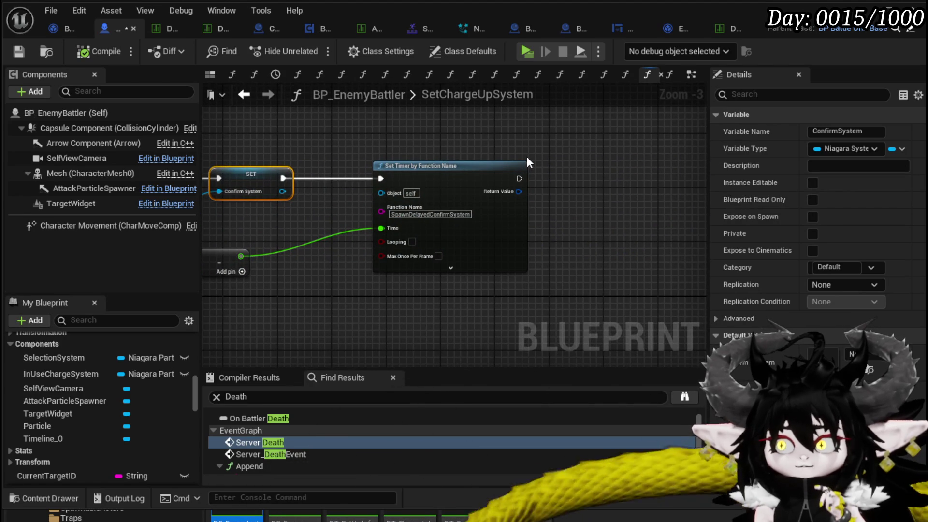
pyautogui.moveTo(519, 192); pyautogui.dragTo(620, 190)
pyautogui.moveTo(570, 170)
pyautogui.mouseDown()
pyautogui.moveTo(549, 163)
pyautogui.moveTo(657, 154)
pyautogui.mouseUp()
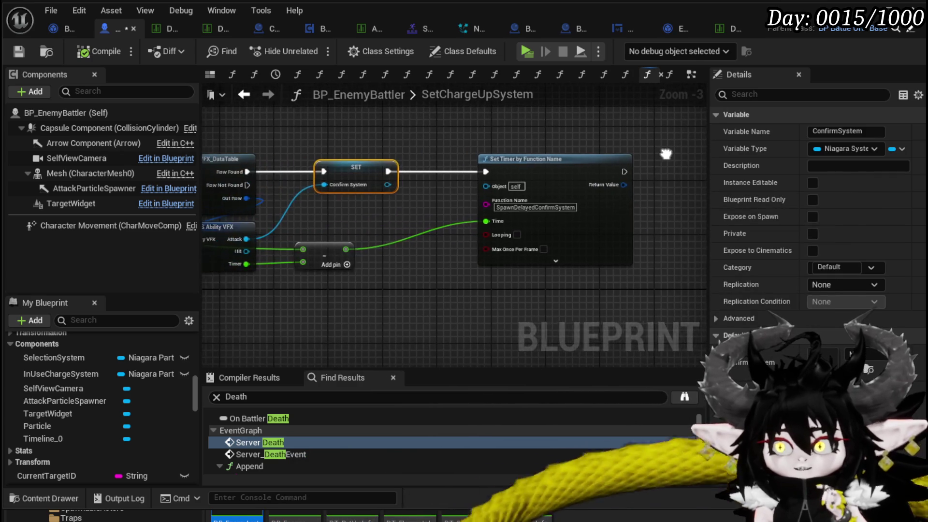
pyautogui.click(537, 166)
pyautogui.moveTo(536, 167)
pyautogui.mouseDown()
pyautogui.moveTo(686, 159)
pyautogui.moveTo(383, 134)
pyautogui.moveTo(601, 145)
pyautogui.moveTo(260, 156)
pyautogui.mouseUp()
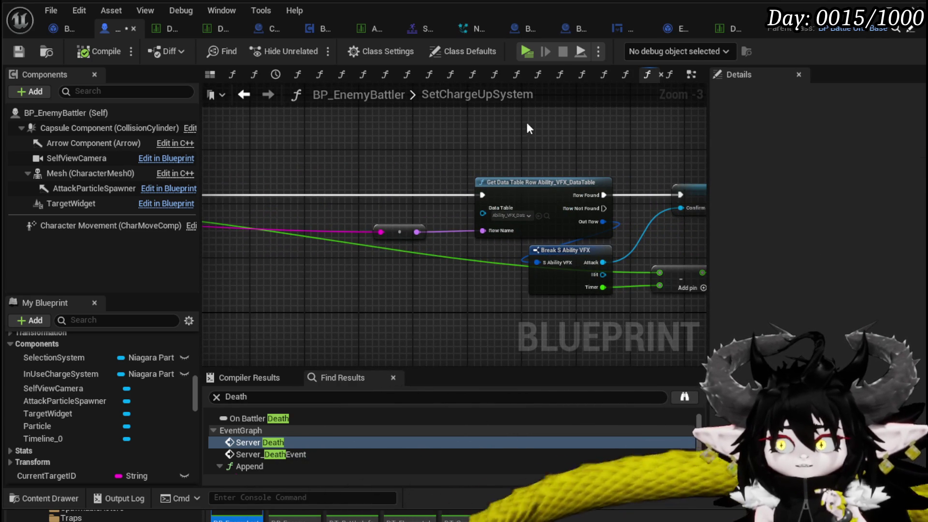
pyautogui.hotkey('ctrl', 'shift', 's')
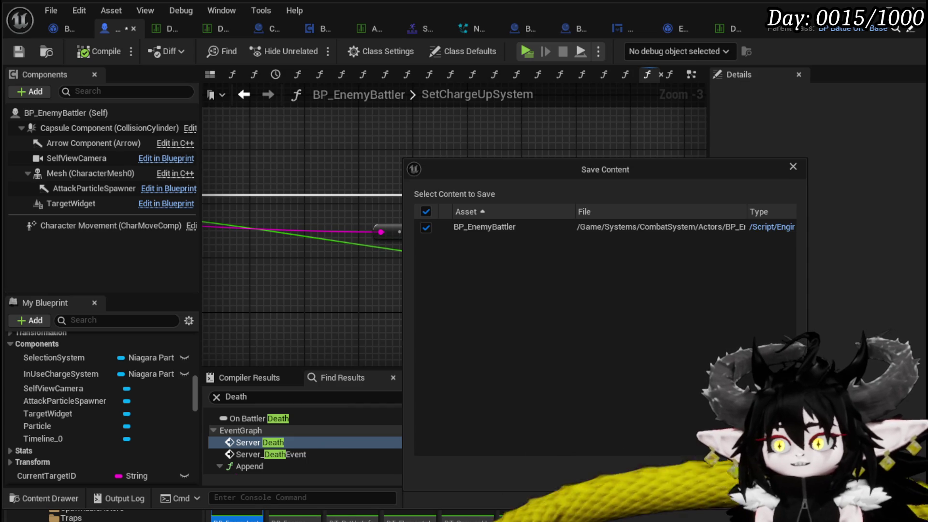
# Confirm saving BP_EnemyBattler, end the arena play test, and return to SetChargeUpSystem.
pyautogui.press('Return')
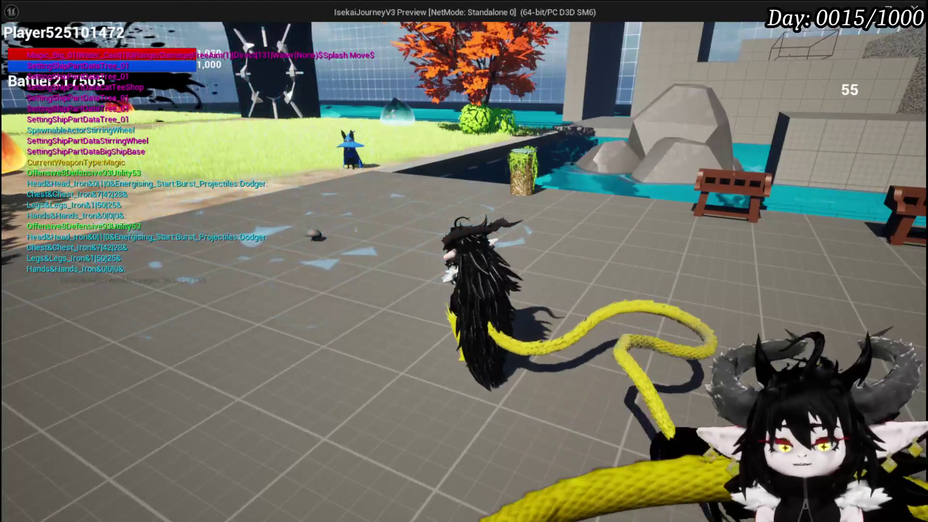
pyautogui.press('Escape')
pyautogui.hotkey('ctrl', 's')
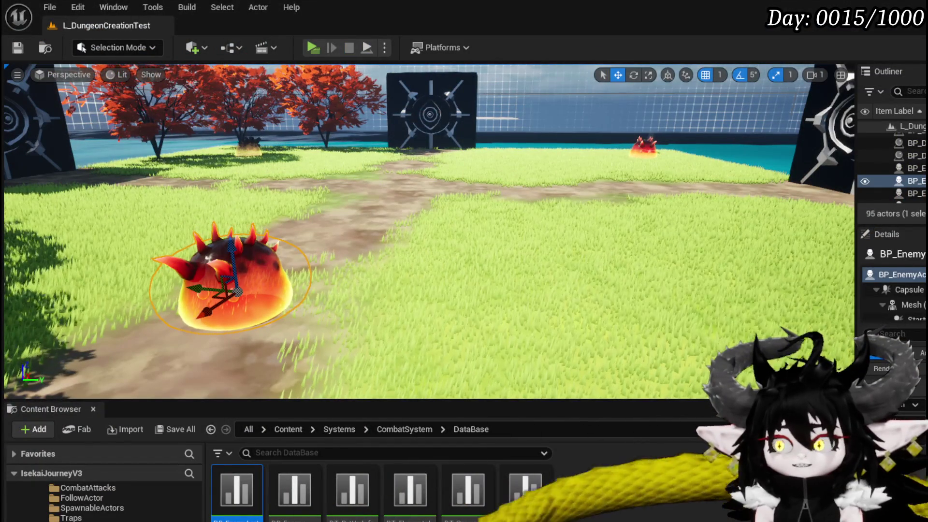
pyautogui.hotkey('alt', 'Tab')
pyautogui.moveTo(461, 259); pyautogui.dragTo(234, 274)
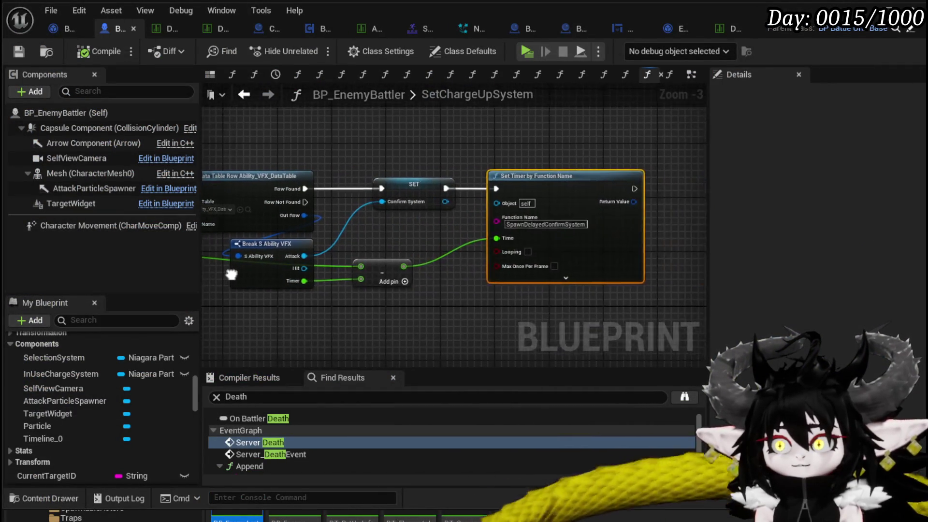
# Promote the Set Timer by Function Name return value to a new variable named SpawnConfirmSystem.
pyautogui.moveTo(590, 228); pyautogui.dragTo(435, 234)
pyautogui.rightClick(450, 220)
pyautogui.click(537, 261)
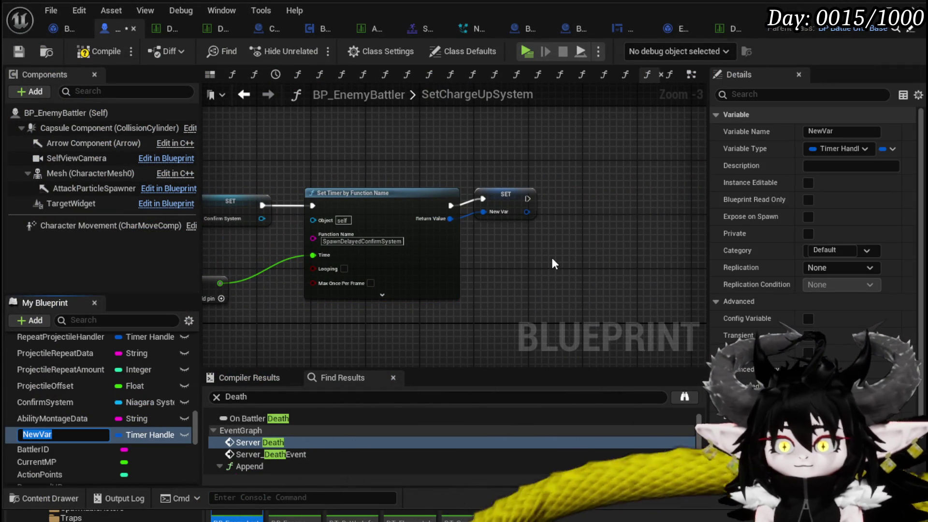
pyautogui.write('wnConfirmSystem')
pyautogui.press('Return')
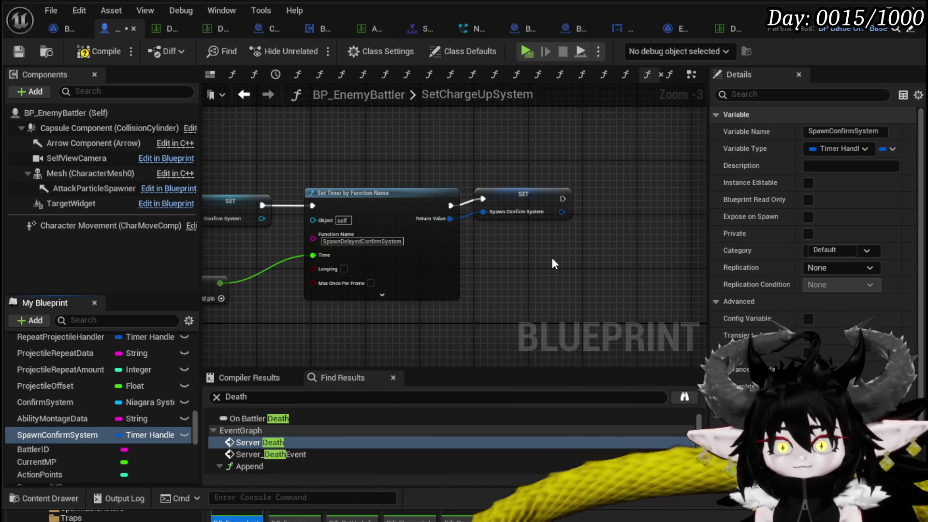
pyautogui.moveTo(505, 194); pyautogui.dragTo(505, 201)
# Compile BP_EnemyBattler and return to its EventGraph.
pyautogui.click(83, 51)
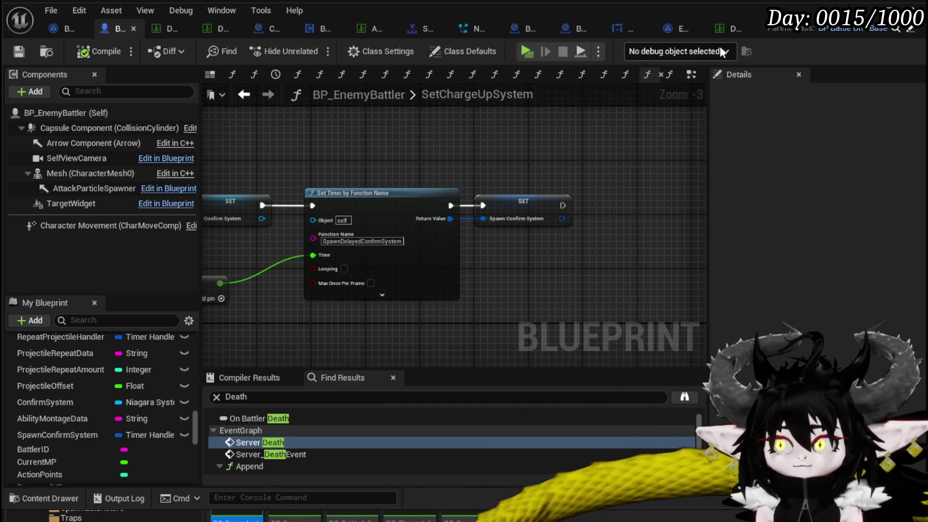
pyautogui.click(693, 75)
pyautogui.scroll(-10, 570, 164)
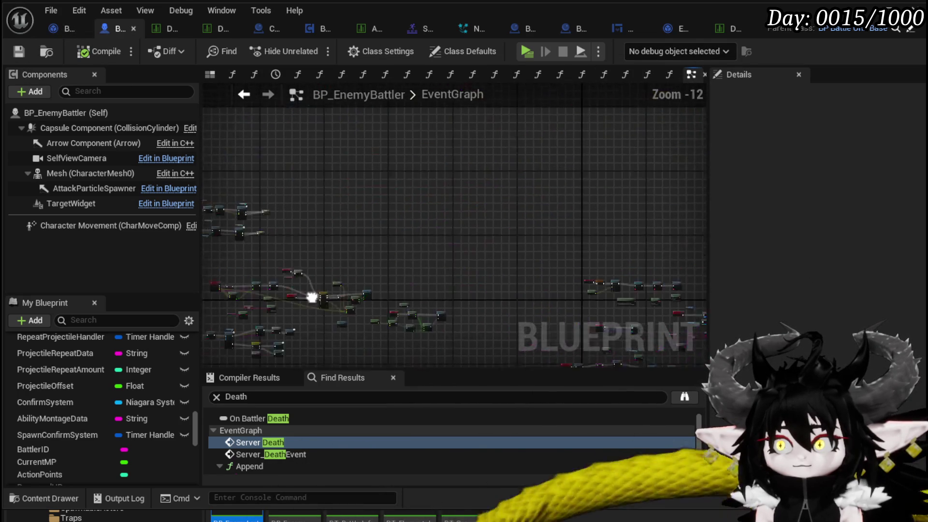
# Jump to the Server_Death event from Find Results and frame its node chain.
pyautogui.scroll(9, 417, 205)
pyautogui.scroll(-6, 286, 157)
pyautogui.scroll(-3, 450, 227)
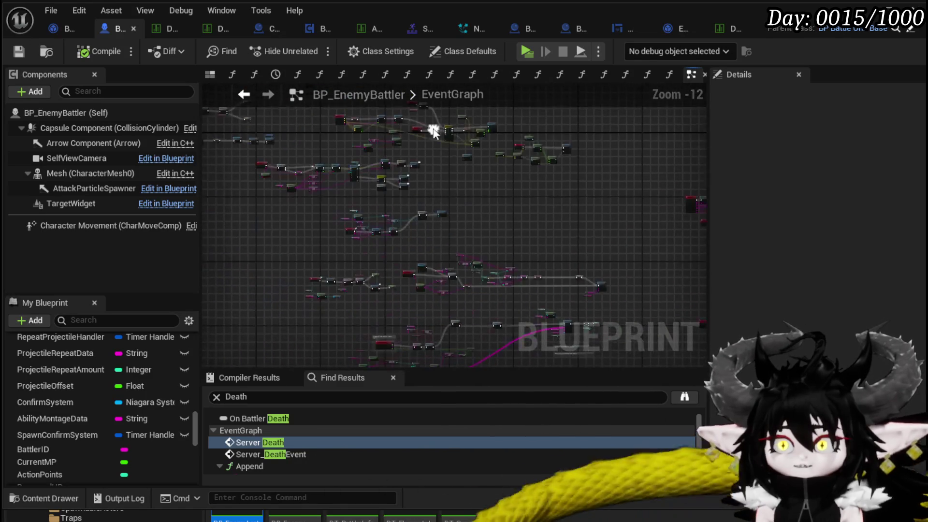
pyautogui.doubleClick(256, 442)
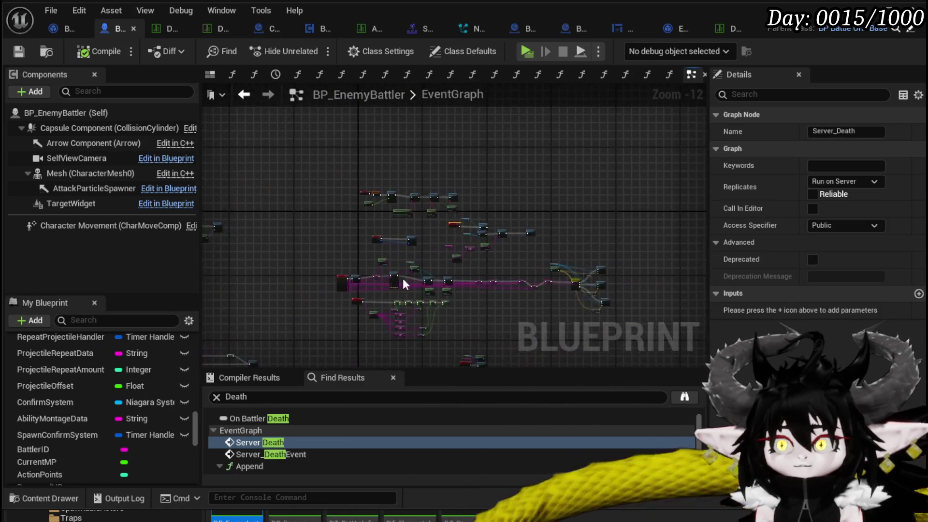
pyautogui.moveTo(526, 262)
pyautogui.mouseDown()
pyautogui.moveTo(387, 203)
pyautogui.moveTo(293, 181)
pyautogui.moveTo(203, 184)
pyautogui.mouseUp()
pyautogui.scroll(-2, 294, 181)
pyautogui.scroll(-2, 517, 209)
pyautogui.moveTo(517, 207); pyautogui.dragTo(442, 170)
pyautogui.moveTo(284, 196); pyautogui.dragTo(562, 342)
pyautogui.scroll(1, 540, 292)
pyautogui.moveTo(541, 292)
pyautogui.mouseDown()
pyautogui.moveTo(643, 312)
pyautogui.moveTo(257, 182)
pyautogui.mouseUp()
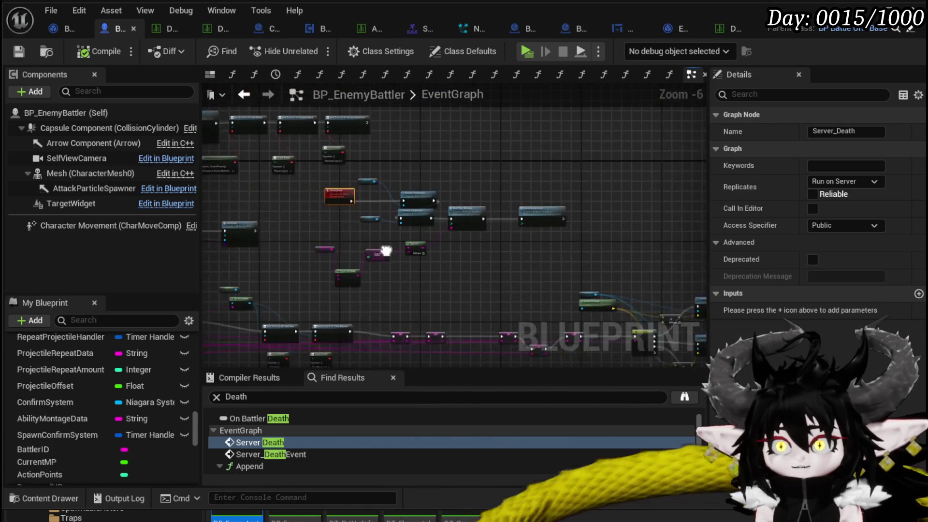
pyautogui.scroll(2, 351, 248)
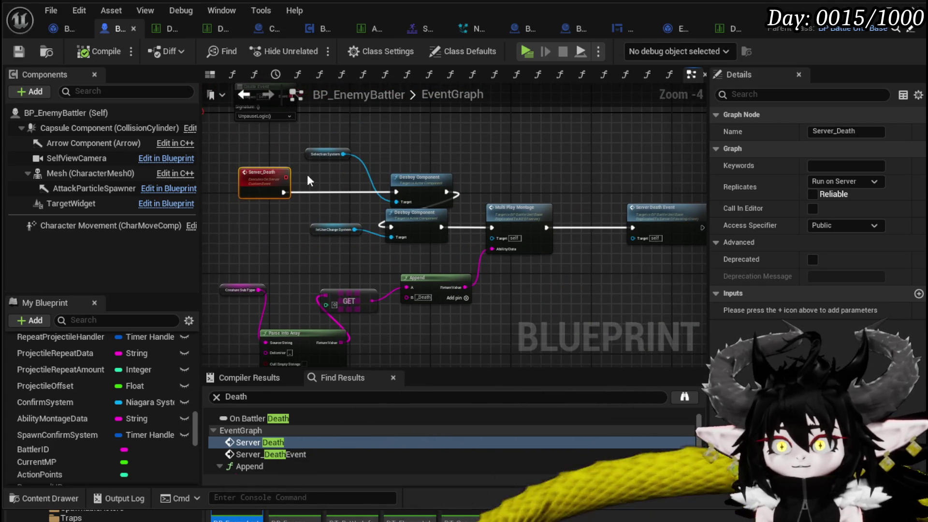
# Box-select the seven nodes from Destroy Component through Server Death Event.
pyautogui.moveTo(314, 147); pyautogui.dragTo(652, 286)
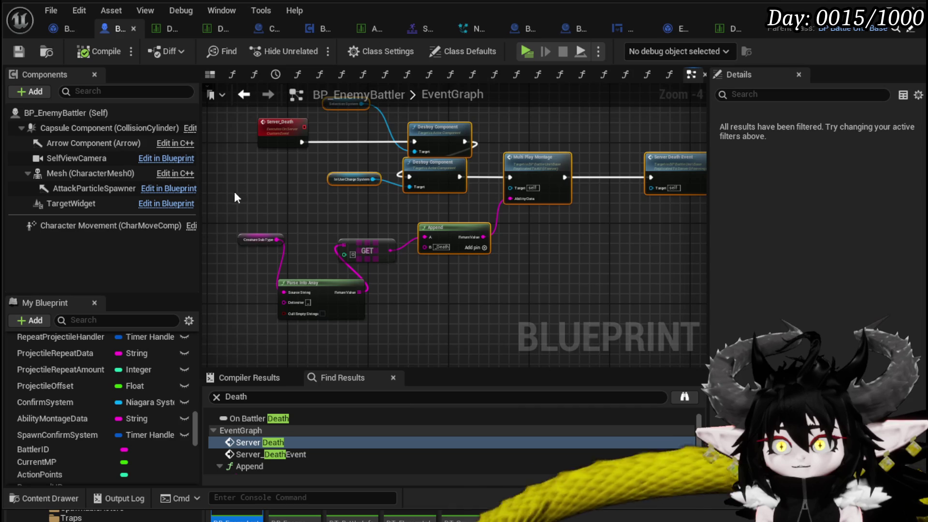
pyautogui.scroll(3, 437, 253)
pyautogui.scroll(-4, 423, 191)
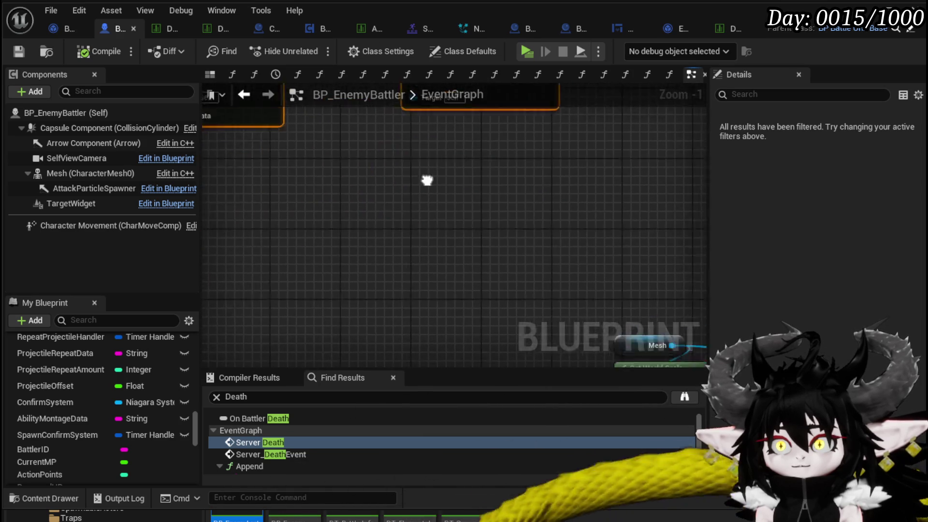
pyautogui.scroll(3, 419, 193)
pyautogui.scroll(-3, 444, 265)
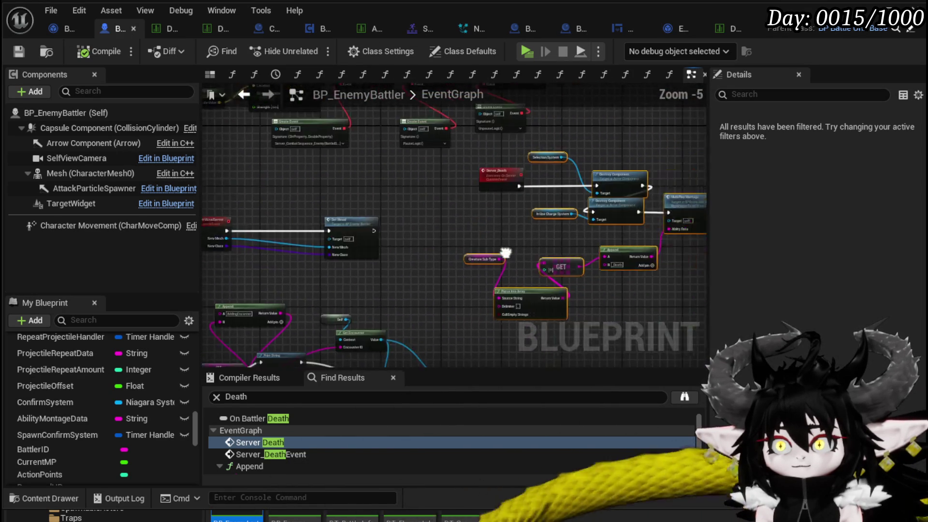
pyautogui.scroll(3, 484, 230)
pyautogui.scroll(-4, 463, 237)
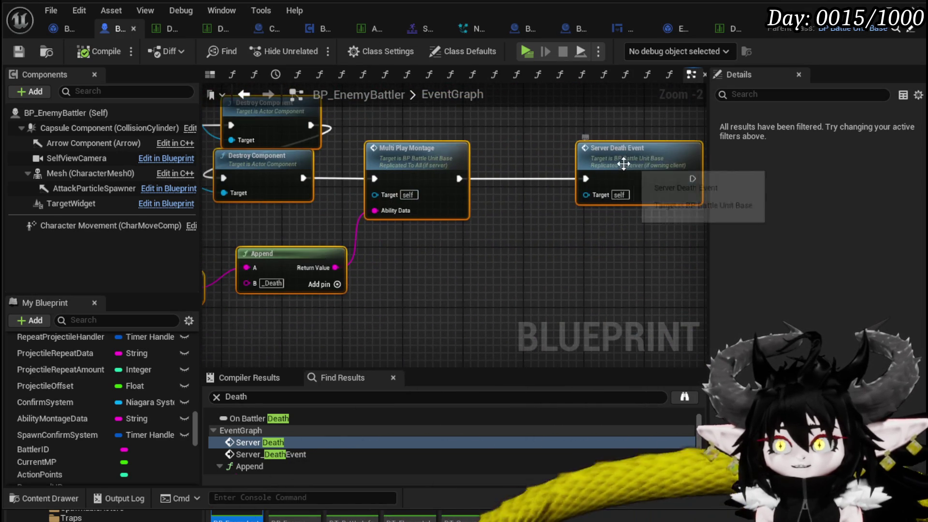
# Collapse the selected death nodes into a new function named DeathCleanUp.
pyautogui.rightClick(463, 237)
pyautogui.moveTo(524, 453)
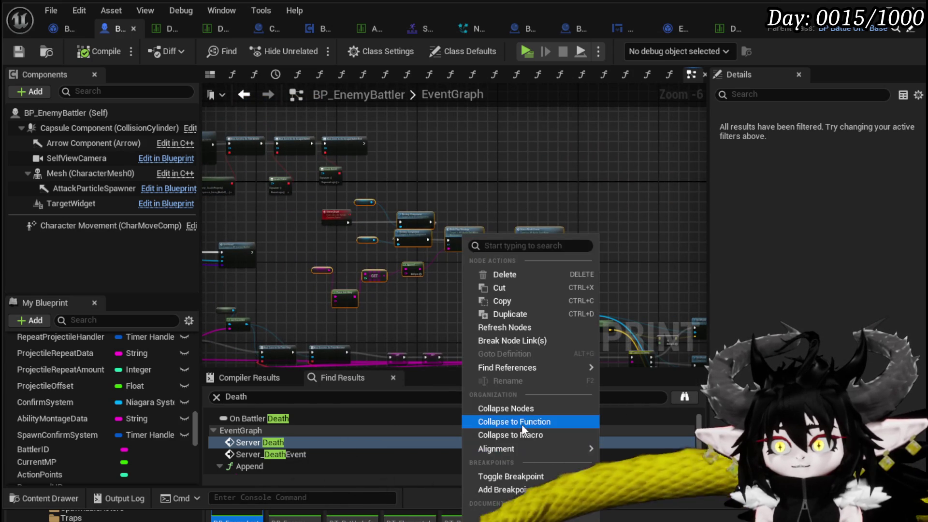
pyautogui.click(521, 422)
pyautogui.write('De')
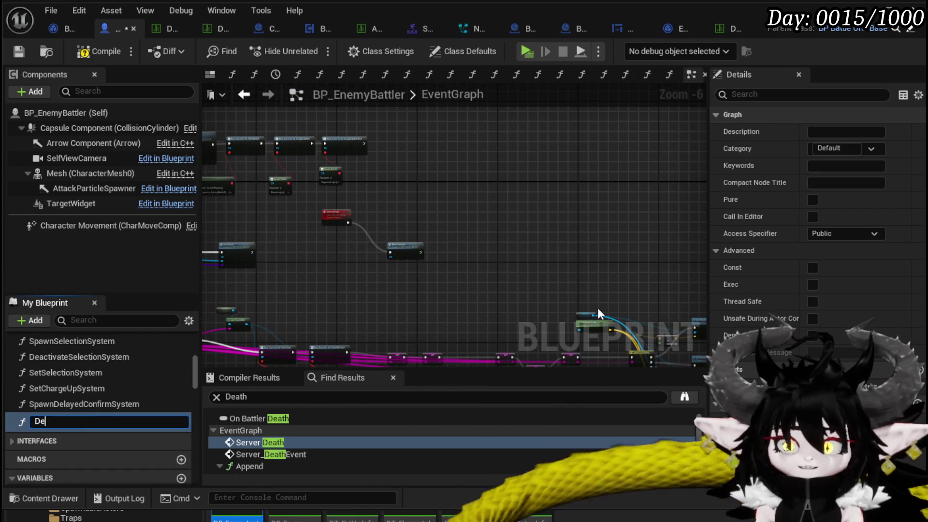
pyautogui.write('athCleanUp')
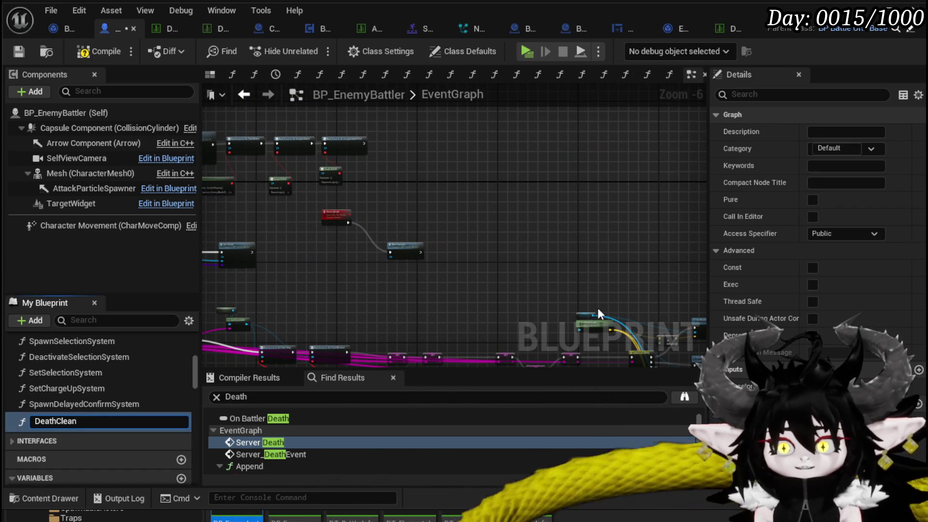
pyautogui.press('Return')
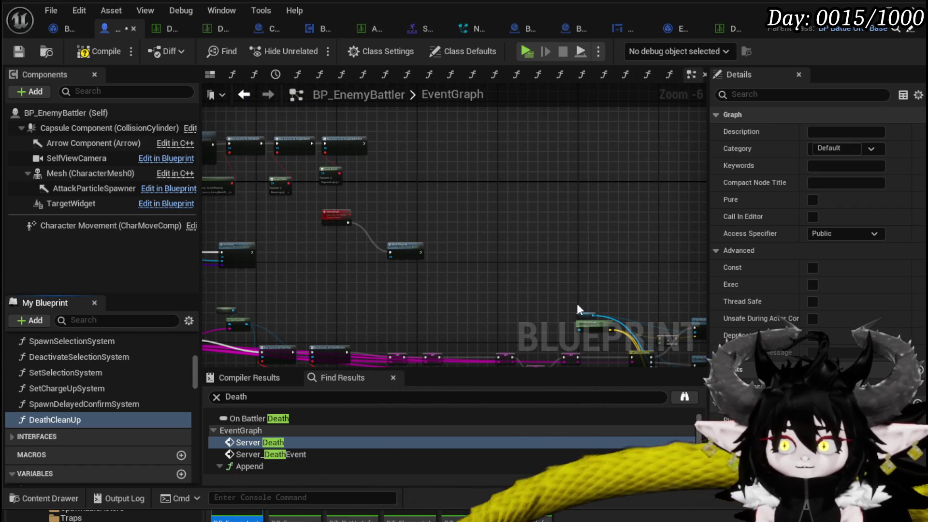
pyautogui.scroll(3, 411, 243)
pyautogui.moveTo(411, 243); pyautogui.dragTo(384, 178)
# Inside DeathCleanUp, add Clear and Invalidate Timer by Handle fed by the SpawnConfirmSystem getter.
pyautogui.doubleClick(384, 177)
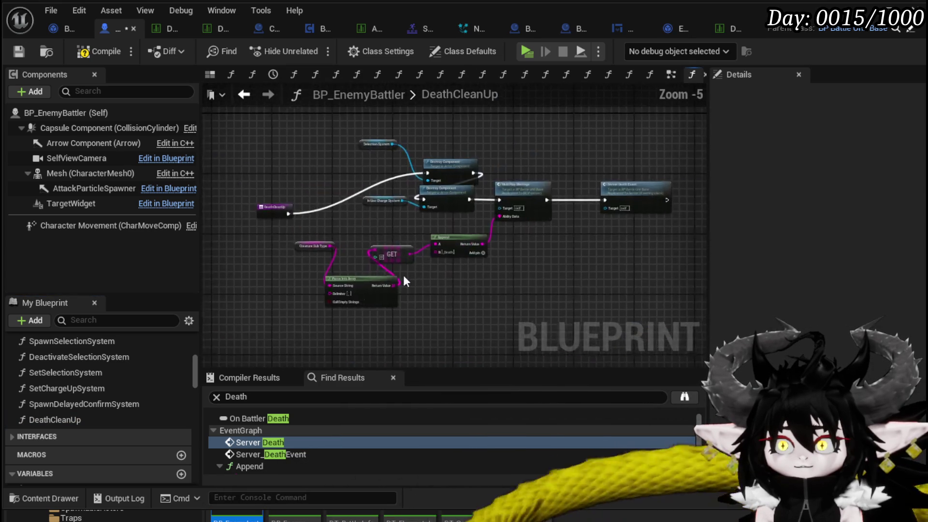
pyautogui.scroll(-3, 106, 375)
pyautogui.scroll(-10, 109, 368)
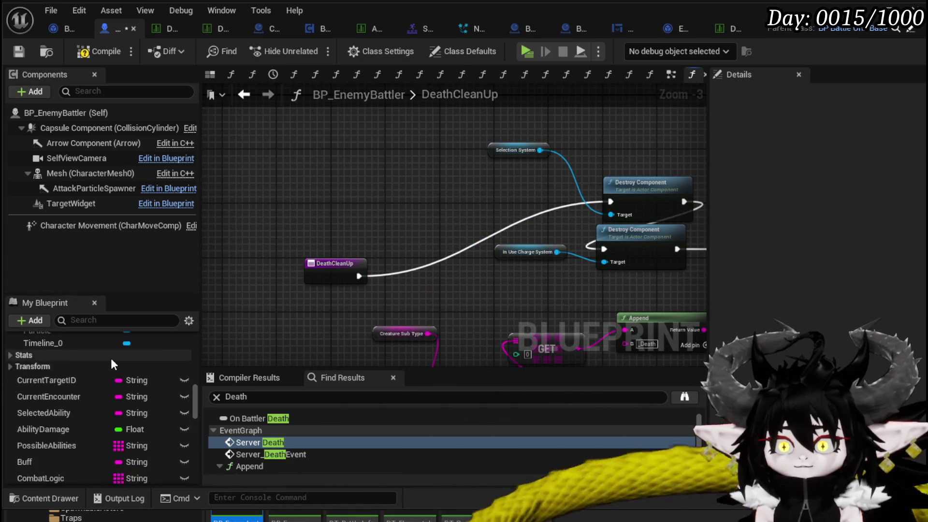
pyautogui.scroll(-3, 138, 398)
pyautogui.scroll(4, 137, 395)
pyautogui.moveTo(42, 406); pyautogui.dragTo(296, 193)
pyautogui.moveTo(360, 197); pyautogui.dragTo(388, 227)
pyautogui.write('Clear')
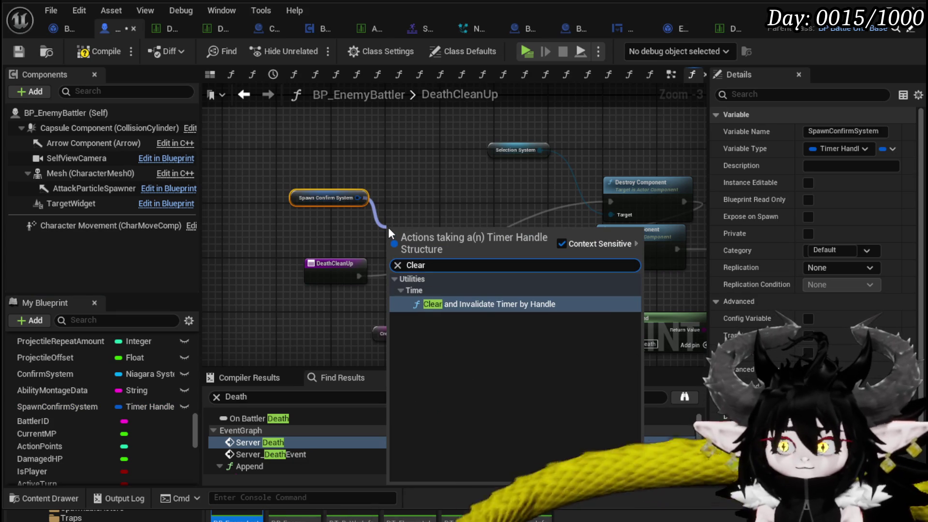
pyautogui.click(496, 303)
pyautogui.moveTo(452, 230)
pyautogui.mouseDown()
pyautogui.moveTo(549, 189)
pyautogui.moveTo(513, 189)
pyautogui.mouseUp()
# Wire the DeathCleanUp entry to the clear-timer node so it runs first.
pyautogui.moveTo(341, 266); pyautogui.dragTo(260, 191)
pyautogui.moveTo(337, 197)
pyautogui.mouseDown()
pyautogui.moveTo(350, 170)
pyautogui.moveTo(316, 163)
pyautogui.mouseUp()
pyautogui.moveTo(264, 201); pyautogui.dragTo(341, 201)
pyautogui.moveTo(462, 201); pyautogui.dragTo(459, 201)
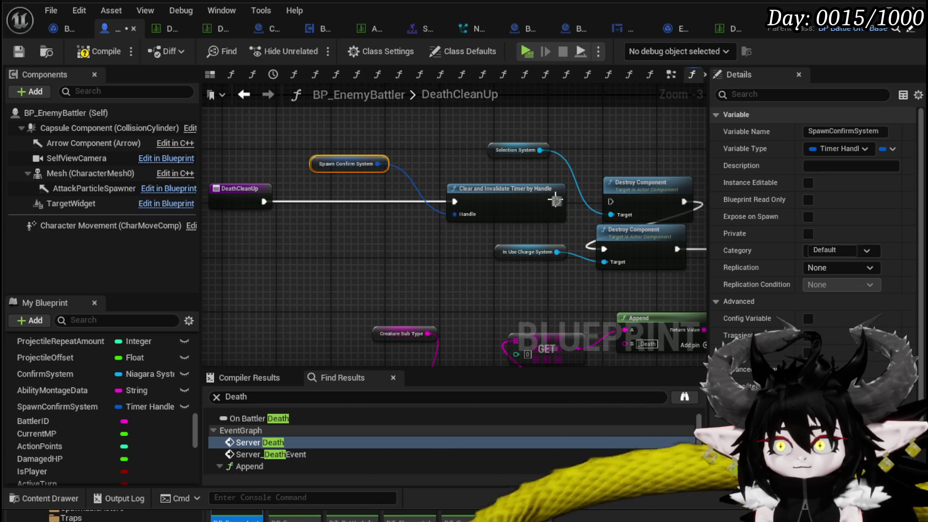
pyautogui.click(376, 140)
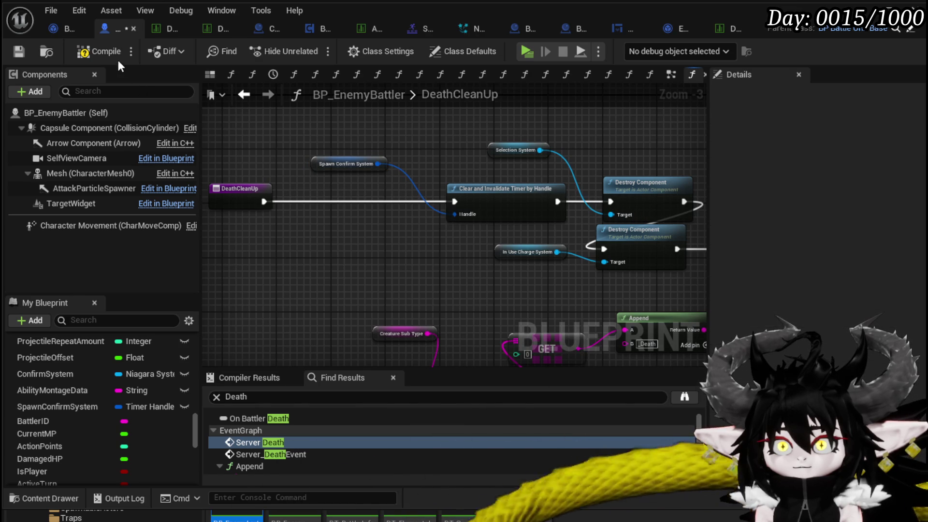
# Save BP_EnemyBattler, tidy the DeathCleanUp nodes, and start a play-test of L_DungeonCreationTest.
pyautogui.click(19, 51)
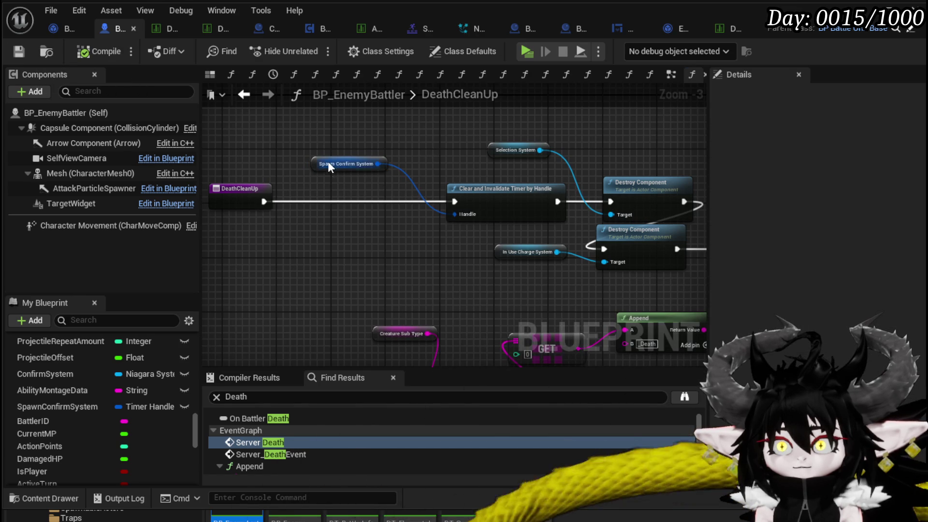
pyautogui.moveTo(328, 164); pyautogui.dragTo(457, 170)
pyautogui.moveTo(224, 188); pyautogui.dragTo(366, 187)
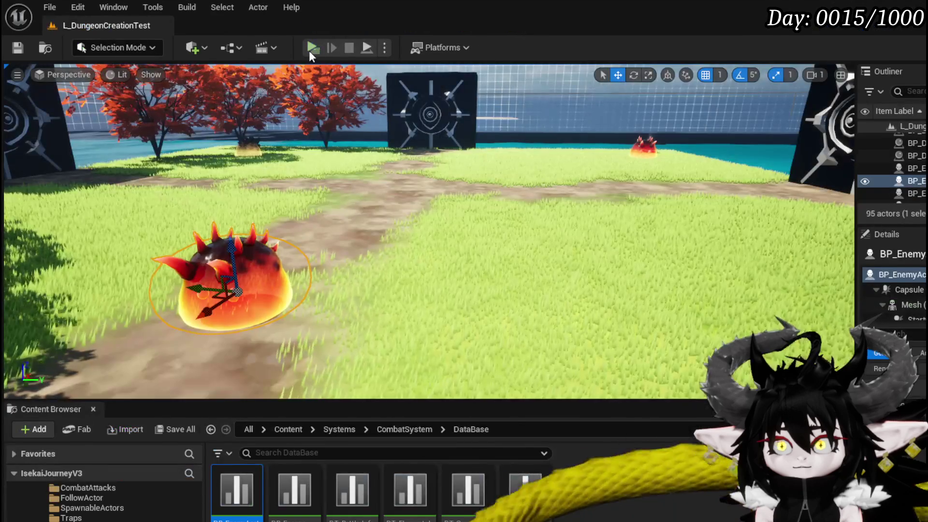
pyautogui.click(315, 46)
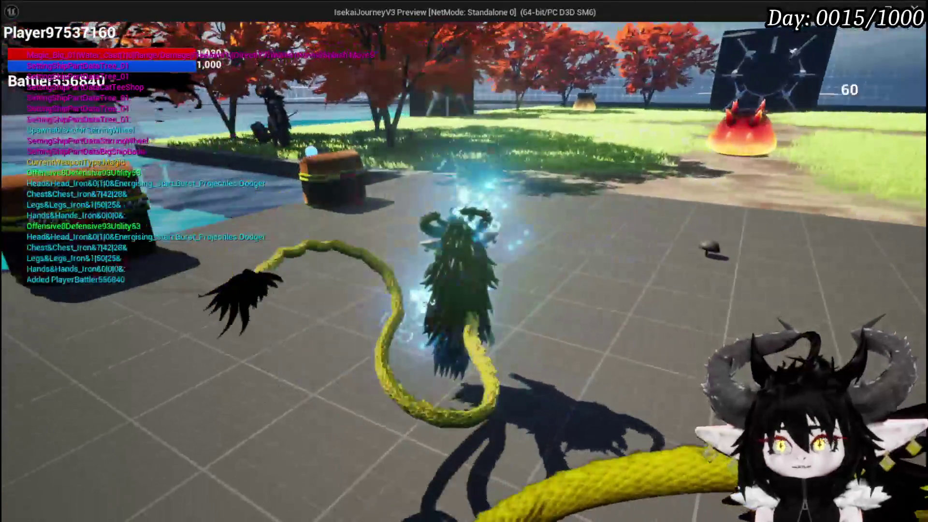
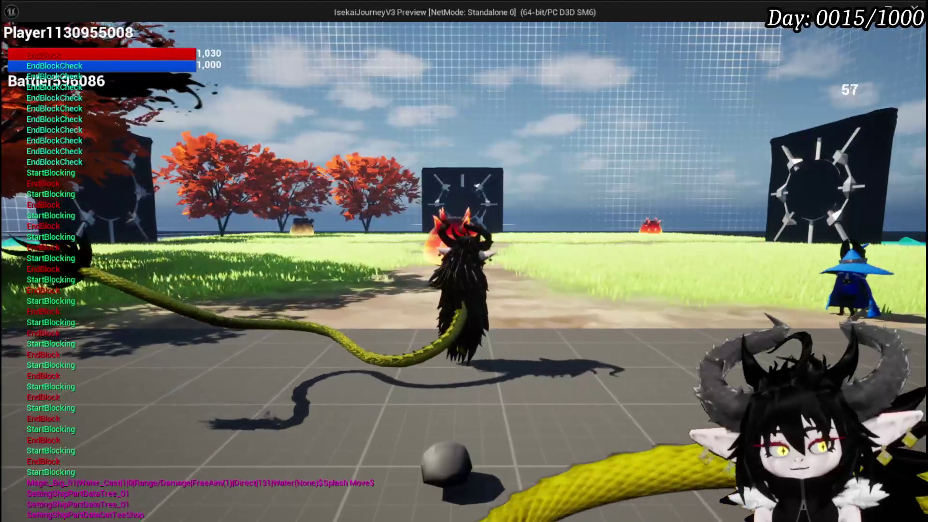
# Stop the play test, save the level, and switch to BP_EnemyBattler.
pyautogui.press('Escape')
pyautogui.click(9, 49)
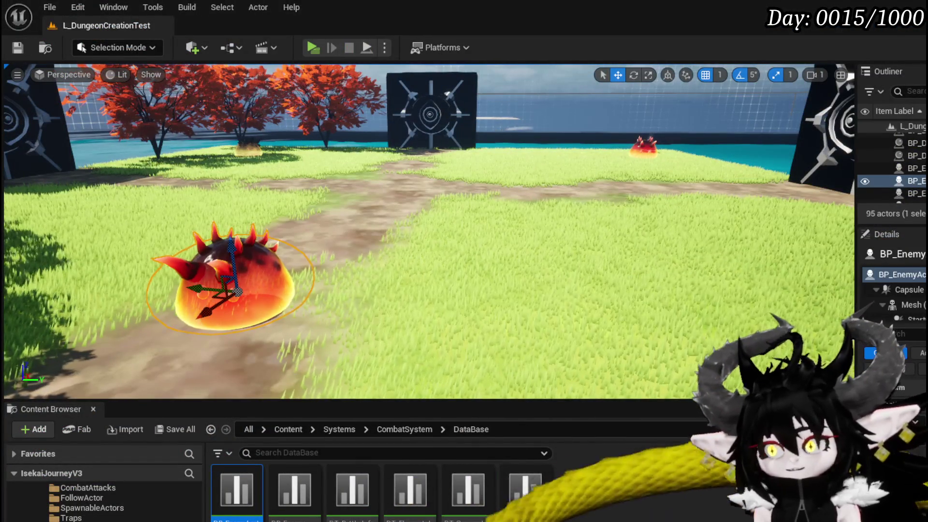
pyautogui.hotkey('alt', 'Tab')
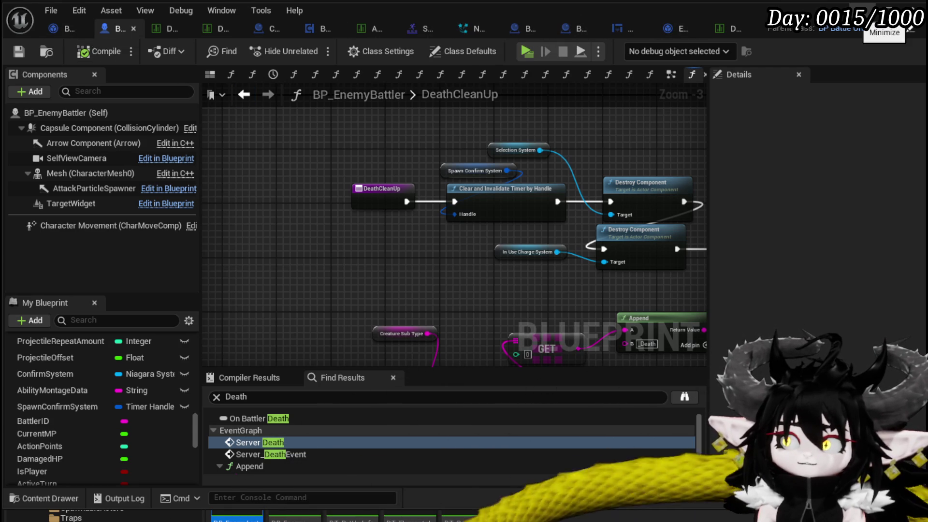
# Minimize BP_EnemyBattler and open BPC_AbilityVFX from the Systems > BPC folder.
pyautogui.click(886, 11)
pyautogui.scroll(-5, 149, 511)
pyautogui.hotkey('alt', 'Left')
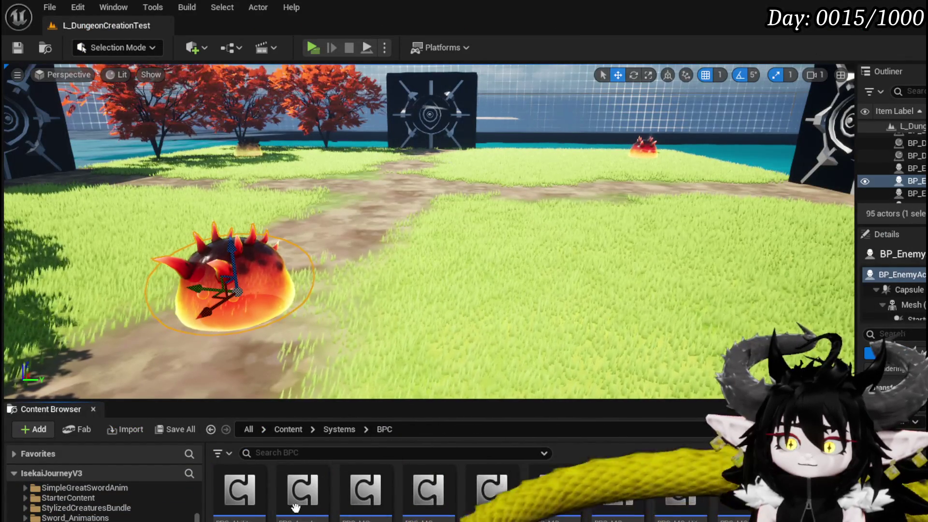
pyautogui.doubleClick(254, 492)
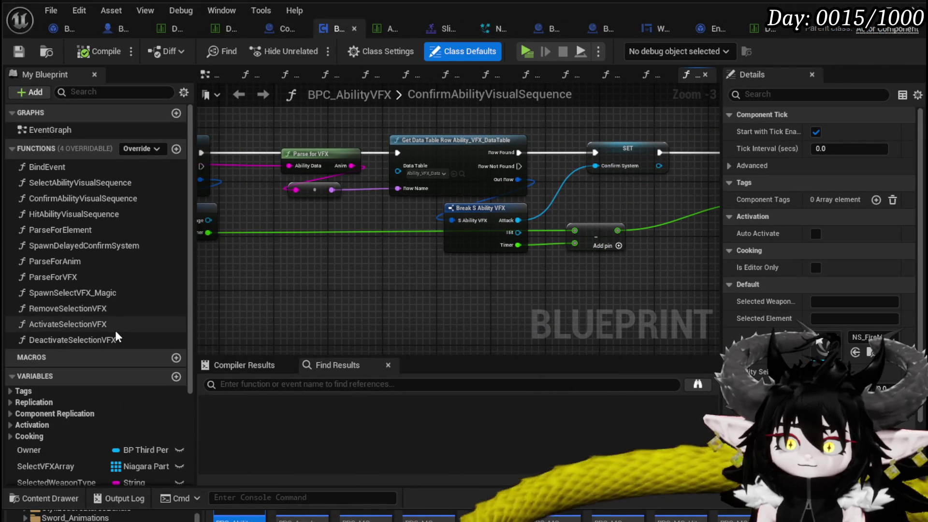
# Inspect the DeactivateSelectionVFX and ActivateSelectionVFX function graphs.
pyautogui.doubleClick(113, 338)
pyautogui.moveTo(260, 308)
pyautogui.mouseDown()
pyautogui.moveTo(261, 267)
pyautogui.moveTo(345, 220)
pyautogui.moveTo(389, 258)
pyautogui.mouseUp()
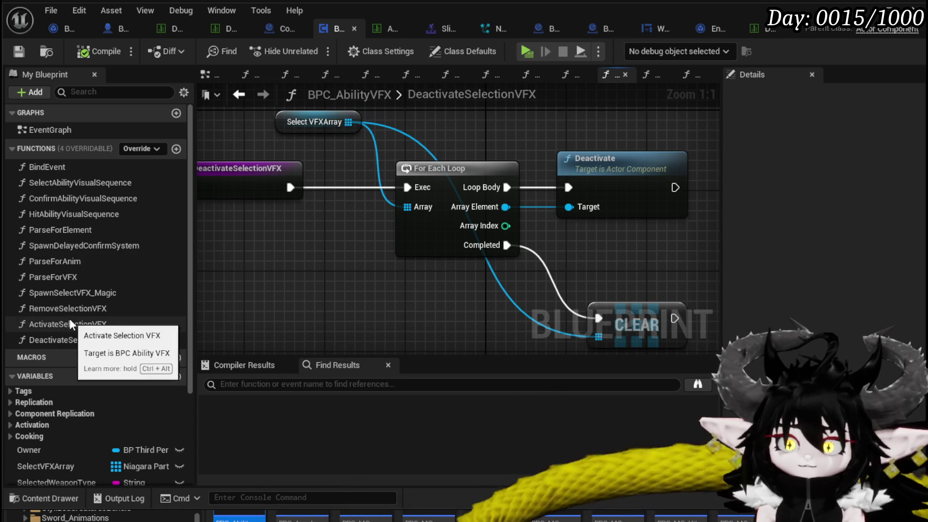
pyautogui.doubleClick(103, 327)
pyautogui.scroll(5, 248, 261)
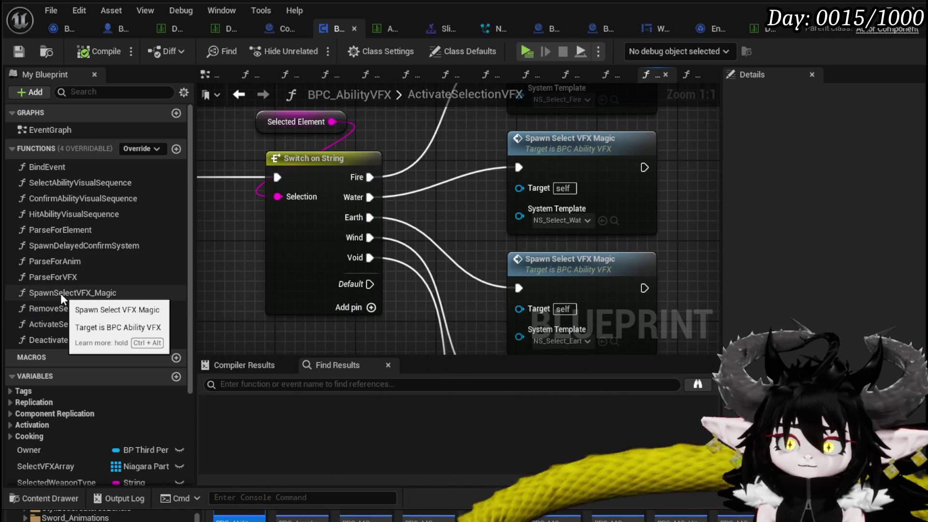
# In ConfirmAbilityVisualSequence, promote the Set Timer by Function Name return value to a variable.
pyautogui.doubleClick(83, 199)
pyautogui.moveTo(380, 255)
pyautogui.mouseDown()
pyautogui.moveTo(320, 266)
pyautogui.moveTo(477, 284)
pyautogui.moveTo(474, 219)
pyautogui.mouseUp()
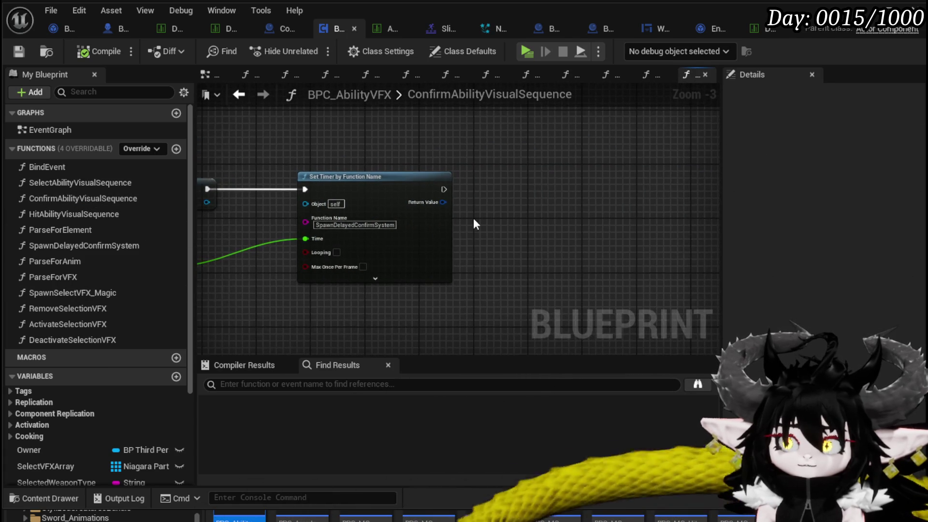
pyautogui.scroll(2, 474, 223)
pyautogui.rightClick(436, 198)
pyautogui.click(481, 238)
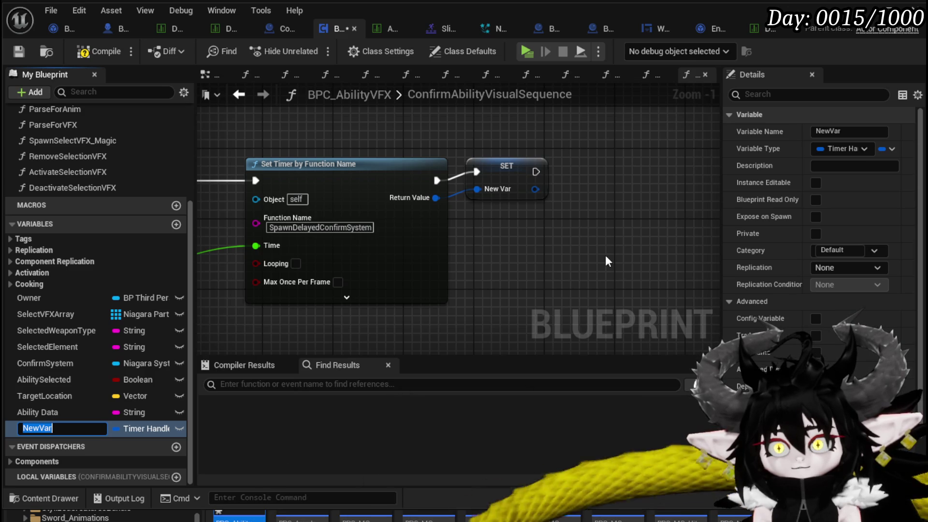
# Name the promoted timer handle variable SystemConfirmHandler.
pyautogui.write('C')
pyautogui.press('BackSpace')
pyautogui.write('S')
pyautogui.write('ystemConfirmHandl')
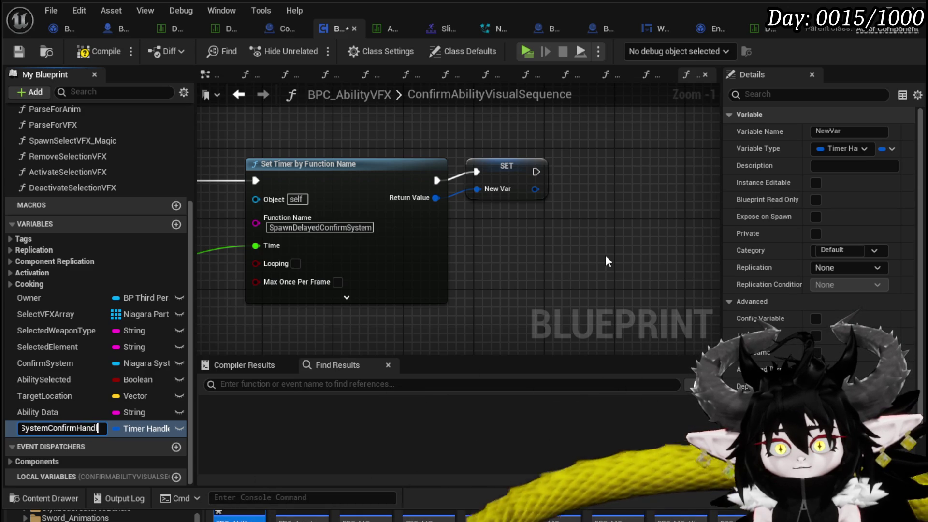
pyautogui.write('er')
pyautogui.press('Return')
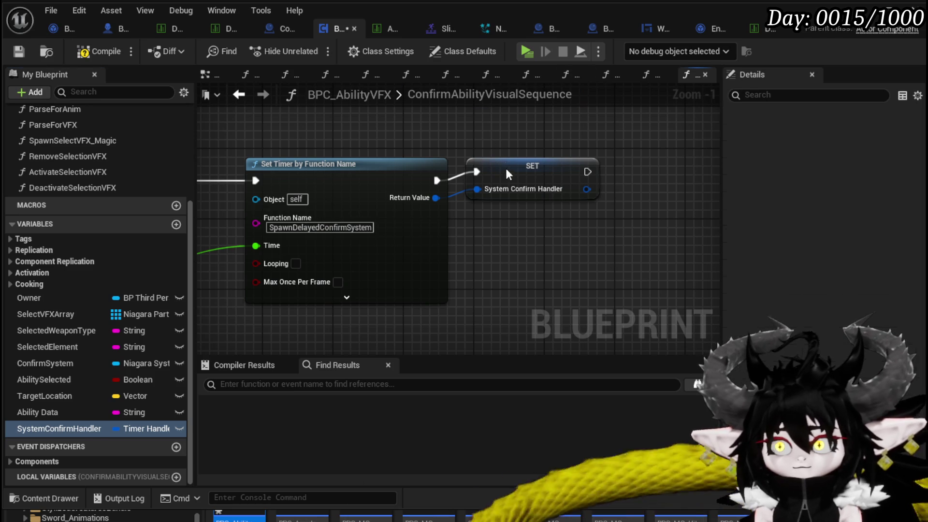
# Align the SET node with the timer node and save BPC_AbilityVFX.
pyautogui.moveTo(505, 168); pyautogui.dragTo(509, 173)
pyautogui.click(465, 149)
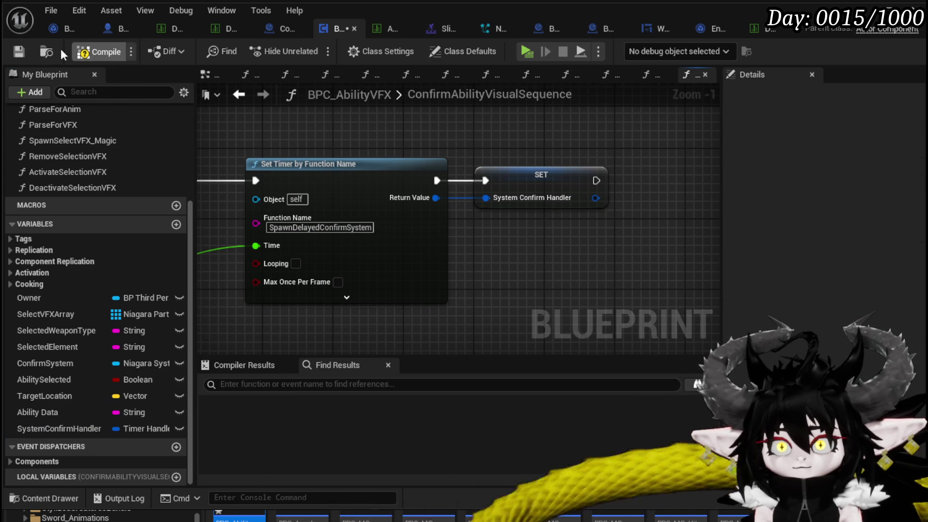
pyautogui.click(19, 51)
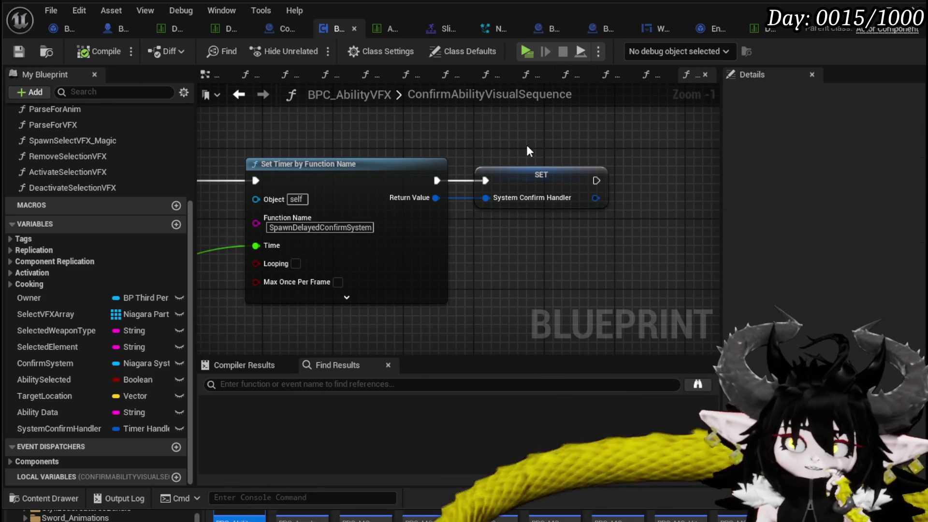
pyautogui.scroll(3, 74, 259)
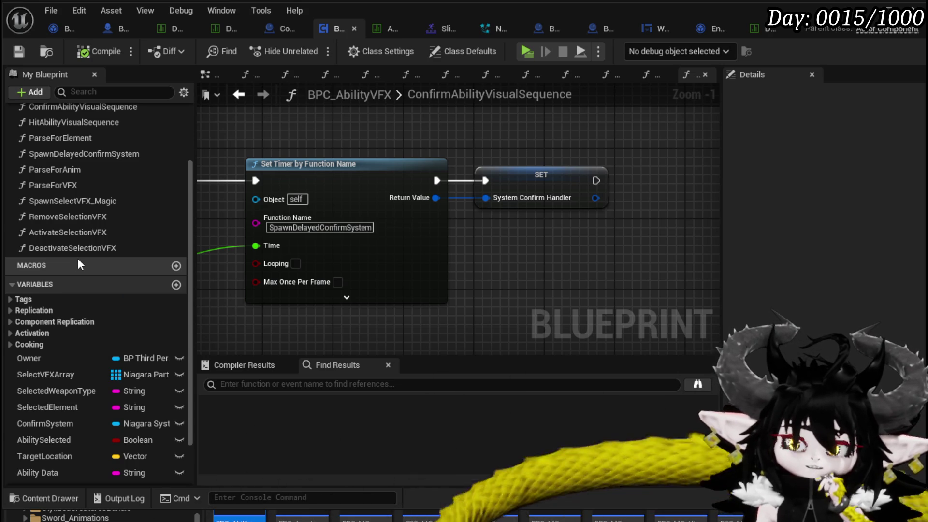
# Open HitAbilityVisualSequence and follow its call into SelectAbilityVisualSequence.
pyautogui.click(110, 127)
pyautogui.doubleClick(110, 127)
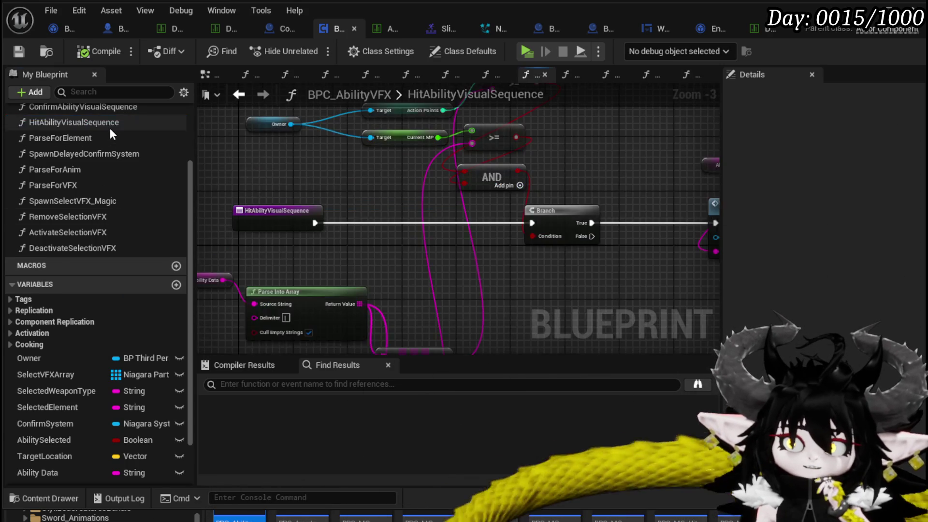
pyautogui.moveTo(287, 297)
pyautogui.mouseDown()
pyautogui.moveTo(300, 265)
pyautogui.moveTo(452, 187)
pyautogui.moveTo(264, 266)
pyautogui.mouseUp()
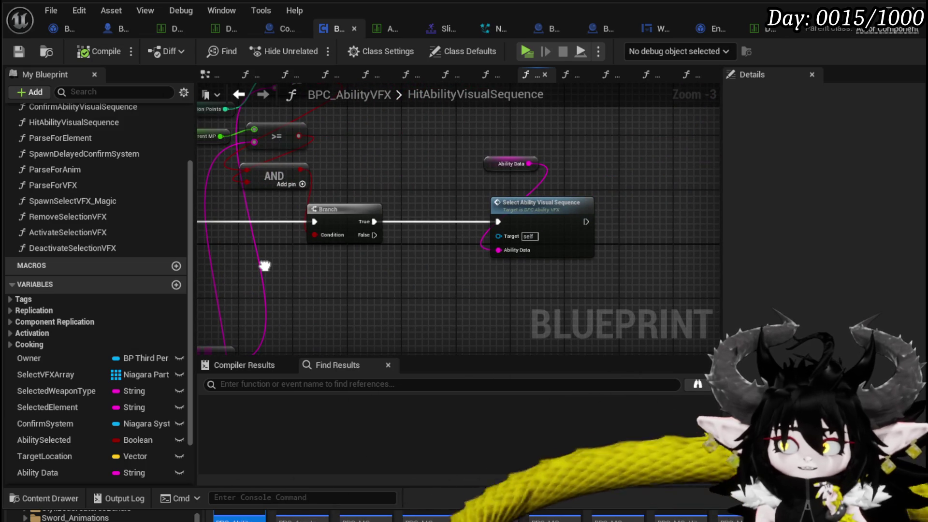
pyautogui.doubleClick(556, 218)
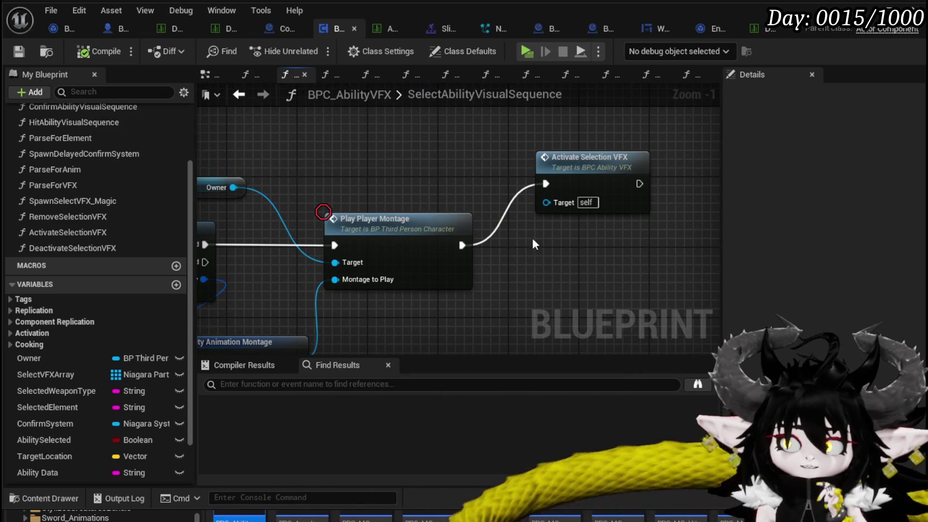
# Survey the SelectAbilityVisualSequence graph up to the Remove Selection VFX call.
pyautogui.scroll(-2, 532, 239)
pyautogui.moveTo(544, 242); pyautogui.dragTo(749, 227)
pyautogui.moveTo(619, 192); pyautogui.dragTo(764, 194)
pyautogui.scroll(-1, 659, 218)
pyautogui.moveTo(659, 218); pyautogui.dragTo(571, 203)
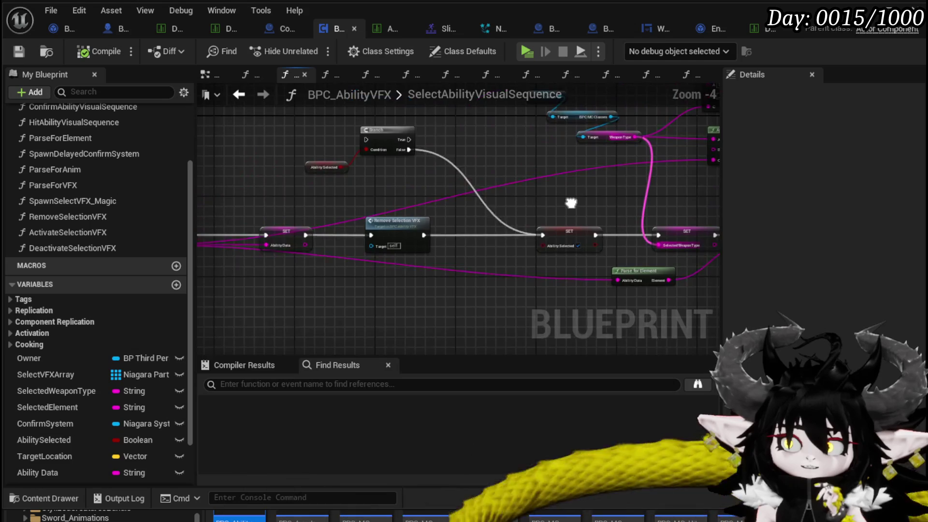
pyautogui.scroll(-1, 580, 205)
pyautogui.scroll(3, 387, 196)
pyautogui.moveTo(390, 201); pyautogui.dragTo(530, 201)
pyautogui.scroll(-1, 530, 201)
pyautogui.scroll(-1, 349, 192)
pyautogui.moveTo(349, 192)
pyautogui.mouseDown()
pyautogui.moveTo(608, 203)
pyautogui.moveTo(563, 193)
pyautogui.moveTo(290, 193)
pyautogui.moveTo(594, 199)
pyautogui.mouseUp()
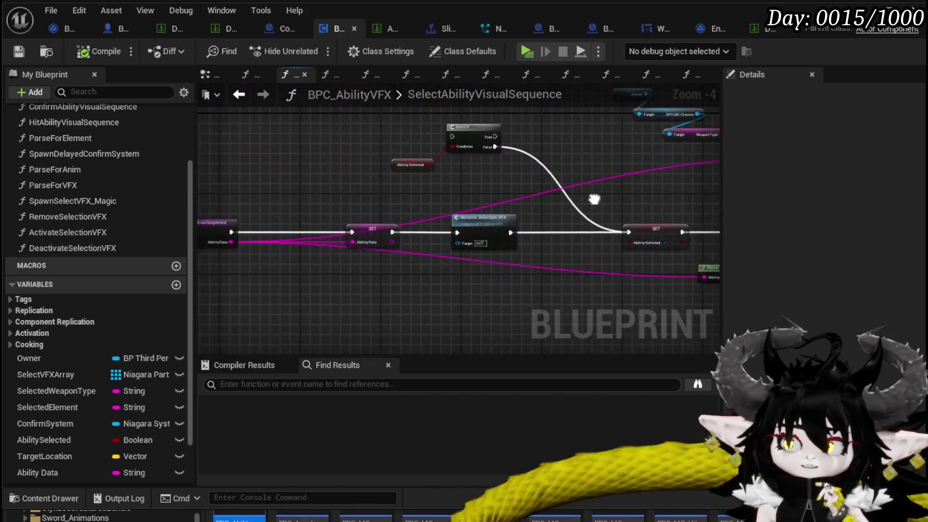
pyautogui.scroll(2, 416, 198)
pyautogui.moveTo(416, 198)
pyautogui.mouseDown()
pyautogui.moveTo(217, 198)
pyautogui.moveTo(441, 201)
pyautogui.moveTo(360, 199)
pyautogui.mouseUp()
pyautogui.scroll(-2, 217, 198)
pyautogui.moveTo(540, 214); pyautogui.dragTo(457, 206)
pyautogui.scroll(3, 456, 206)
pyautogui.moveTo(381, 207); pyautogui.dragTo(266, 211)
pyautogui.scroll(-3, 484, 216)
pyautogui.moveTo(393, 197); pyautogui.dragTo(466, 197)
pyautogui.scroll(3, 478, 212)
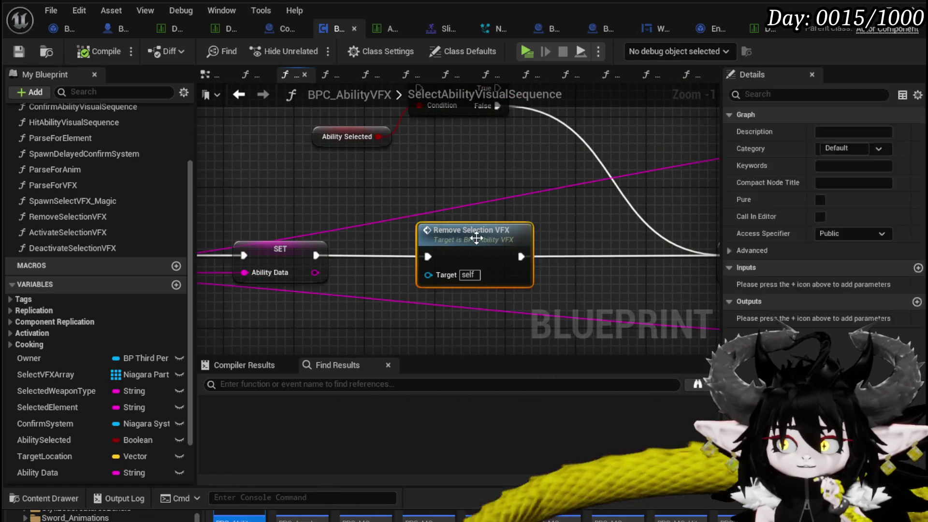
# Open RemoveSelectionVFX and review its montage stop and VFX cleanup logic.
pyautogui.doubleClick(471, 231)
pyautogui.moveTo(443, 155)
pyautogui.mouseDown()
pyautogui.moveTo(536, 152)
pyautogui.moveTo(216, 139)
pyautogui.moveTo(424, 151)
pyautogui.mouseUp()
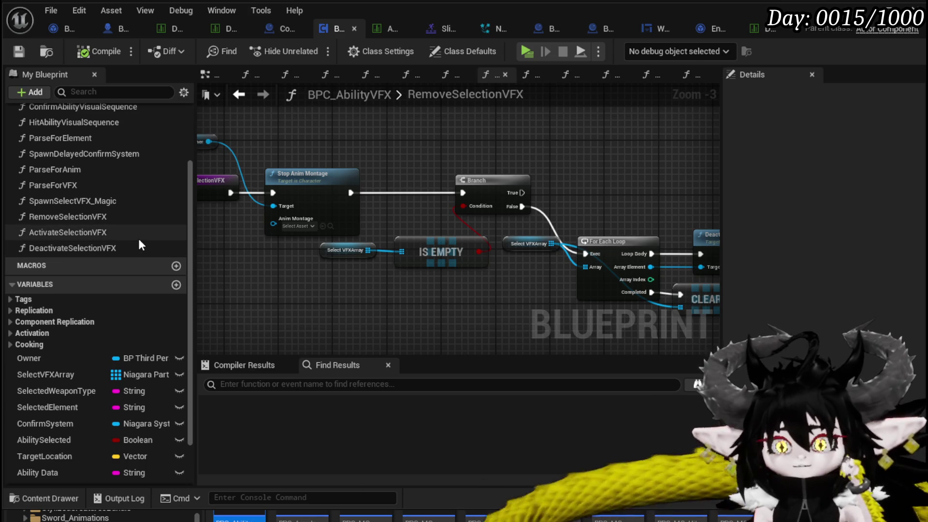
pyautogui.moveTo(290, 236); pyautogui.dragTo(251, 252)
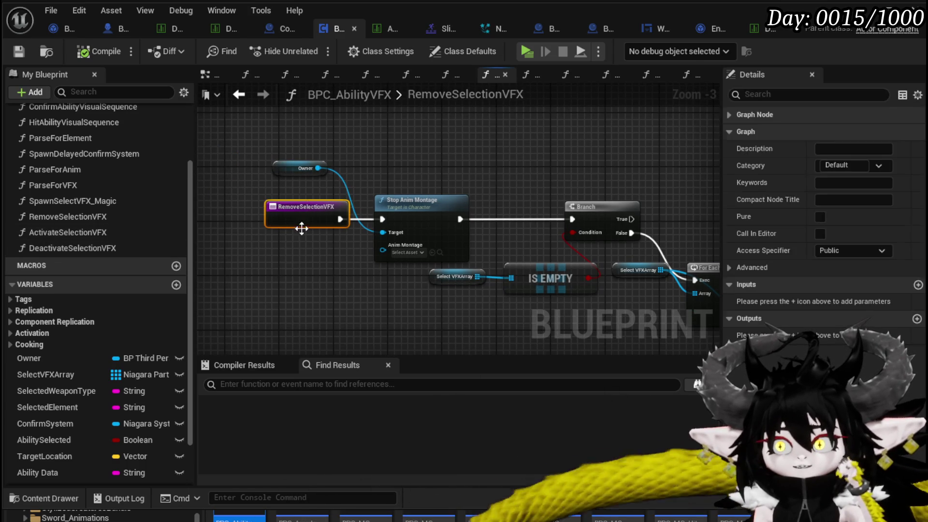
pyautogui.click(283, 262)
pyautogui.scroll(3, 126, 240)
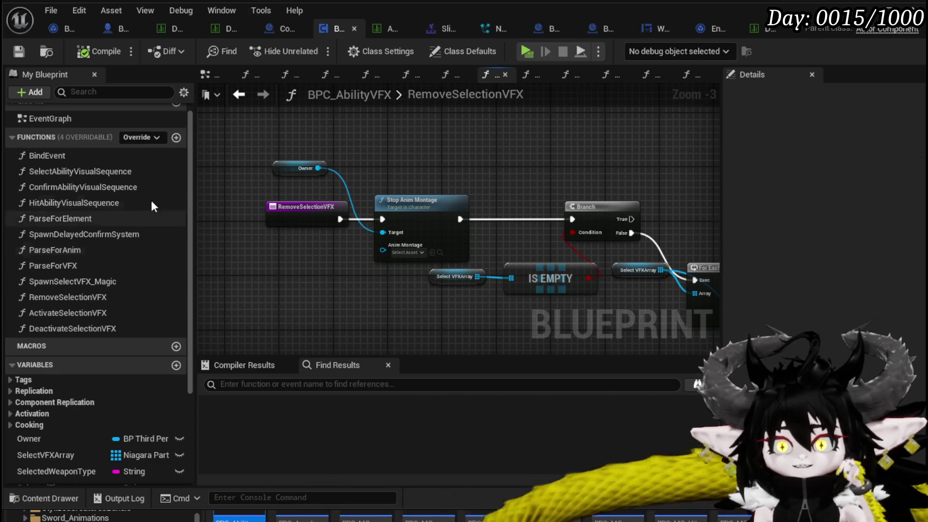
# Add a CancelAbility function and review the DeactivateSelectionVFX graph.
pyautogui.click(176, 137)
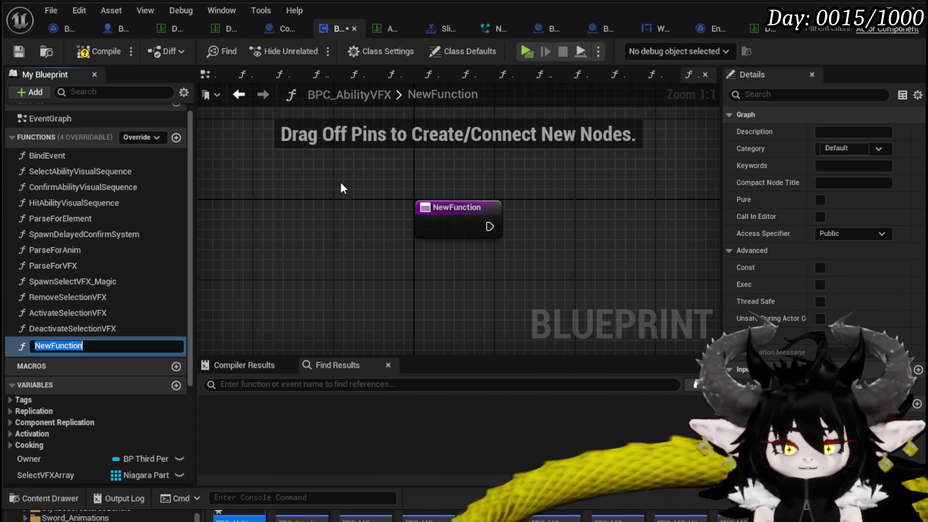
pyautogui.write('CancelA')
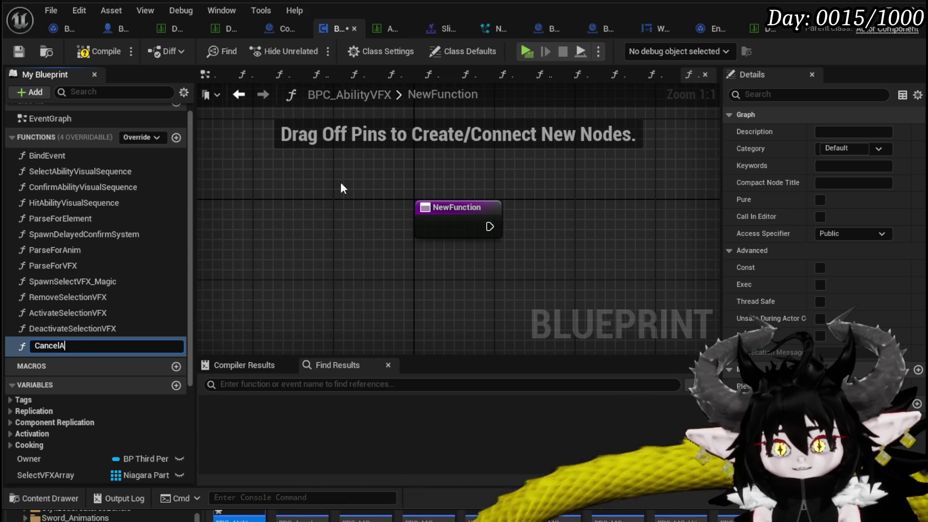
pyautogui.write('bility')
pyautogui.press('Return')
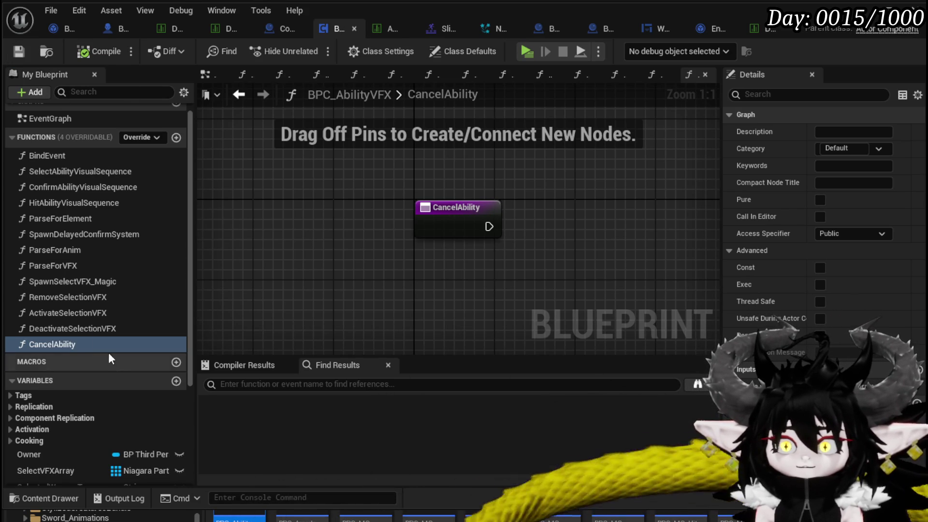
pyautogui.doubleClick(68, 328)
pyautogui.scroll(-4, 384, 277)
pyautogui.moveTo(384, 276); pyautogui.dragTo(406, 255)
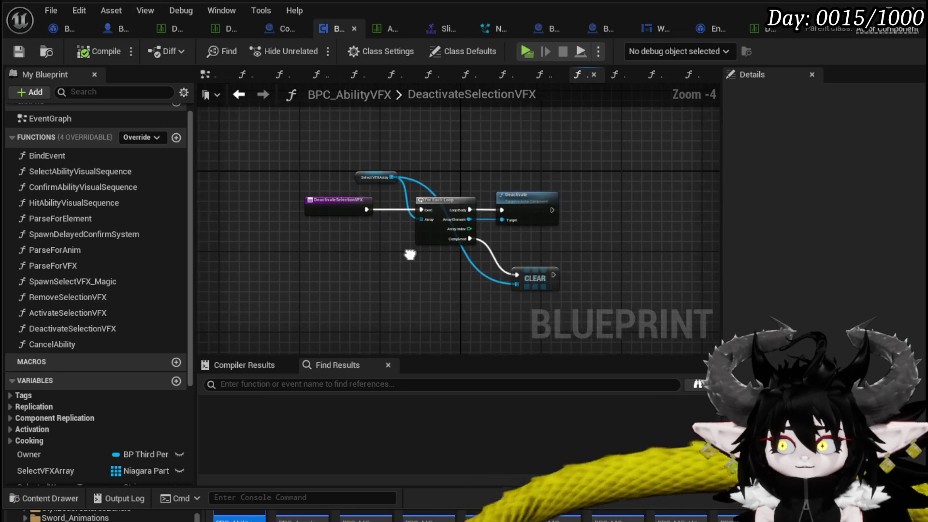
pyautogui.scroll(2, 443, 261)
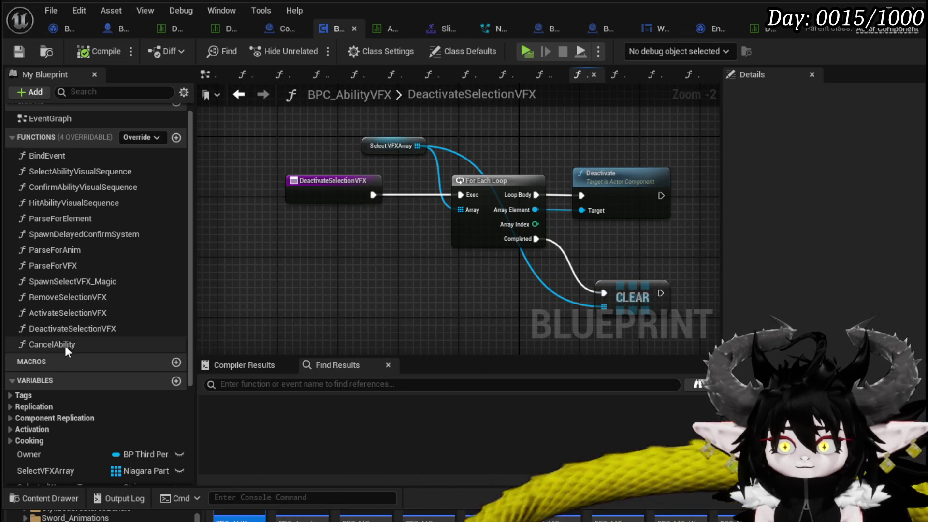
# Make CancelAbility clear and invalidate the SystemConfirmHandler timer, then save.
pyautogui.doubleClick(65, 345)
pyautogui.scroll(-3, 97, 438)
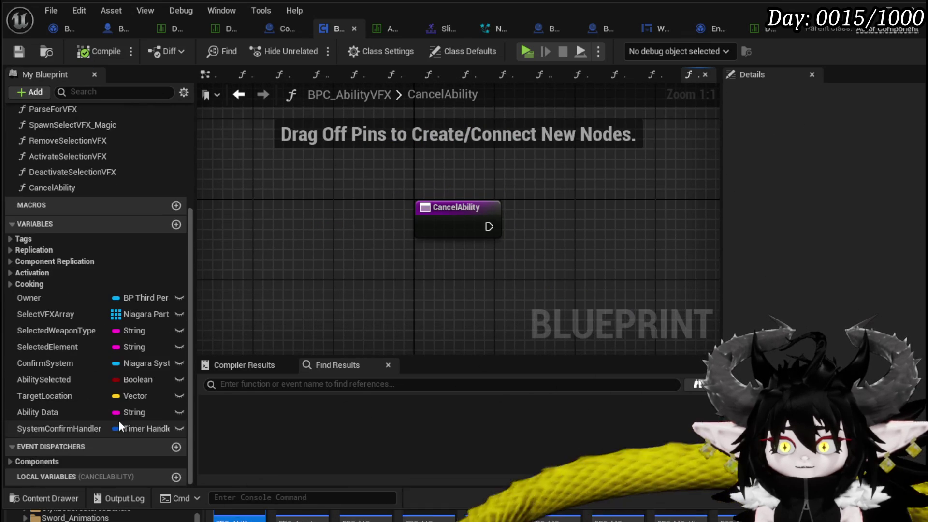
pyautogui.moveTo(54, 429)
pyautogui.mouseDown()
pyautogui.moveTo(384, 176)
pyautogui.moveTo(437, 169)
pyautogui.mouseUp()
pyautogui.click(488, 172)
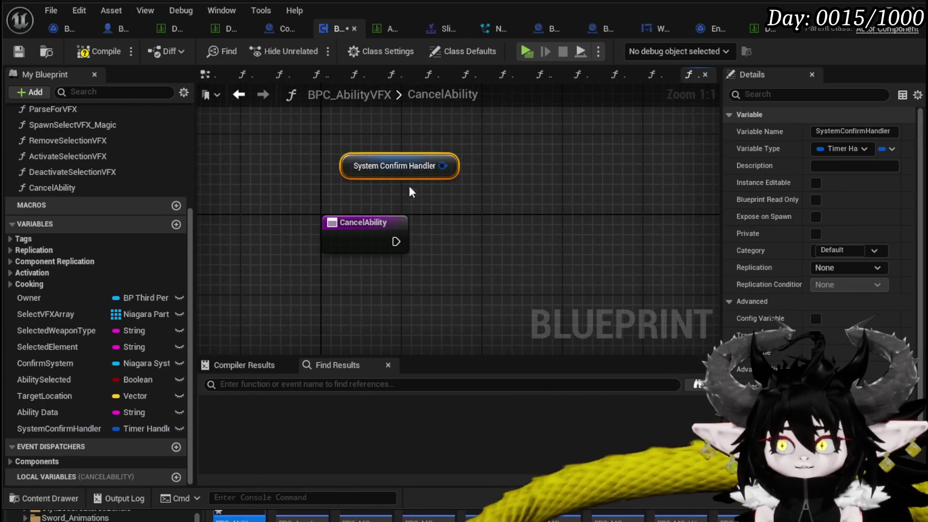
pyautogui.moveTo(456, 205); pyautogui.dragTo(483, 231)
pyautogui.write('Clear')
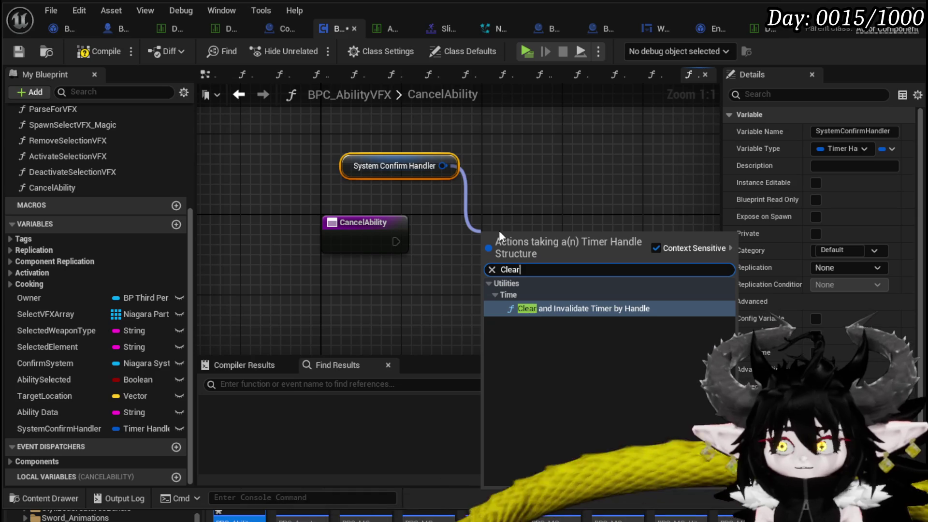
pyautogui.click(572, 308)
pyautogui.moveTo(500, 248); pyautogui.dragTo(452, 237)
pyautogui.moveTo(356, 164)
pyautogui.mouseDown()
pyautogui.moveTo(343, 185)
pyautogui.moveTo(367, 187)
pyautogui.moveTo(346, 195)
pyautogui.mouseUp()
pyautogui.click(475, 156)
pyautogui.click(16, 53)
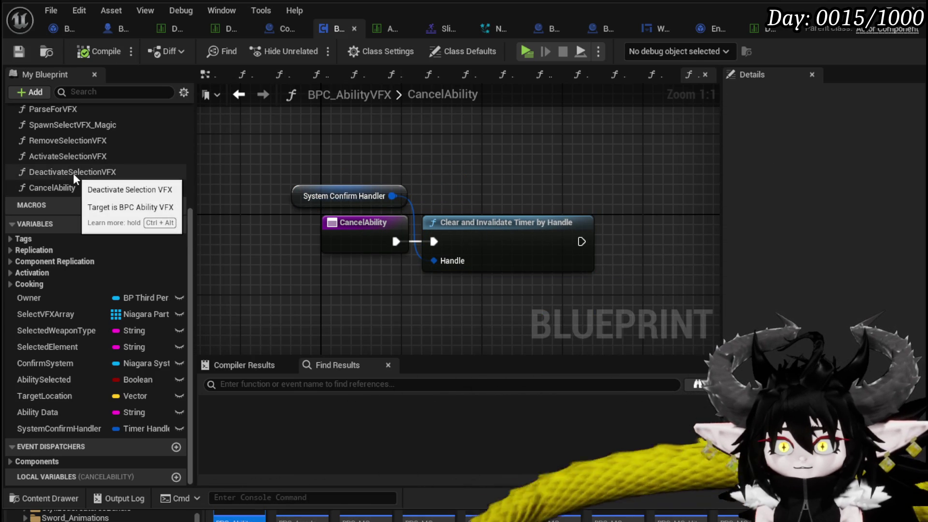
# Call Deactivate Selection VFX in CancelAbility right after the timer is cleared.
pyautogui.moveTo(72, 172); pyautogui.dragTo(638, 145)
pyautogui.moveTo(552, 210)
pyautogui.mouseDown()
pyautogui.moveTo(562, 250)
pyautogui.moveTo(542, 250)
pyautogui.mouseUp()
pyautogui.moveTo(436, 276); pyautogui.dragTo(469, 277)
pyautogui.scroll(4, 183, 184)
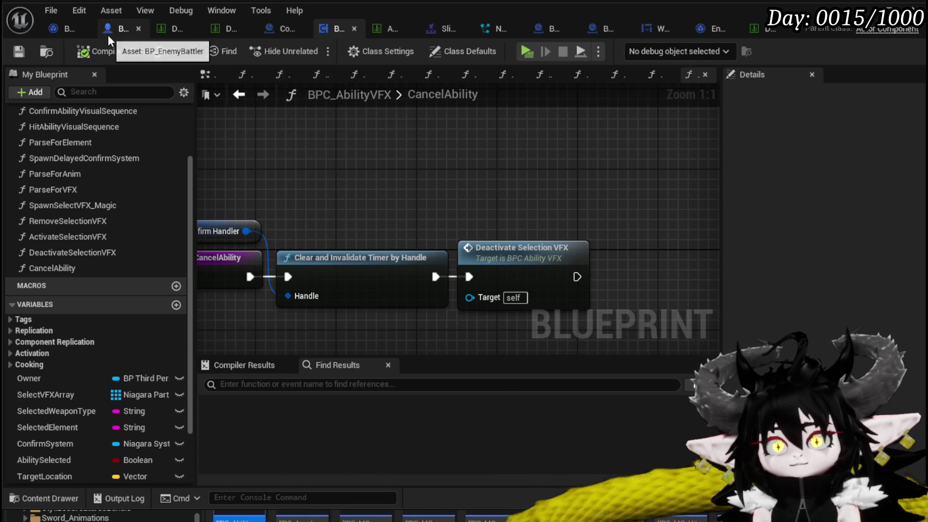
pyautogui.click(112, 33)
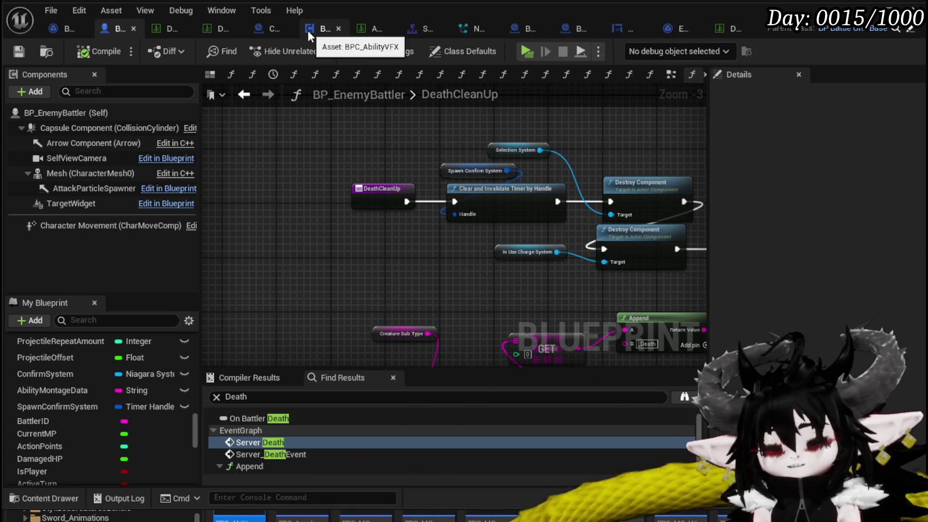
# Open BP_ThirdPersonCharacter from the ThirdPerson > Blueprints folder.
pyautogui.click(227, 517)
pyautogui.scroll(-10, 97, 503)
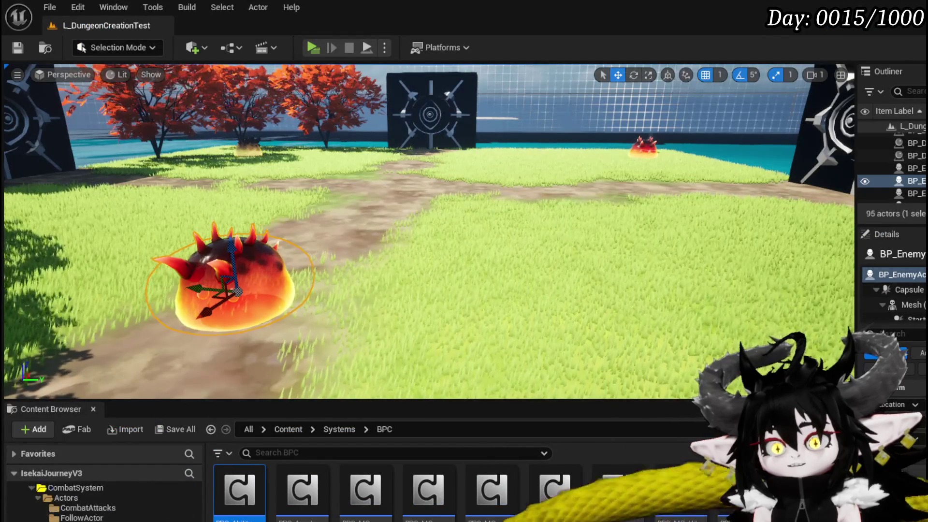
pyautogui.scroll(-2, 135, 517)
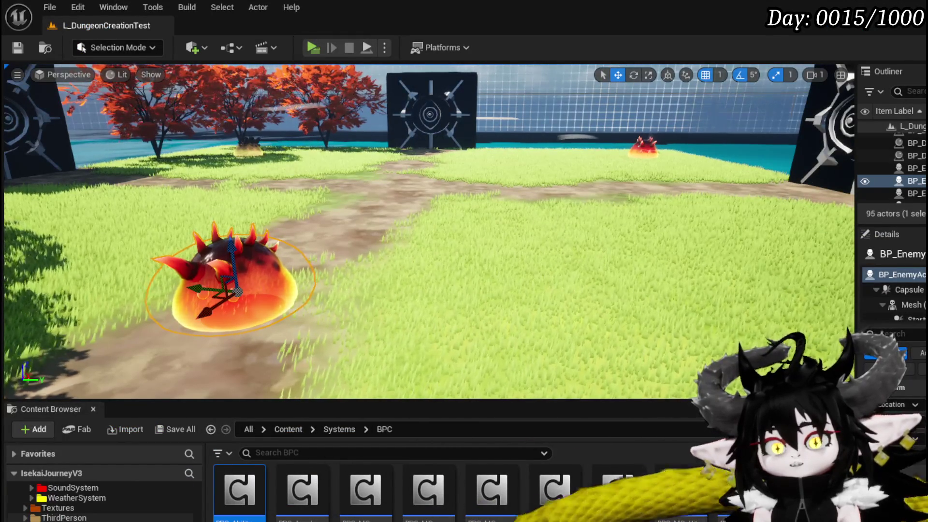
pyautogui.click(136, 518)
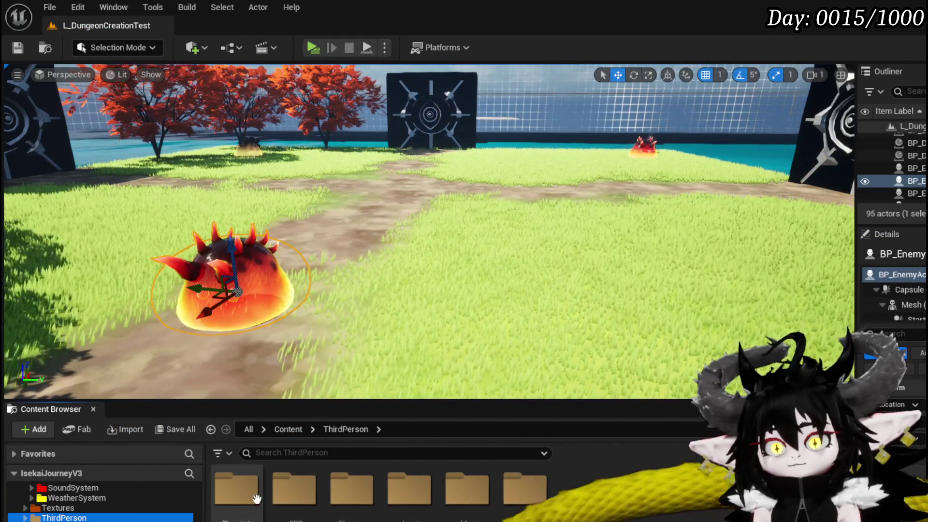
pyautogui.doubleClick(237, 488)
pyautogui.doubleClick(408, 485)
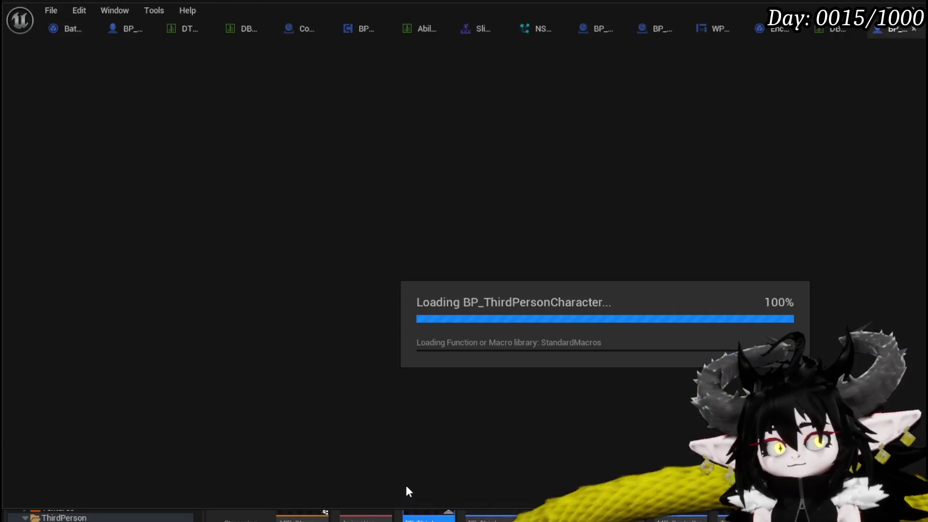
# Add a BPC Ability VFX getter and a Cancel Ability call near PlayMovementMontage.
pyautogui.scroll(-6, 379, 290)
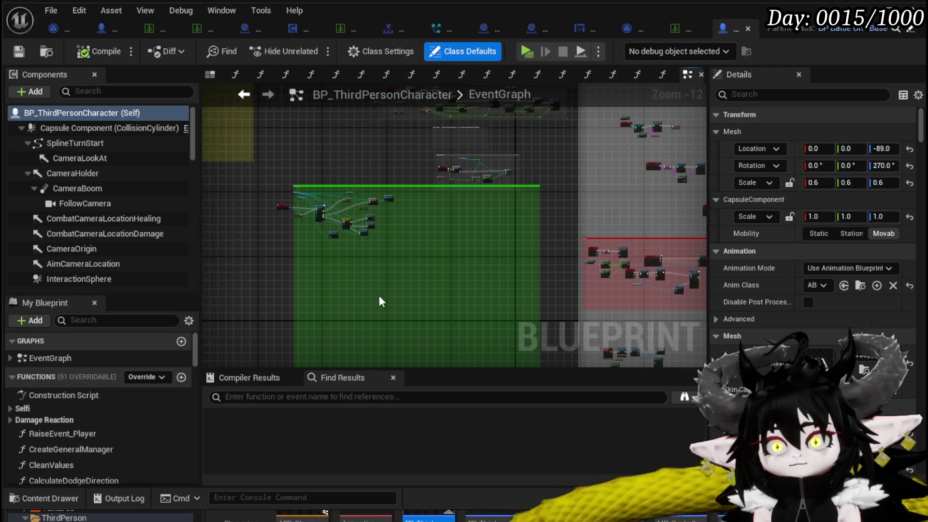
pyautogui.scroll(5, 308, 225)
pyautogui.scroll(4, 307, 225)
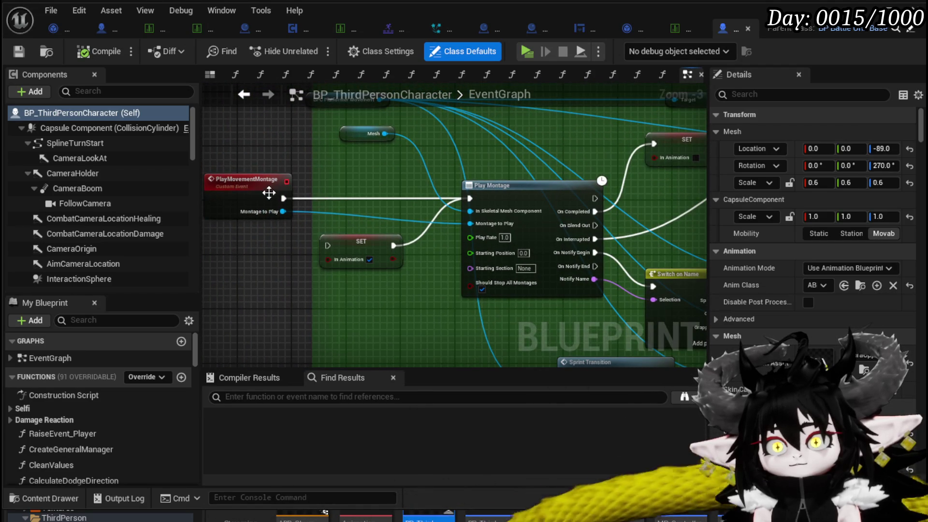
pyautogui.moveTo(263, 252)
pyautogui.mouseDown()
pyautogui.moveTo(131, 240)
pyautogui.moveTo(356, 241)
pyautogui.moveTo(338, 248)
pyautogui.mouseUp()
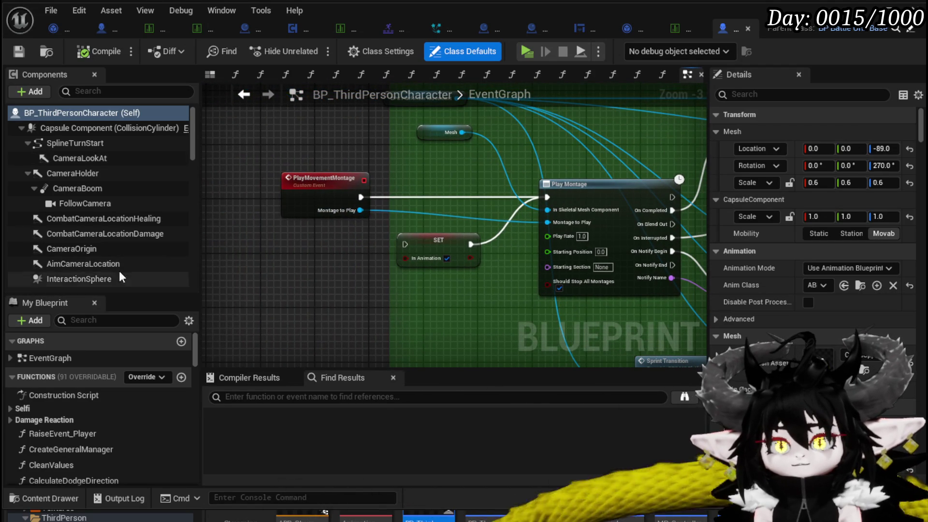
pyautogui.scroll(-10, 111, 254)
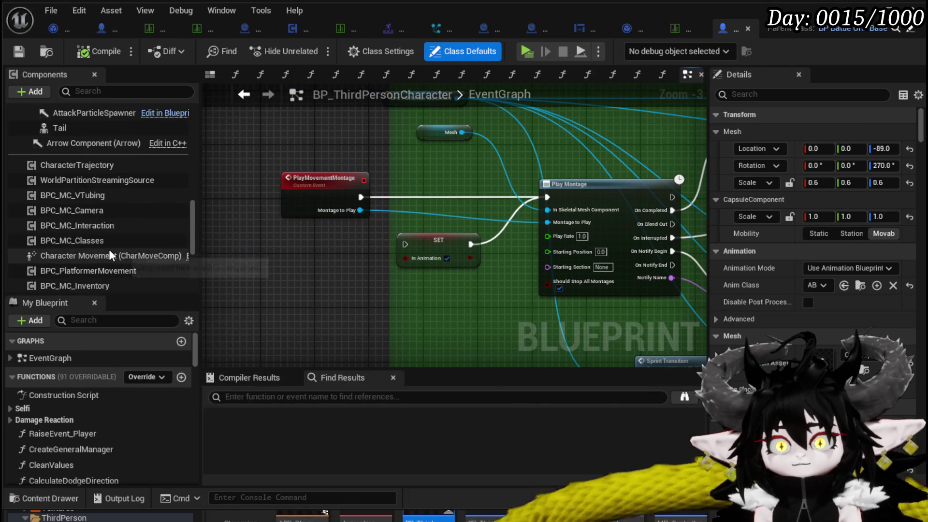
pyautogui.scroll(-5, 104, 193)
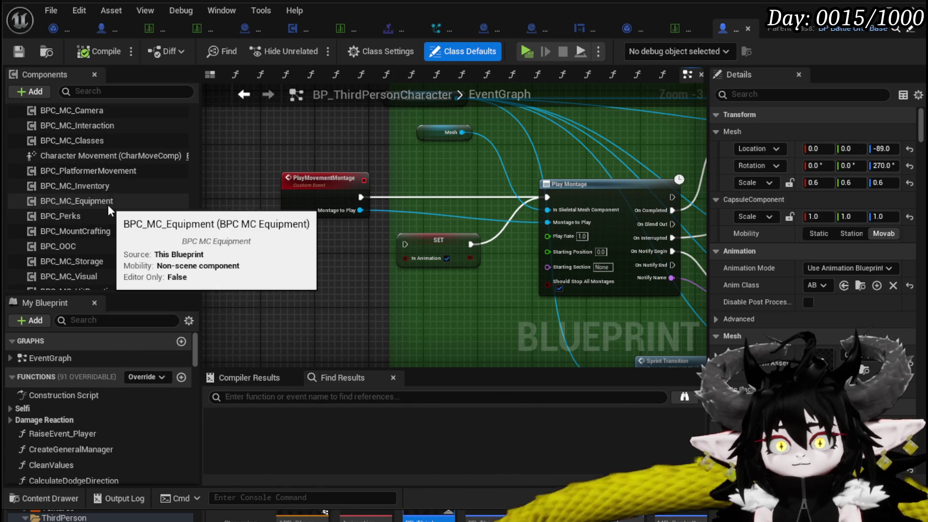
pyautogui.scroll(-3, 108, 230)
pyautogui.scroll(-2, 105, 273)
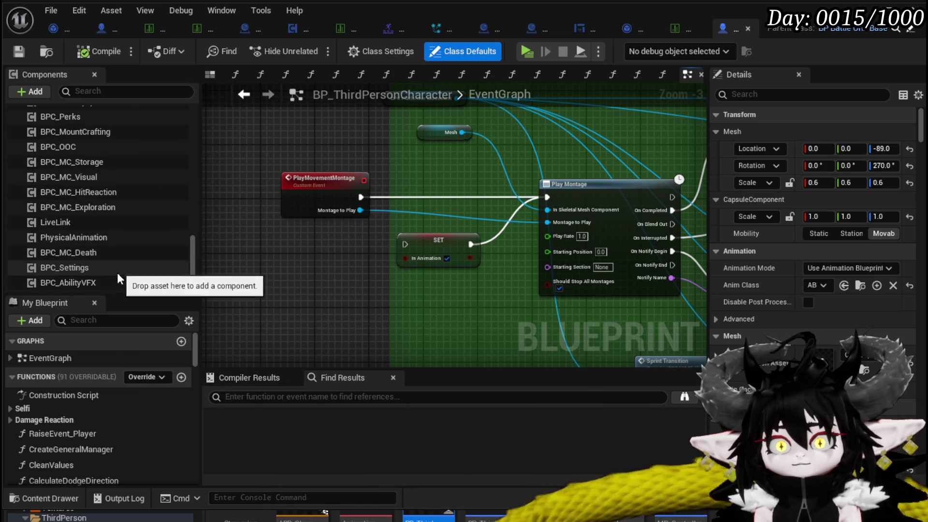
pyautogui.moveTo(91, 282)
pyautogui.mouseDown()
pyautogui.moveTo(236, 254)
pyautogui.moveTo(299, 309)
pyautogui.mouseUp()
pyautogui.write('canc')
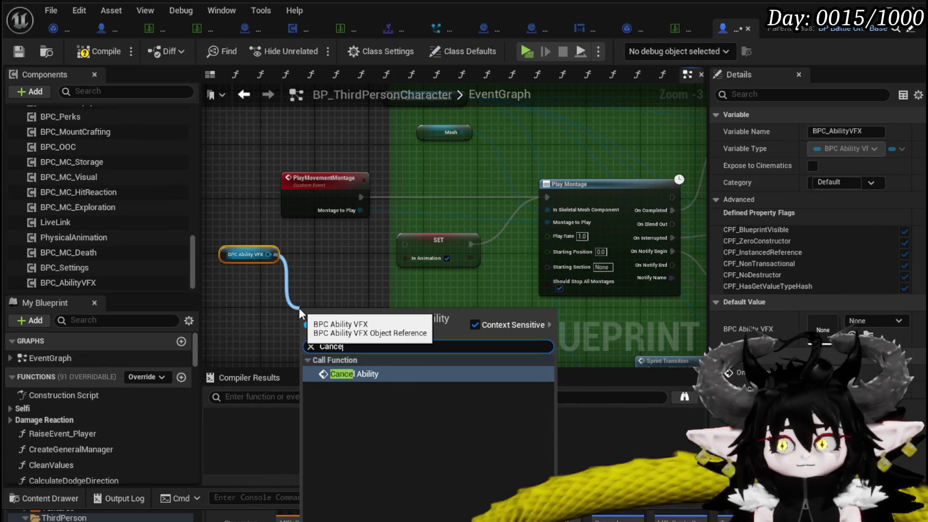
pyautogui.press('Return')
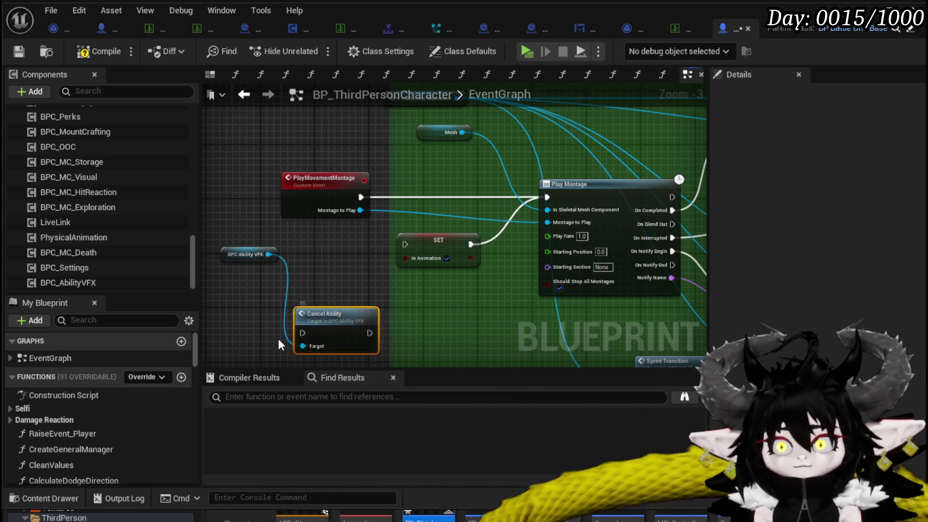
pyautogui.moveTo(352, 315)
pyautogui.mouseDown()
pyautogui.moveTo(511, 168)
pyautogui.moveTo(469, 176)
pyautogui.mouseUp()
# Wire Cancel Ability between PlayMovementMontage and Play Montage.
pyautogui.moveTo(224, 267)
pyautogui.mouseDown()
pyautogui.moveTo(286, 198)
pyautogui.moveTo(287, 220)
pyautogui.mouseUp()
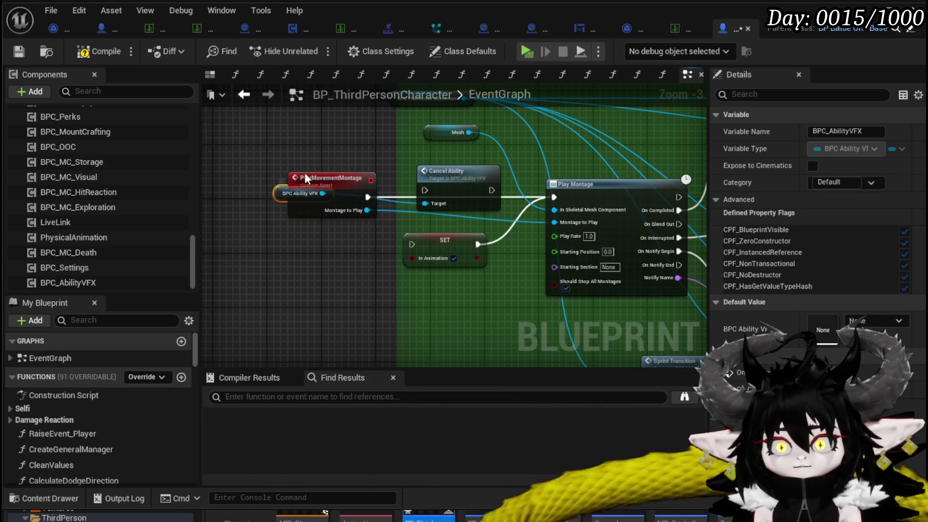
pyautogui.moveTo(459, 180); pyautogui.dragTo(450, 186)
pyautogui.moveTo(367, 197); pyautogui.dragTo(417, 197)
pyautogui.moveTo(485, 197); pyautogui.dragTo(554, 197)
# Check the CancelAbility and DeactivateSelectionVFX function graphs, then return to the EventGraph.
pyautogui.doubleClick(458, 189)
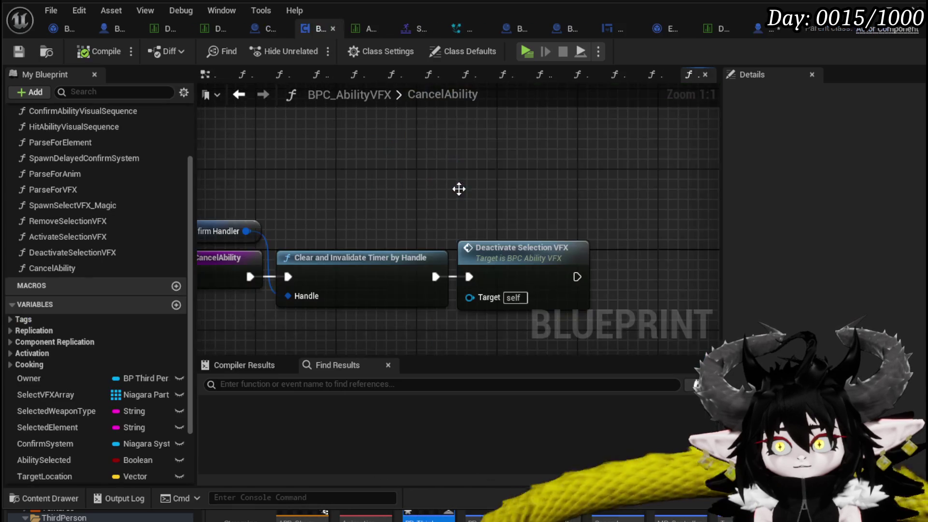
pyautogui.moveTo(621, 172); pyautogui.dragTo(469, 171)
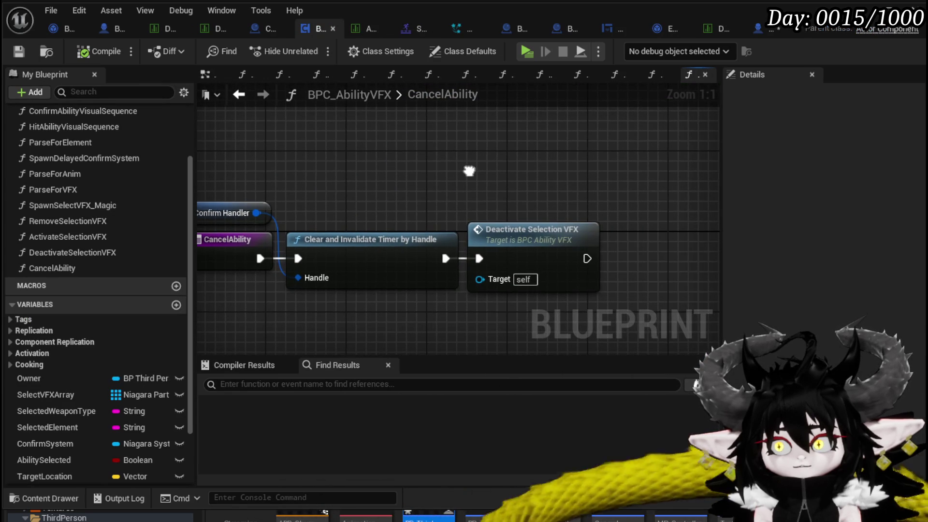
pyautogui.doubleClick(507, 235)
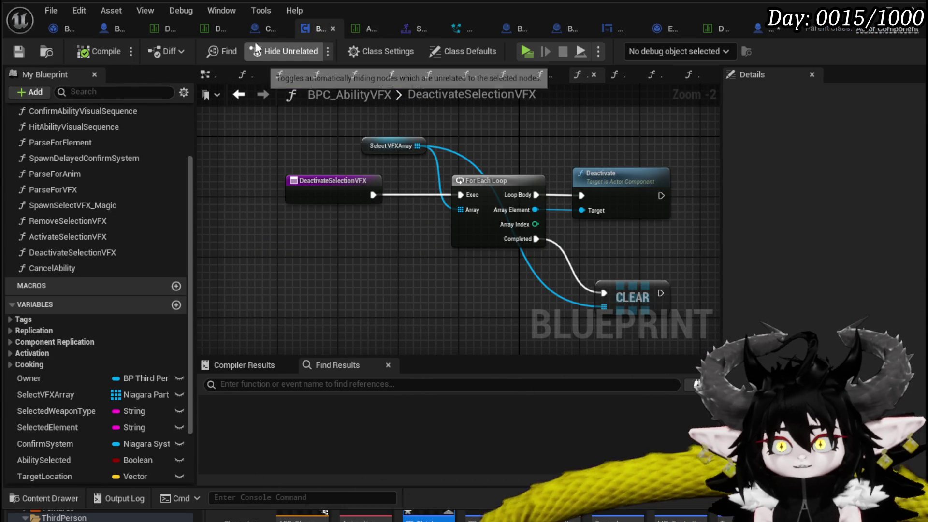
pyautogui.click(764, 29)
# Paste the BPC Ability VFX and Cancel Ability nodes beside PlayBlockAnimation and route its exec through them into SET.
pyautogui.moveTo(385, 146)
pyautogui.mouseDown()
pyautogui.moveTo(410, 161)
pyautogui.moveTo(414, 180)
pyautogui.moveTo(382, 154)
pyautogui.mouseUp()
pyautogui.scroll(-9, 336, 306)
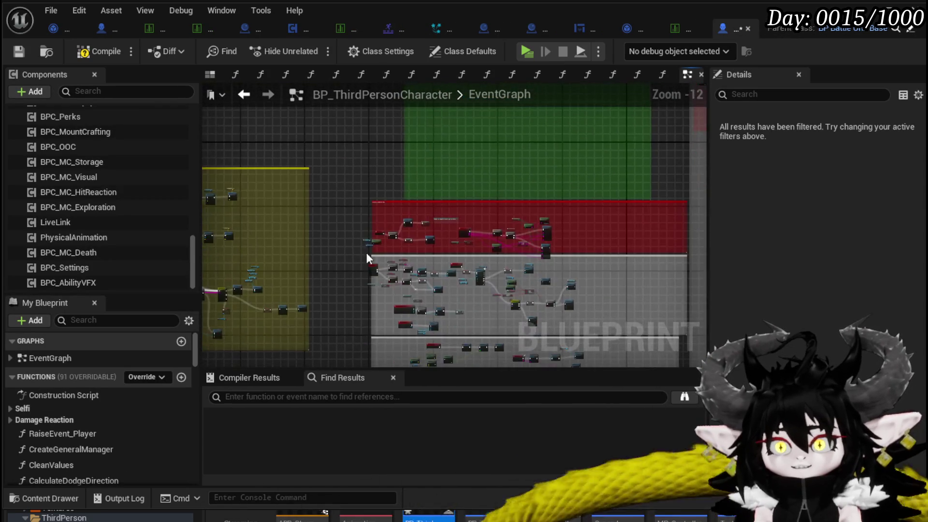
pyautogui.scroll(5, 367, 253)
pyautogui.scroll(3, 384, 202)
pyautogui.scroll(1, 286, 189)
pyautogui.moveTo(286, 190)
pyautogui.mouseDown()
pyautogui.moveTo(435, 218)
pyautogui.moveTo(431, 164)
pyautogui.moveTo(498, 231)
pyautogui.moveTo(428, 240)
pyautogui.moveTo(306, 227)
pyautogui.mouseUp()
pyautogui.click(358, 223)
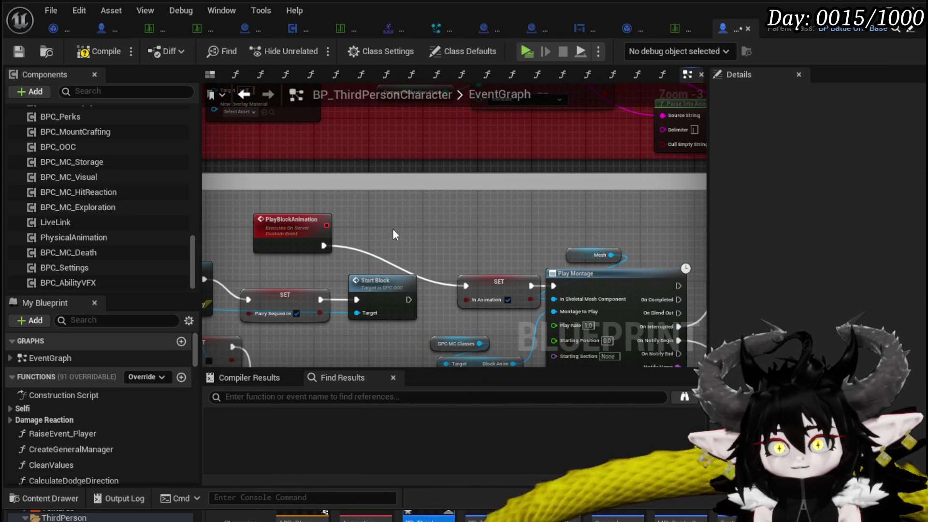
pyautogui.hotkey('ctrl', 'v')
pyautogui.moveTo(346, 252)
pyautogui.mouseDown()
pyautogui.moveTo(335, 243)
pyautogui.moveTo(365, 238)
pyautogui.moveTo(332, 239)
pyautogui.moveTo(356, 238)
pyautogui.mouseUp()
pyautogui.press('Escape')
pyautogui.moveTo(424, 239); pyautogui.dragTo(470, 289)
# Compile and save the blueprints, then block and jump in the game preview.
pyautogui.click(92, 49)
pyautogui.click(20, 55)
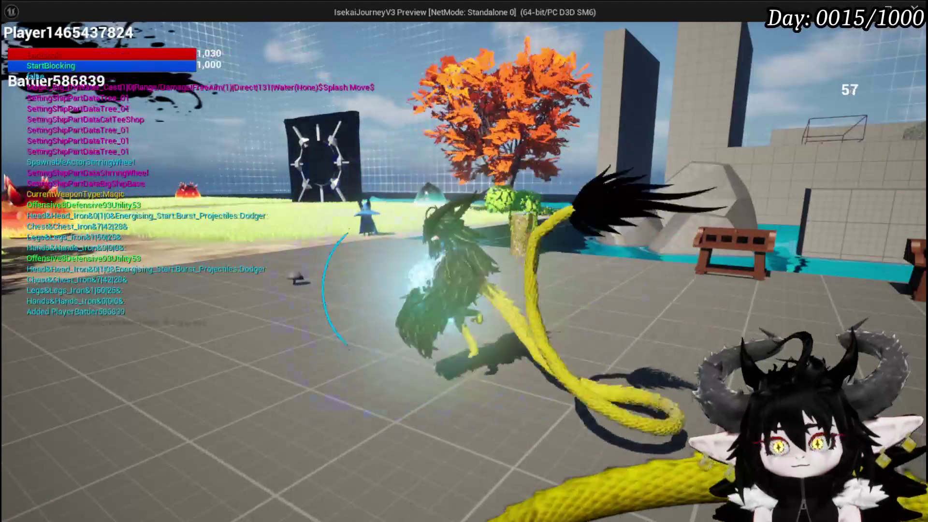
pyautogui.rightClick(464, 261)
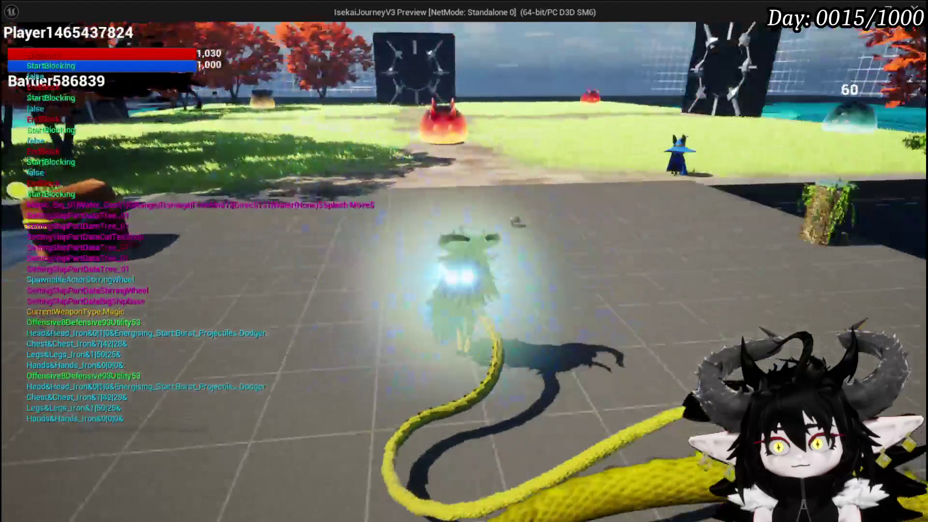
pyautogui.press('space')
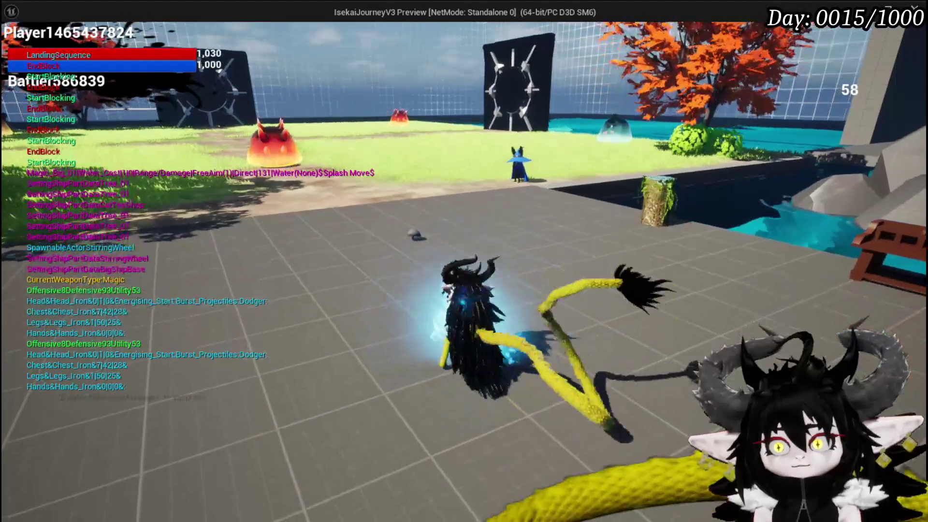
# Cast several water and lightning magic attacks, stop the play test, and save the level.
pyautogui.click(464, 261)
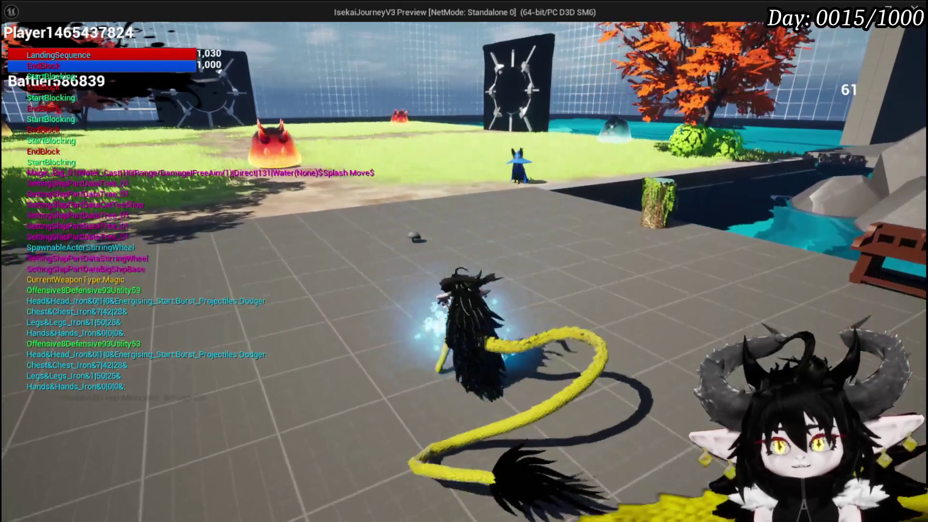
pyautogui.click(464, 261)
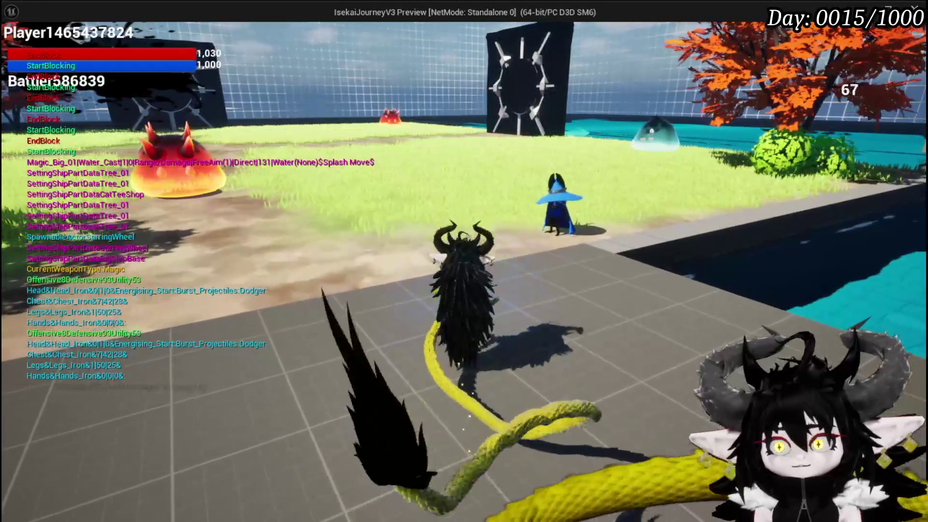
pyautogui.click(464, 261)
pyautogui.click(464, 261)
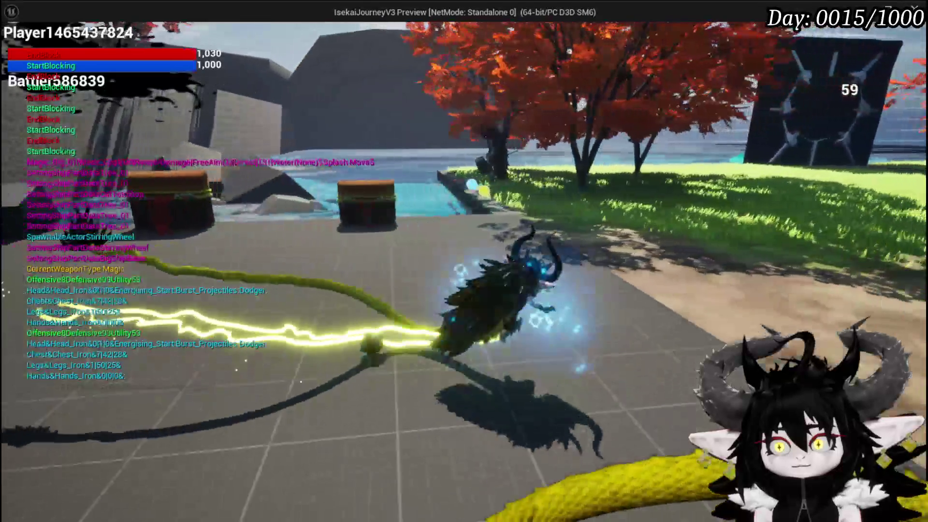
pyautogui.click(464, 261)
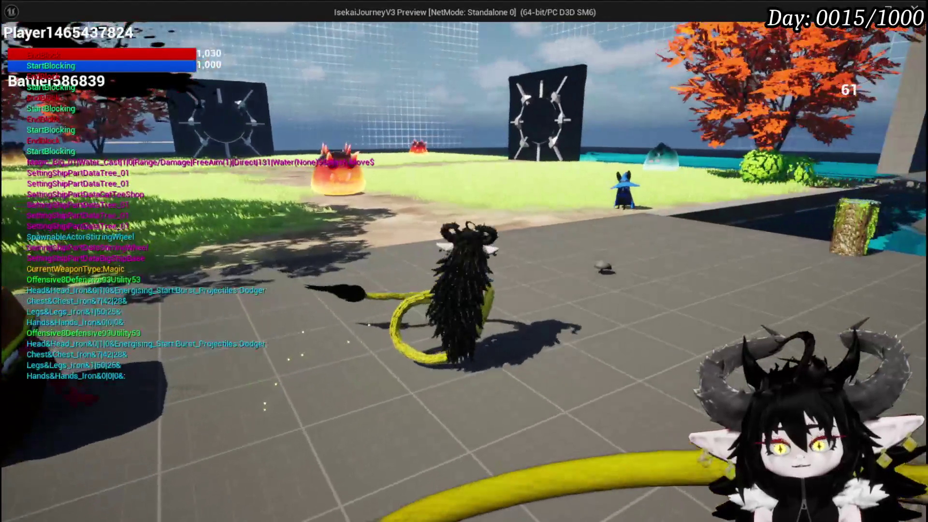
pyautogui.click(464, 261)
pyautogui.click(464, 261)
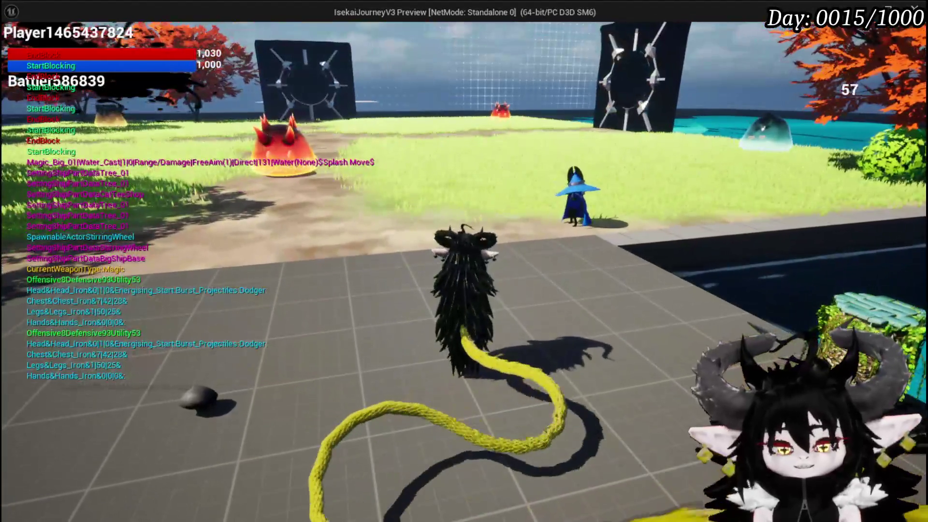
pyautogui.press('Escape')
pyautogui.click(17, 48)
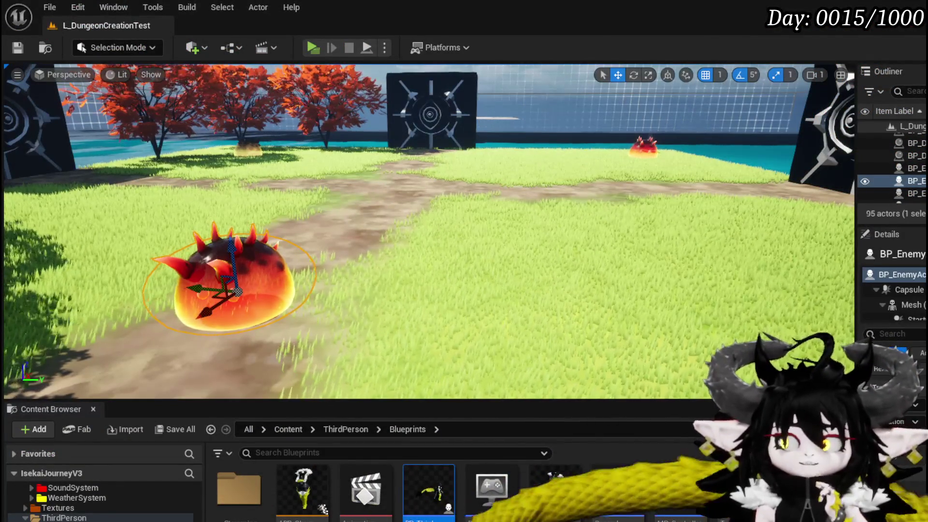
# Find the Parry/Block logic in BP_ThirdPersonCharacter and select the BPC Ability VFX and Cancel Ability nodes.
pyautogui.hotkey('alt', 'Tab')
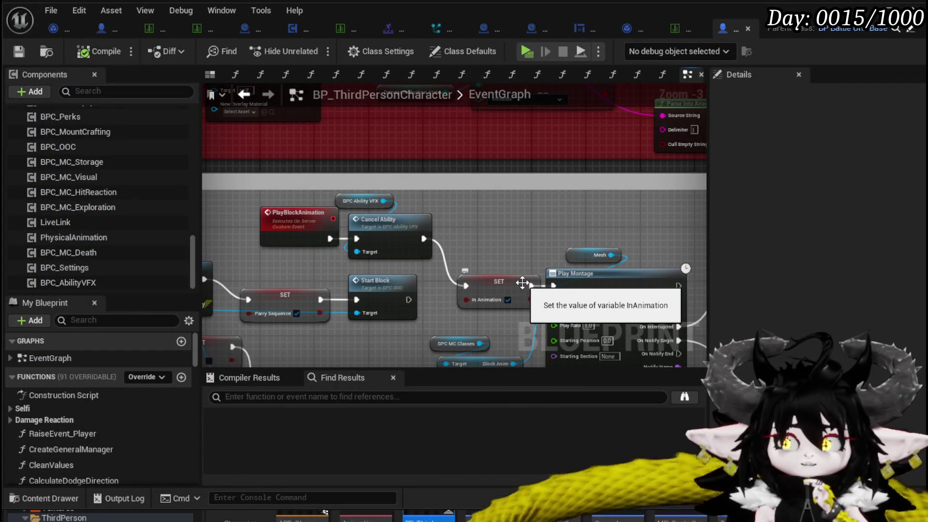
pyautogui.moveTo(513, 260); pyautogui.dragTo(499, 221)
pyautogui.moveTo(323, 226)
pyautogui.mouseDown()
pyautogui.moveTo(681, 218)
pyautogui.moveTo(373, 225)
pyautogui.moveTo(551, 236)
pyautogui.moveTo(649, 221)
pyautogui.moveTo(598, 220)
pyautogui.mouseUp()
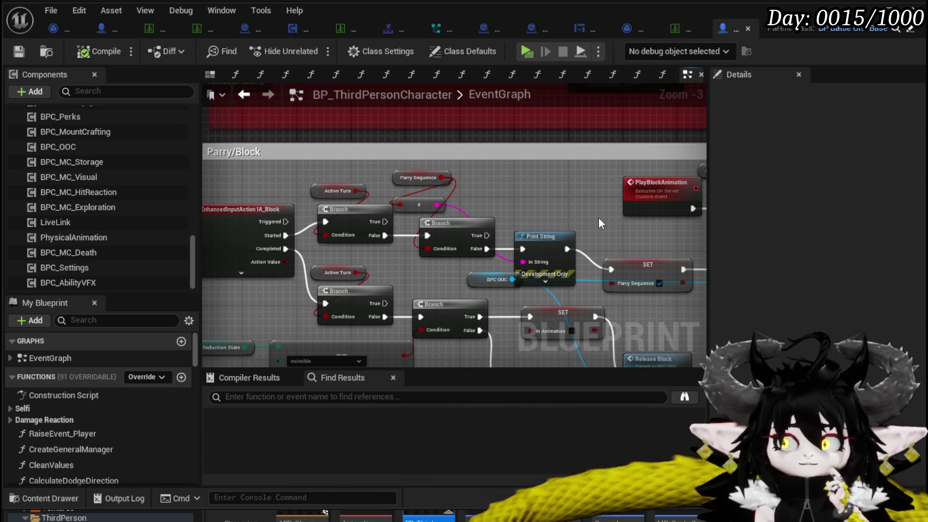
pyautogui.moveTo(599, 219); pyautogui.dragTo(505, 213)
pyautogui.moveTo(425, 236)
pyautogui.mouseDown()
pyautogui.moveTo(640, 209)
pyautogui.moveTo(365, 241)
pyautogui.mouseUp()
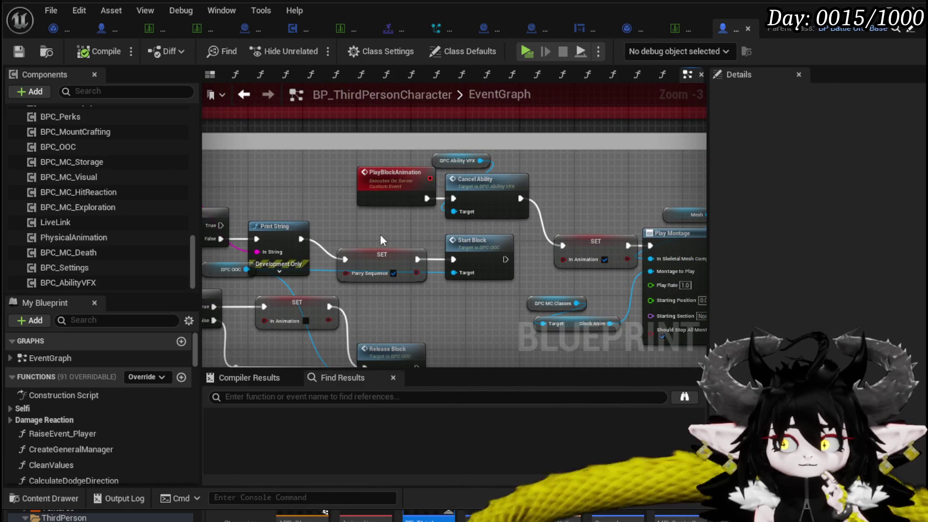
pyautogui.moveTo(512, 198); pyautogui.dragTo(511, 198)
pyautogui.click(384, 232)
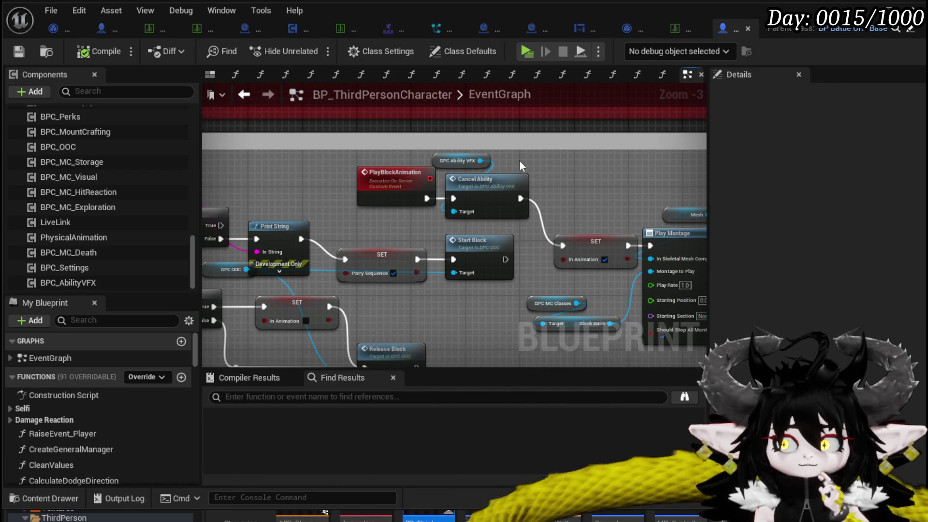
pyautogui.moveTo(460, 182); pyautogui.dragTo(461, 182)
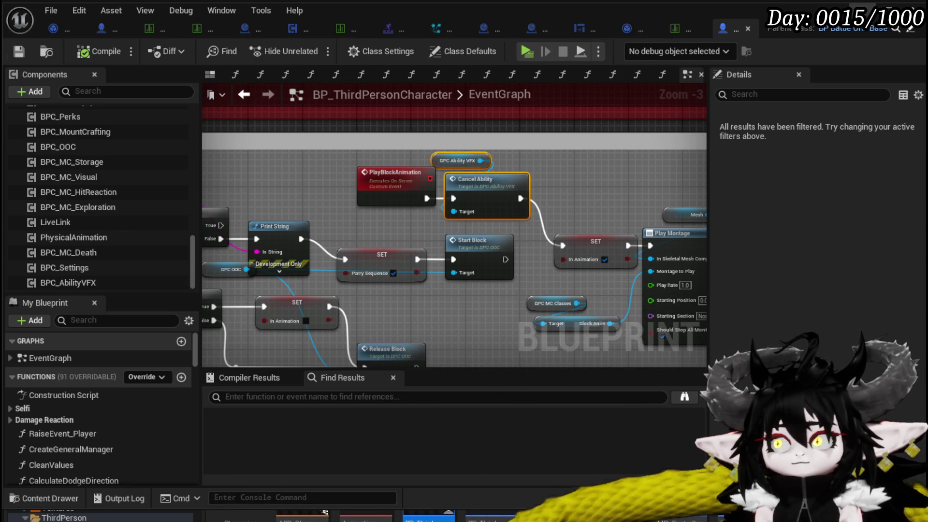
pyautogui.click(889, 7)
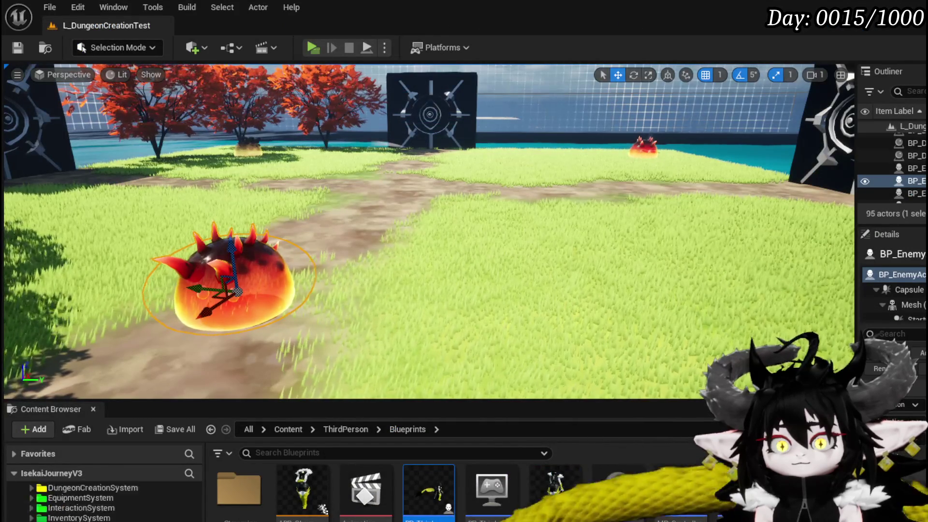
# In BPC_MC_PlatformerMovement, paste Cancel Ability between the Branch's False output and Jump Action.
pyautogui.scroll(3, 83, 519)
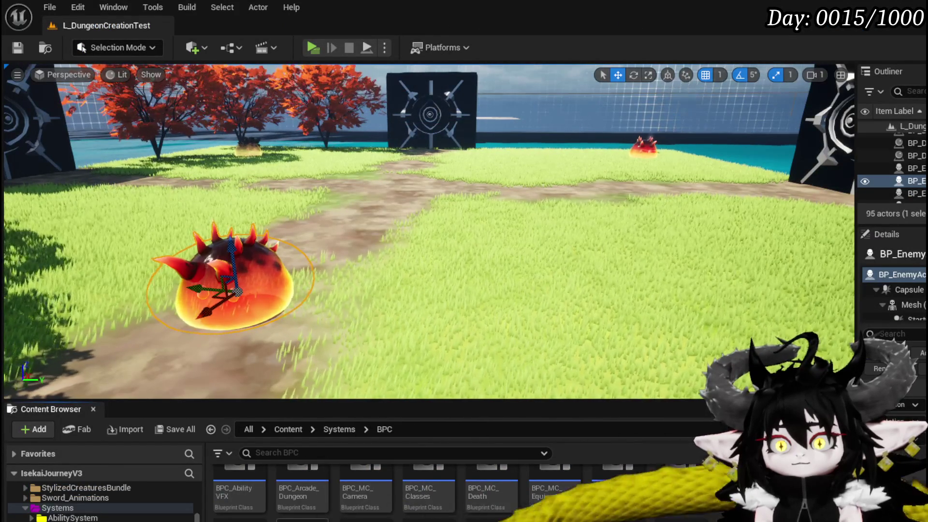
pyautogui.doubleClick(264, 518)
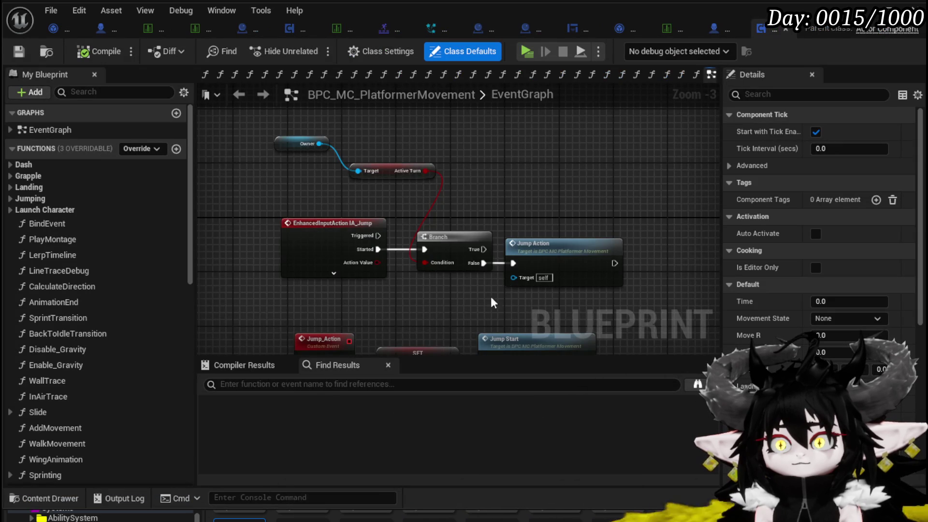
pyautogui.moveTo(491, 298); pyautogui.dragTo(354, 308)
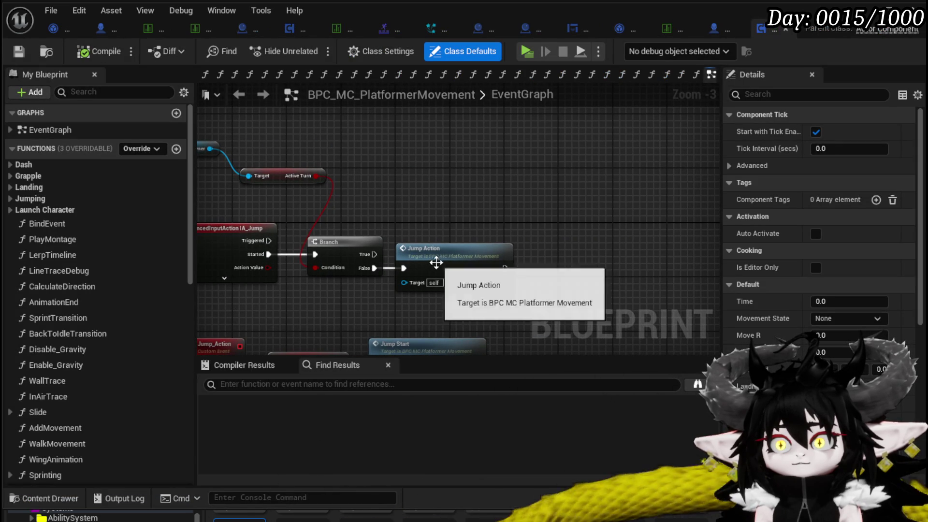
pyautogui.moveTo(435, 263); pyautogui.dragTo(594, 270)
pyautogui.hotkey('ctrl', 'v')
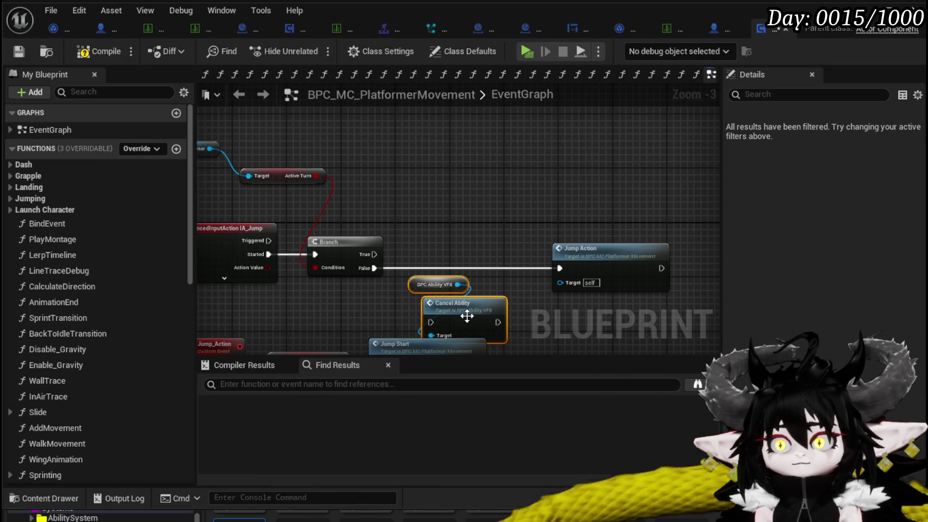
pyautogui.moveTo(480, 300); pyautogui.dragTo(478, 251)
pyautogui.moveTo(375, 267); pyautogui.dragTo(382, 271)
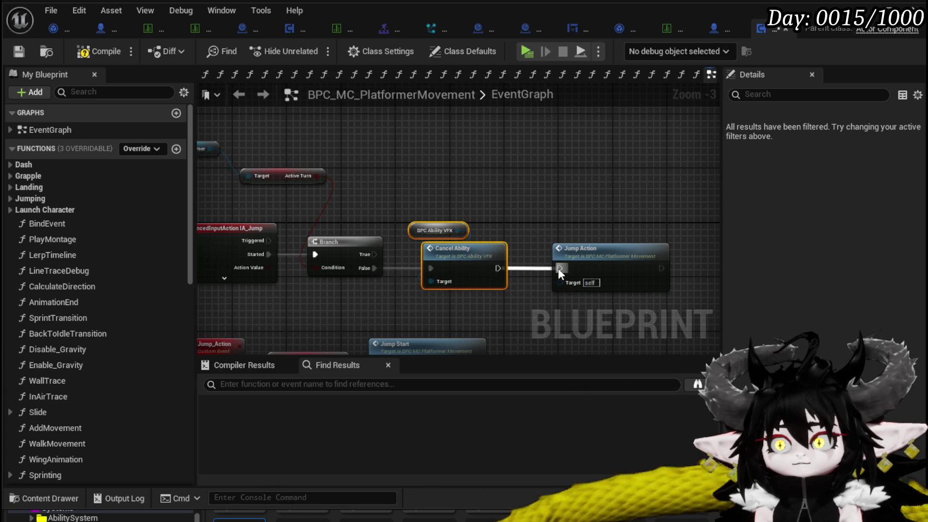
pyautogui.moveTo(559, 273); pyautogui.dragTo(559, 269)
# Feed Owner's Get BPC Ability VFX into Cancel Ability's Target and save the component.
pyautogui.moveTo(273, 183); pyautogui.dragTo(504, 187)
pyautogui.write('Abilti')
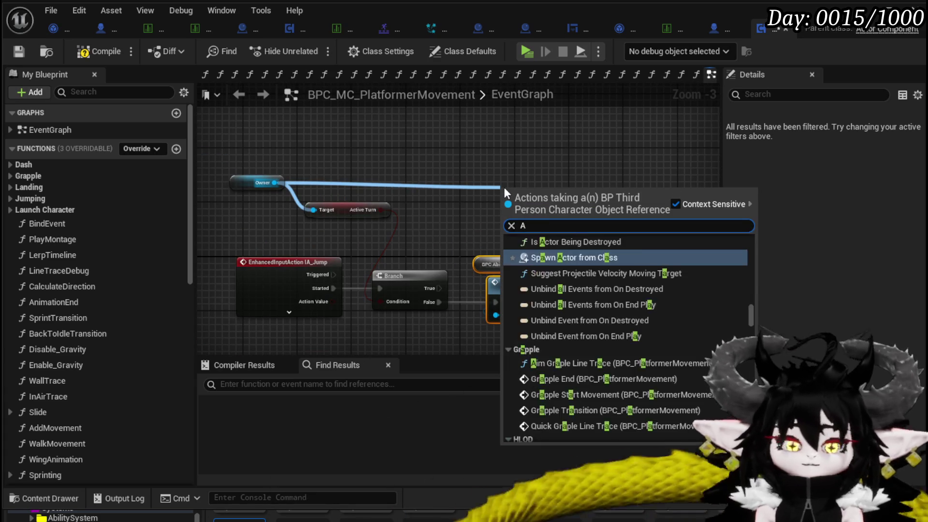
pyautogui.press('BackSpace')
pyautogui.press('BackSpace')
pyautogui.write('ity')
pyautogui.press('BackSpace')
pyautogui.press('BackSpace')
pyautogui.press('BackSpace')
pyautogui.write('get ')
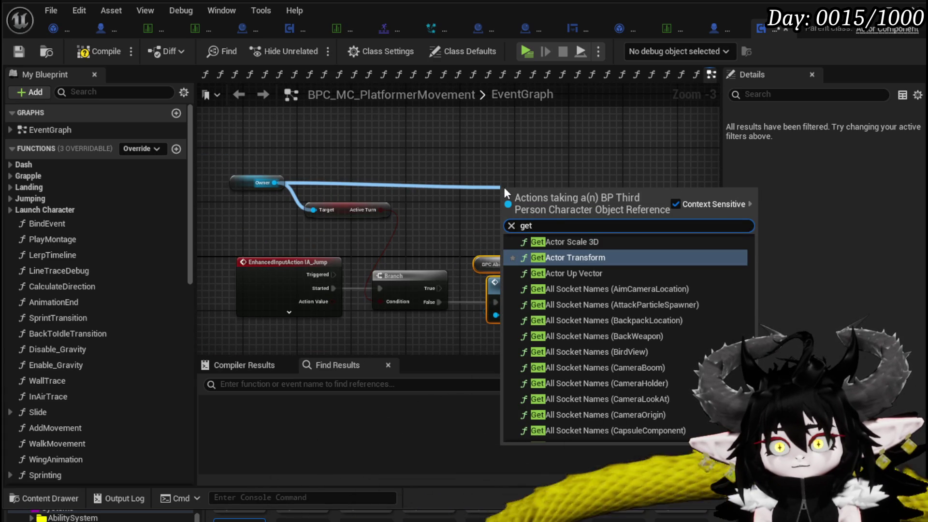
pyautogui.write('BPC Abi')
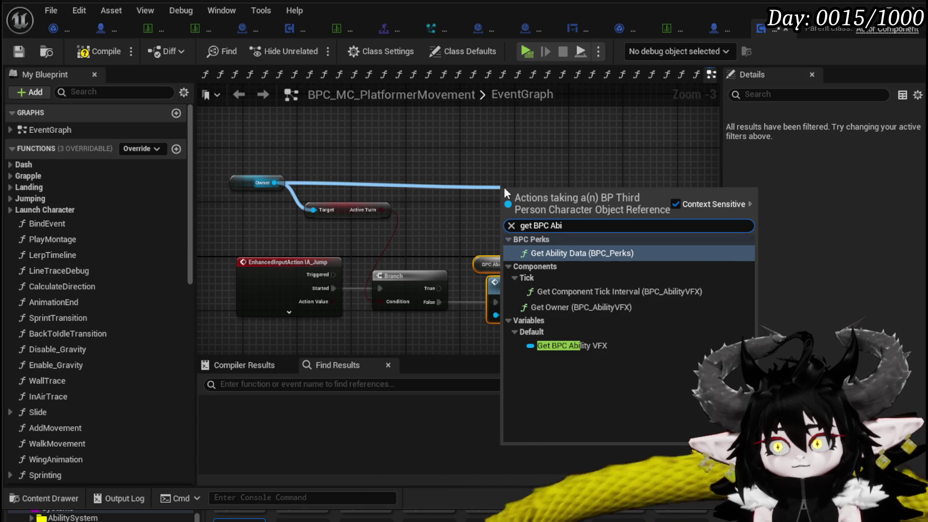
pyautogui.click(611, 345)
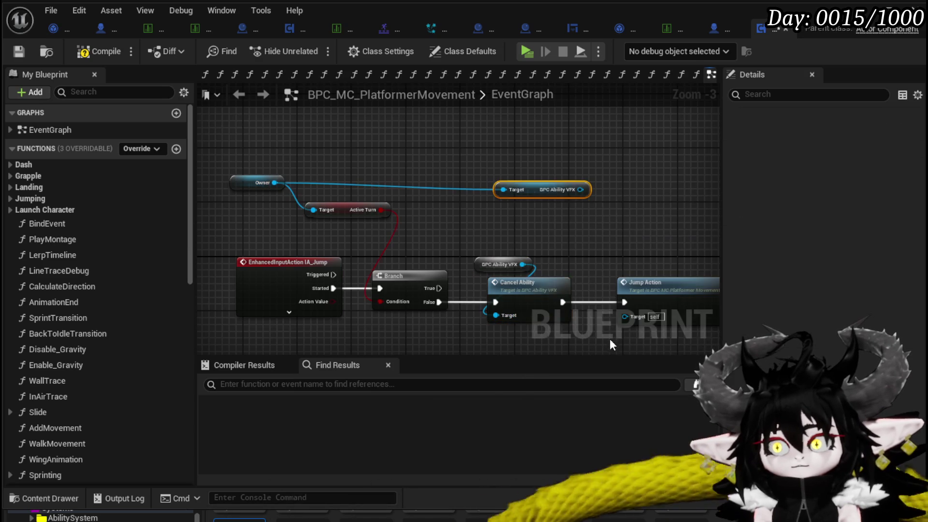
pyautogui.moveTo(581, 189); pyautogui.dragTo(514, 266)
pyautogui.moveTo(493, 311); pyautogui.dragTo(493, 312)
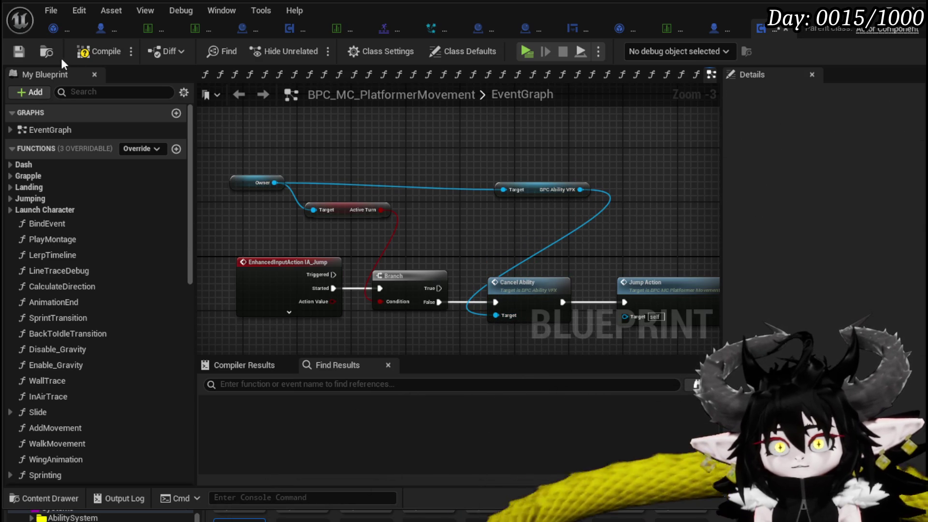
pyautogui.click(17, 54)
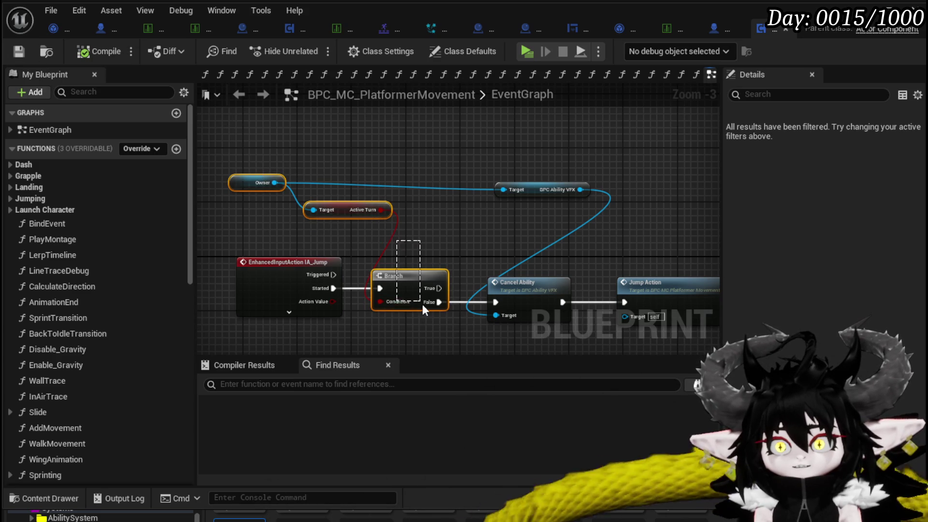
pyautogui.scroll(-5, 424, 303)
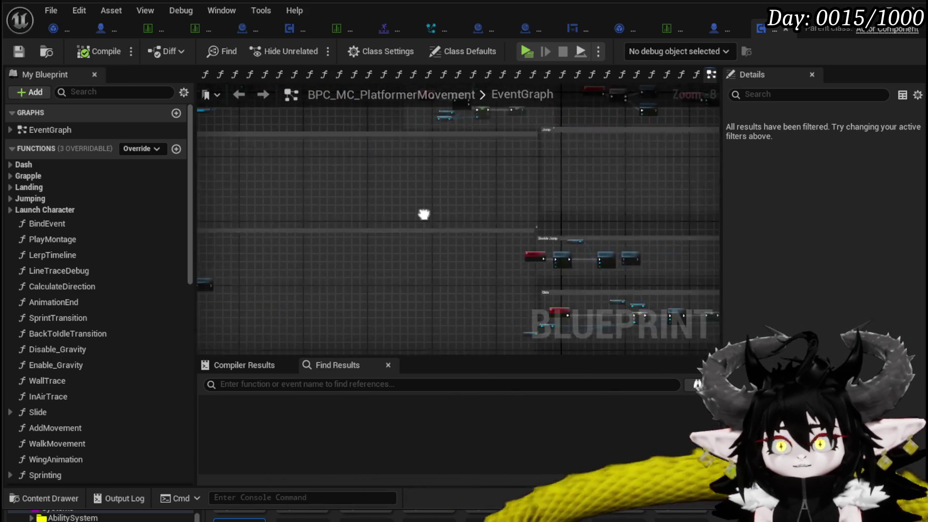
# Place the pasted Owner/Active Turn Branch beside IA_Dodge, wire False to Set Timer, and compile.
pyautogui.scroll(4, 338, 203)
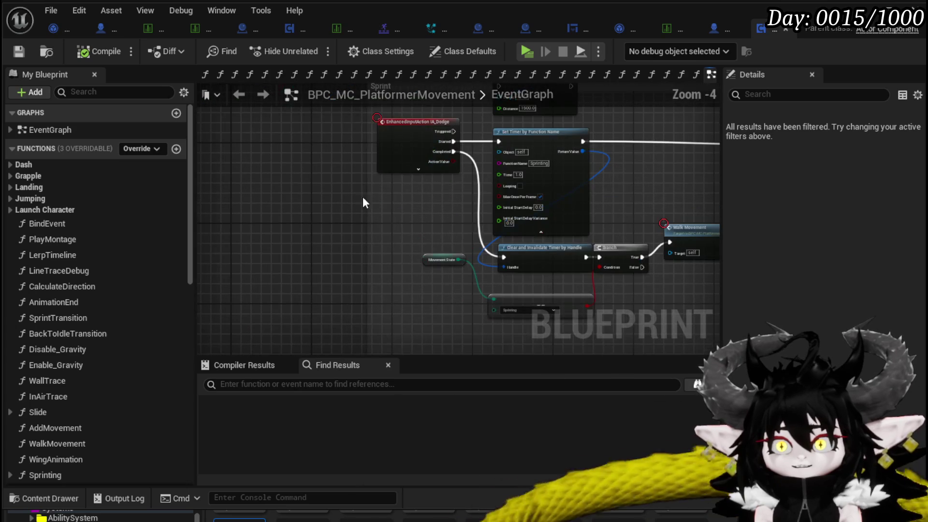
pyautogui.moveTo(320, 207); pyautogui.dragTo(297, 240)
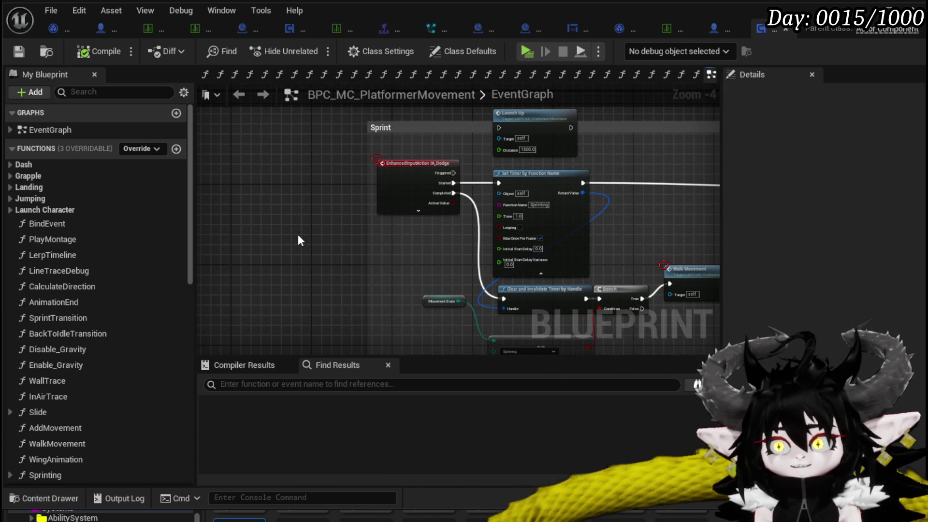
pyautogui.hotkey('ctrl', 'v')
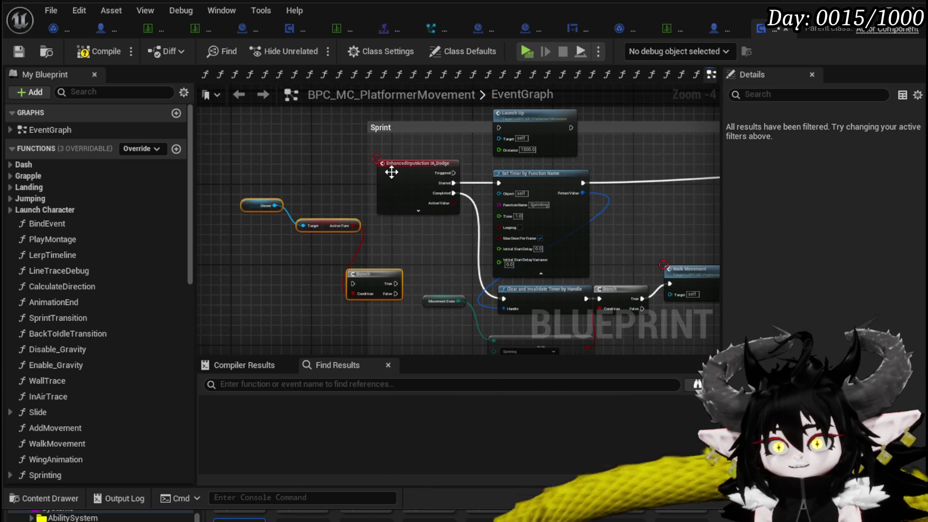
pyautogui.moveTo(270, 240); pyautogui.dragTo(332, 277)
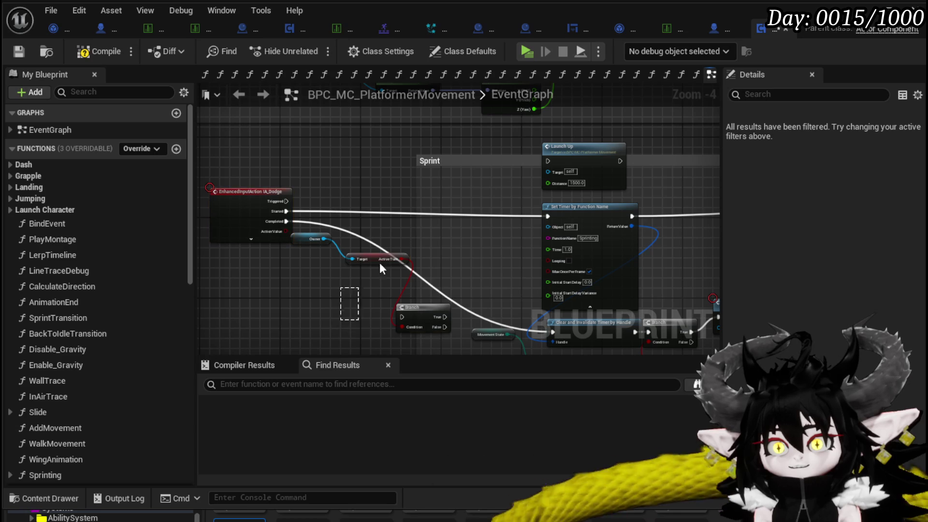
pyautogui.moveTo(303, 334); pyautogui.dragTo(421, 231)
pyautogui.moveTo(422, 308)
pyautogui.mouseDown()
pyautogui.moveTo(407, 194)
pyautogui.moveTo(371, 210)
pyautogui.moveTo(548, 219)
pyautogui.mouseUp()
pyautogui.click(454, 184)
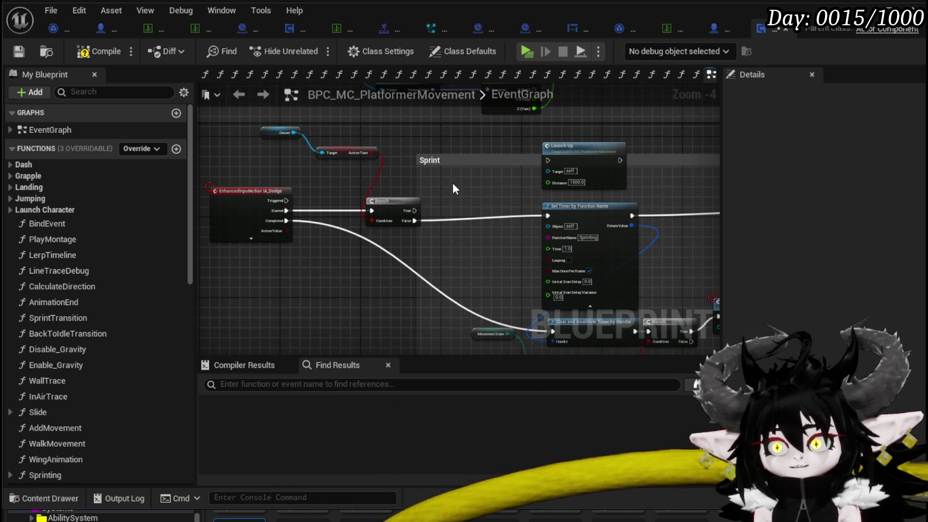
pyautogui.click(21, 53)
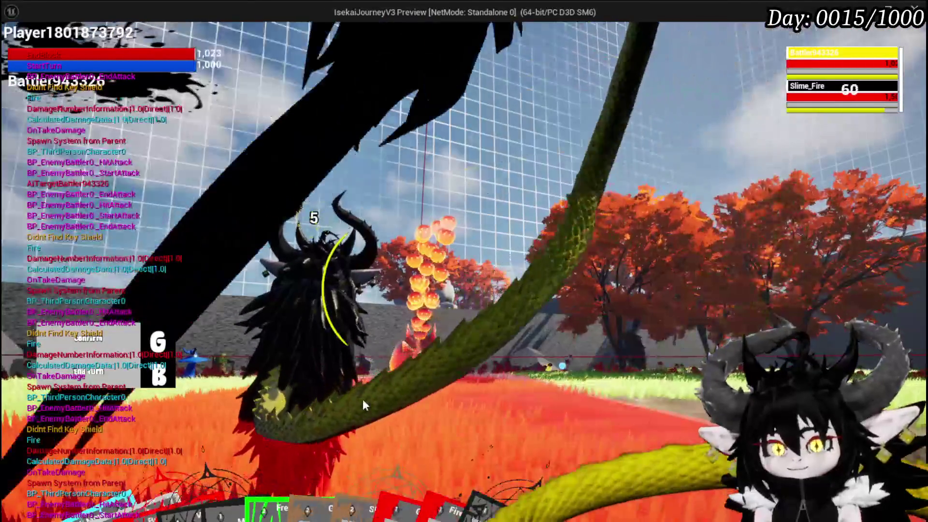
# Cast the Giga Buff card during the combat turn.
pyautogui.moveTo(416, 425)
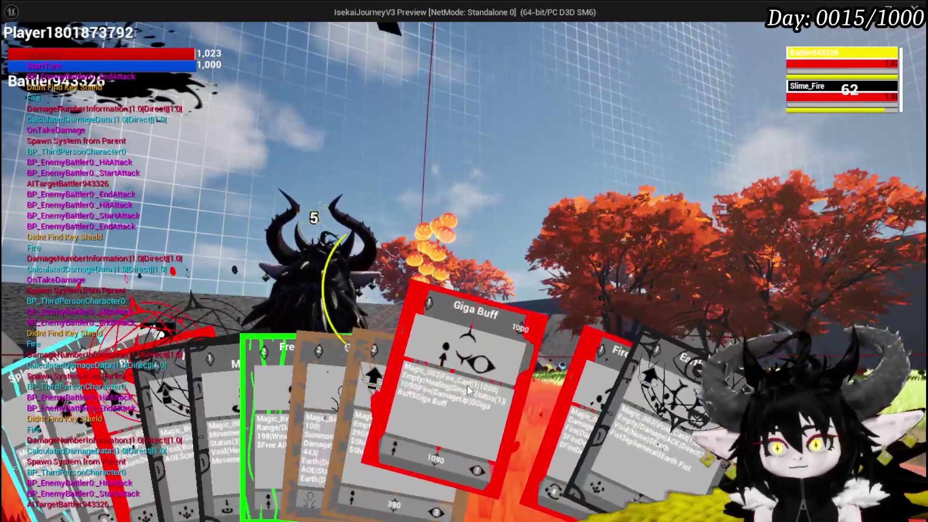
pyautogui.click(467, 385)
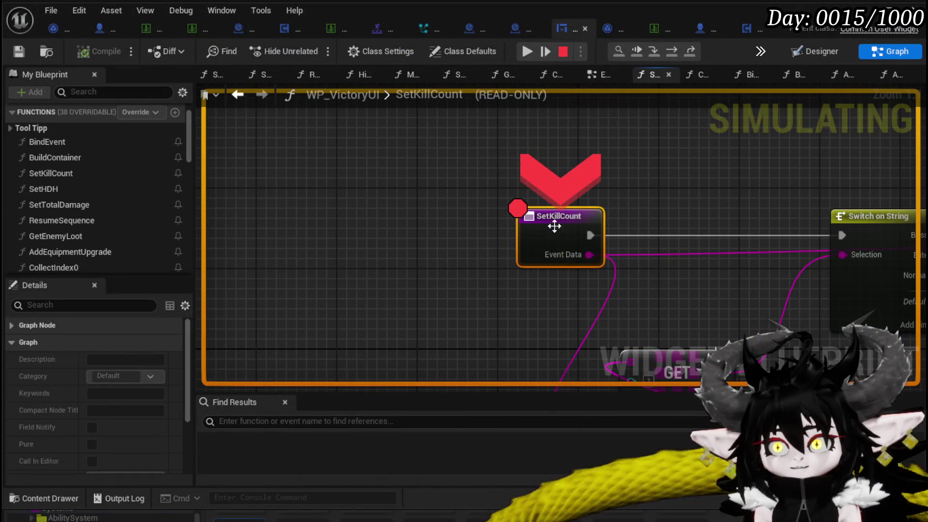
# Remove the breakpoint from SetKillCount and resume the play-test.
pyautogui.rightClick(555, 232)
pyautogui.click(604, 300)
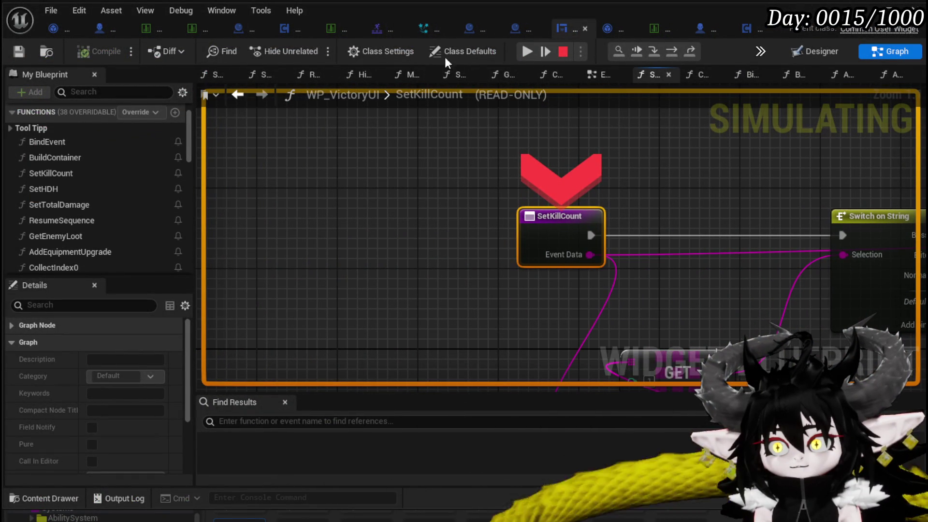
pyautogui.click(523, 53)
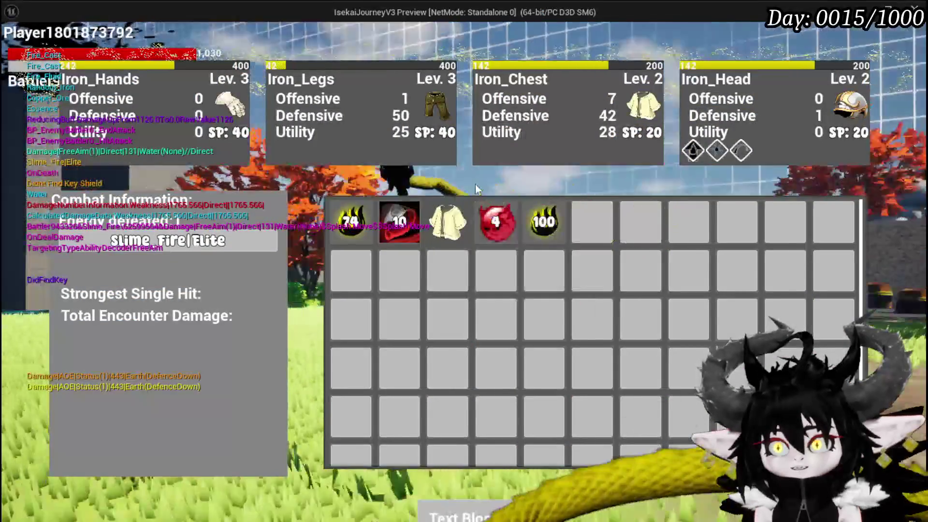
# Dismiss the victory results overlay and jump back into the open world.
pyautogui.moveTo(464, 213)
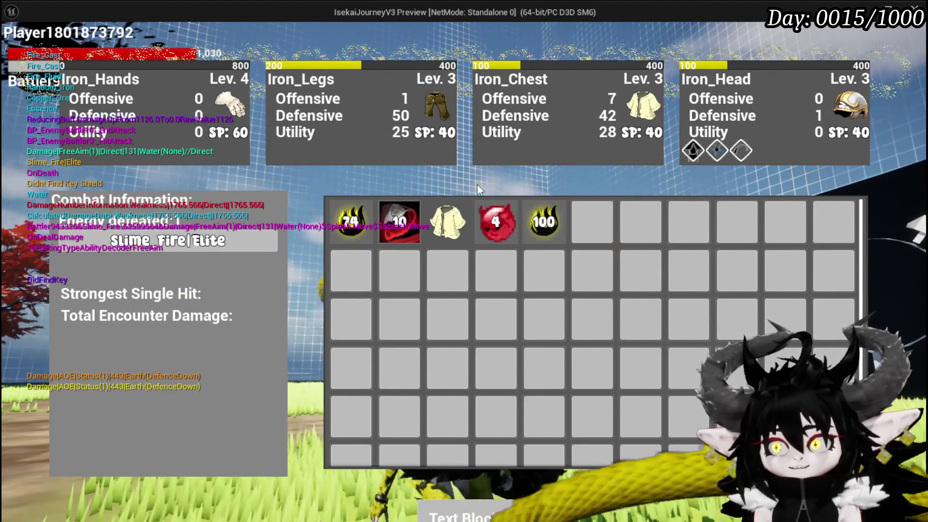
pyautogui.moveTo(503, 237)
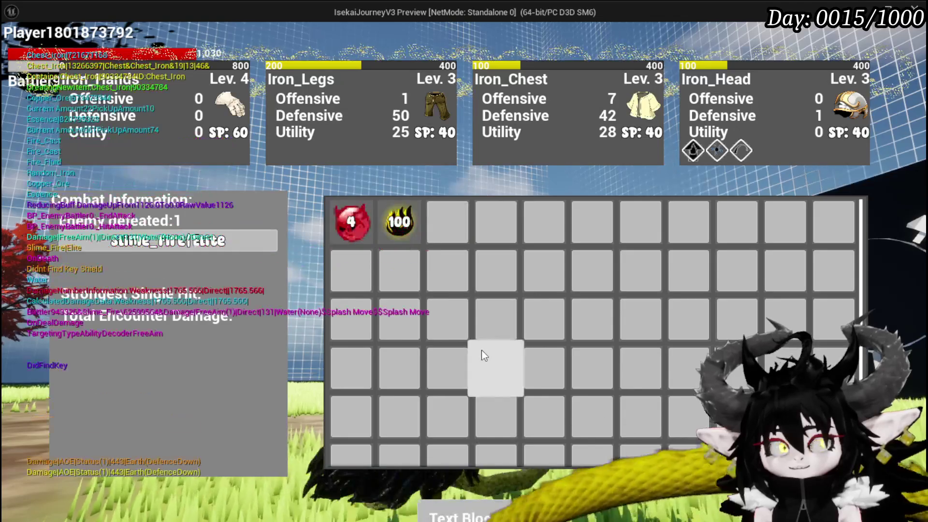
pyautogui.click(481, 351)
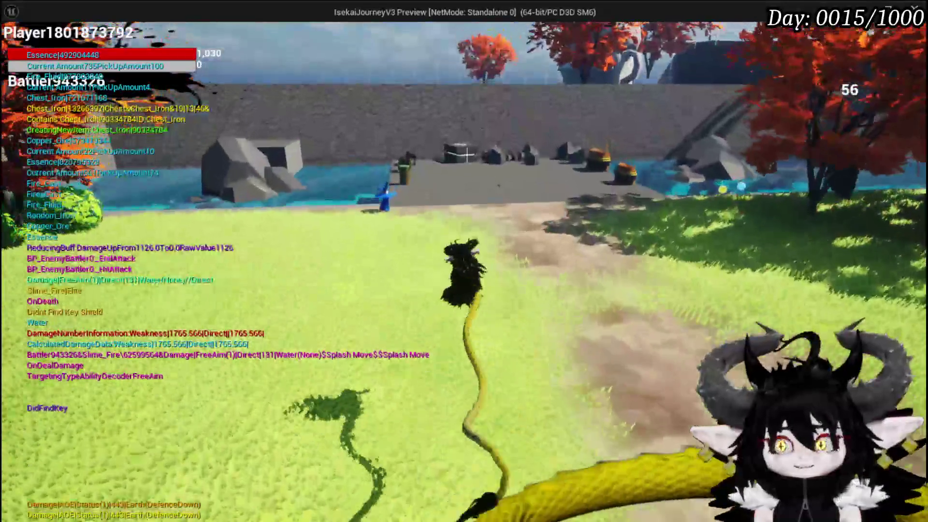
pyautogui.press('space')
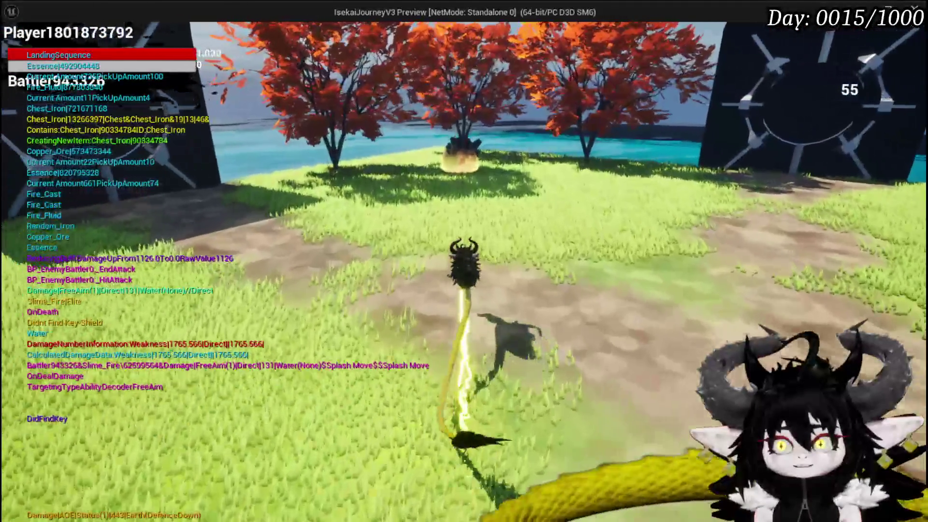
# Run to the glowing chest, start the Slime_Earth encounter, then return to the editor.
pyautogui.press('w')
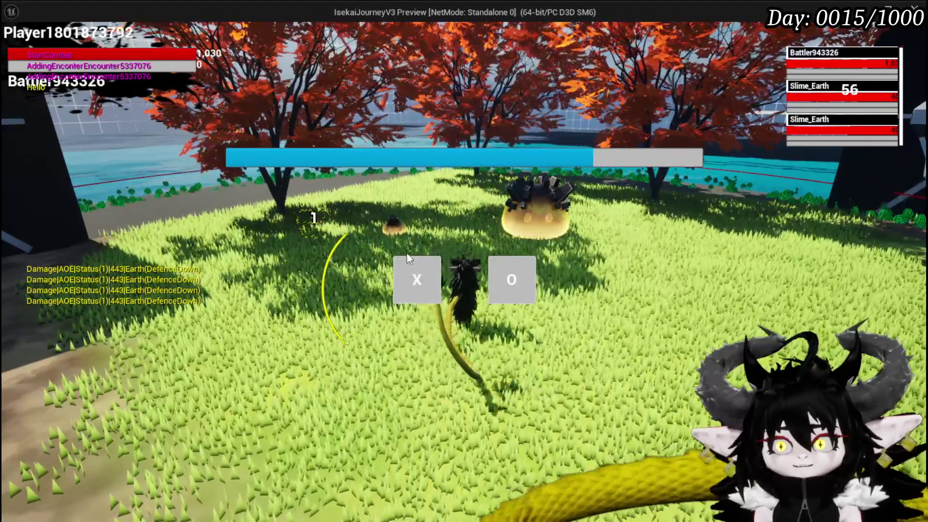
pyautogui.click(409, 261)
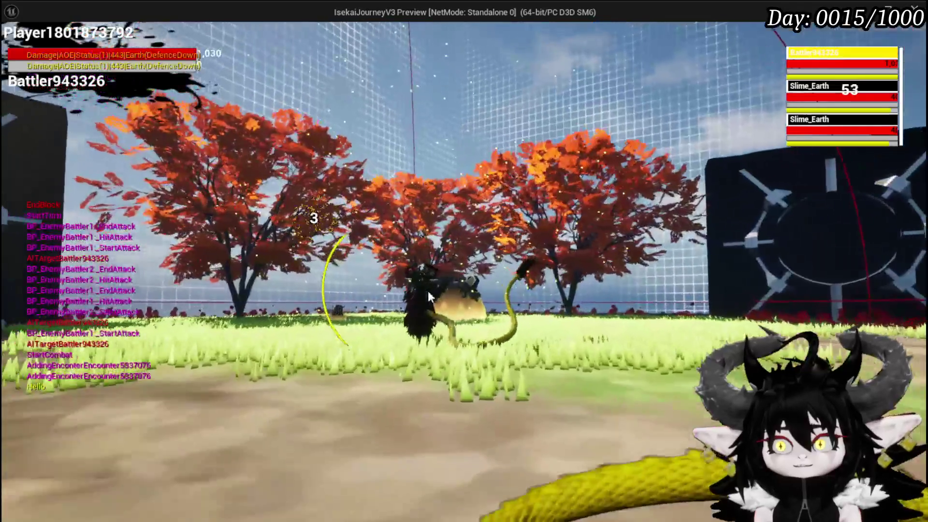
pyautogui.hotkey('alt', 'Tab')
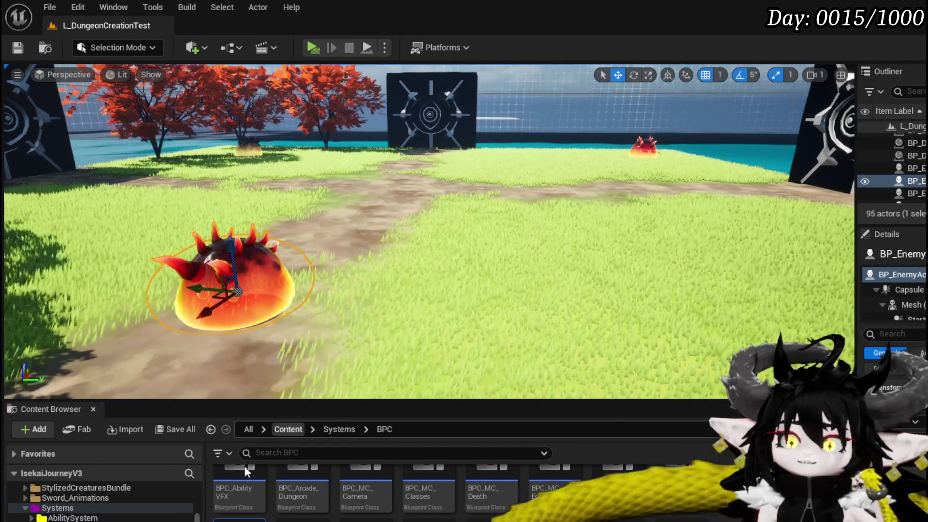
# In the CombatAttacks folder, delete BP_DonutMarker and confirm the deletion.
pyautogui.scroll(-10, 131, 507)
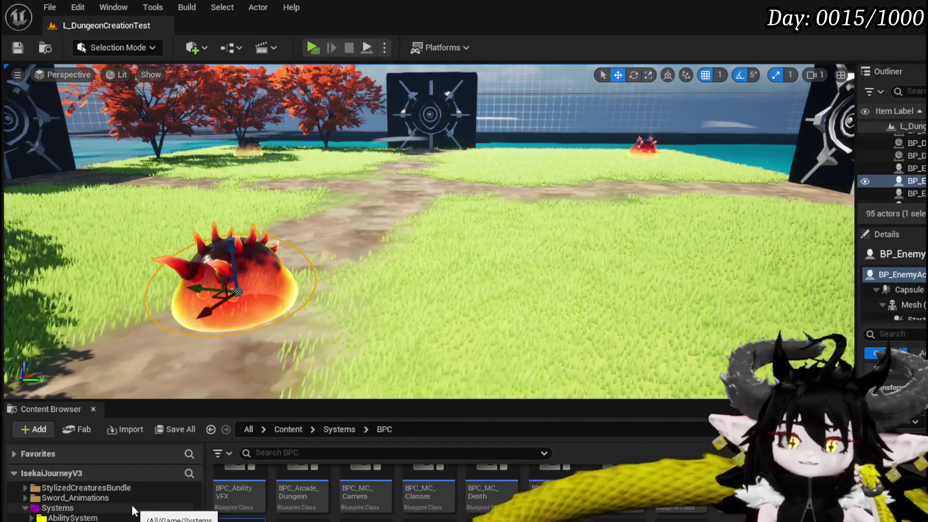
pyautogui.scroll(-5, 132, 504)
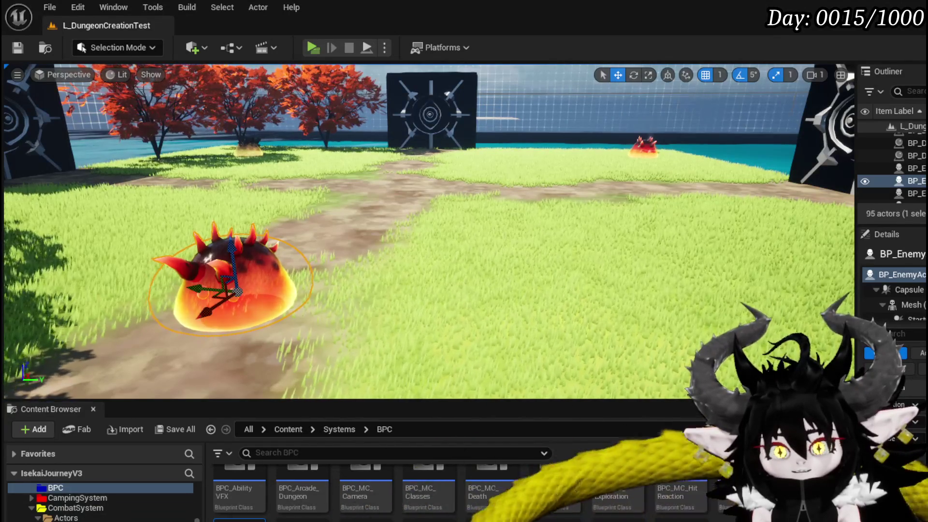
pyautogui.click(72, 519)
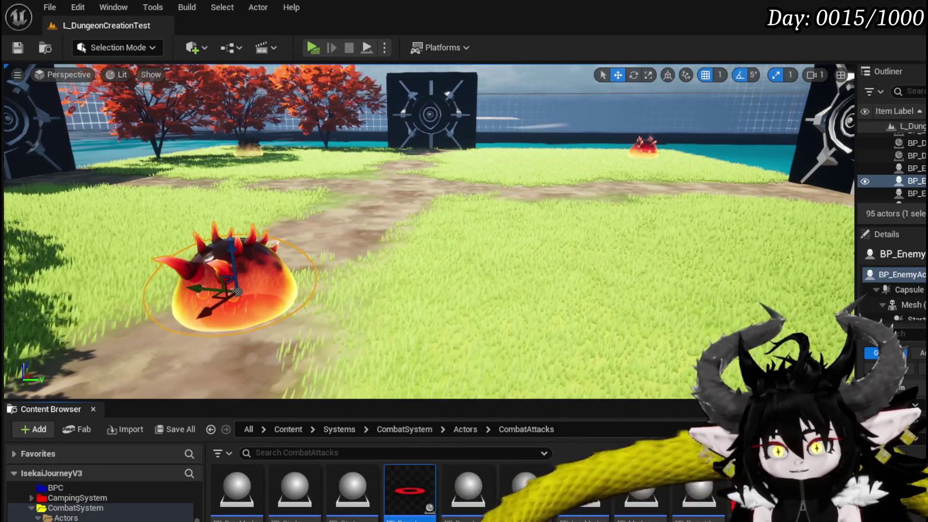
pyautogui.press('Delete')
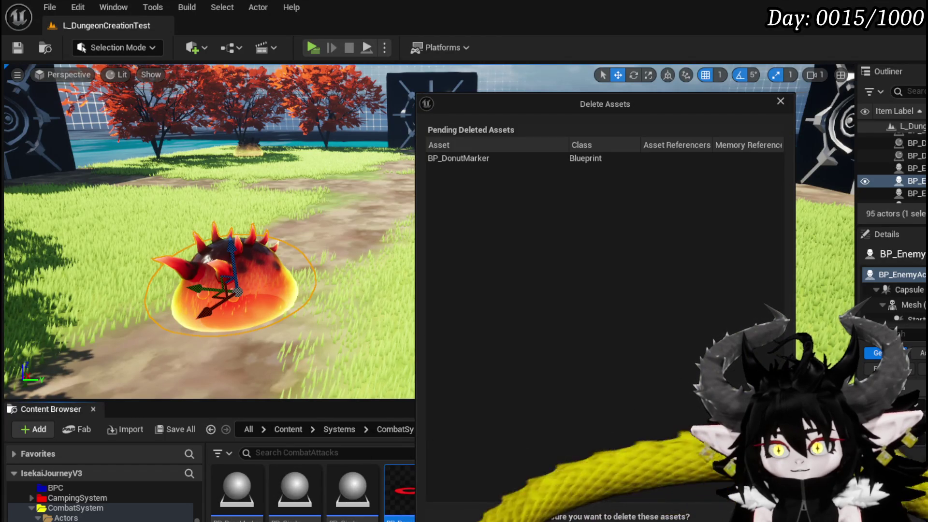
pyautogui.press('Return')
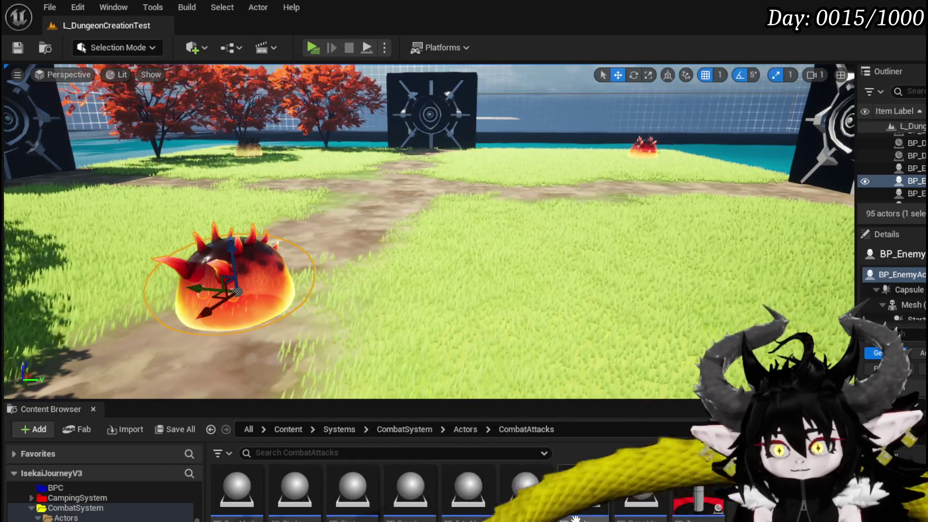
# Open BP_DonutMarker_Child and move its Start Timer node right to make room.
pyautogui.doubleClick(415, 513)
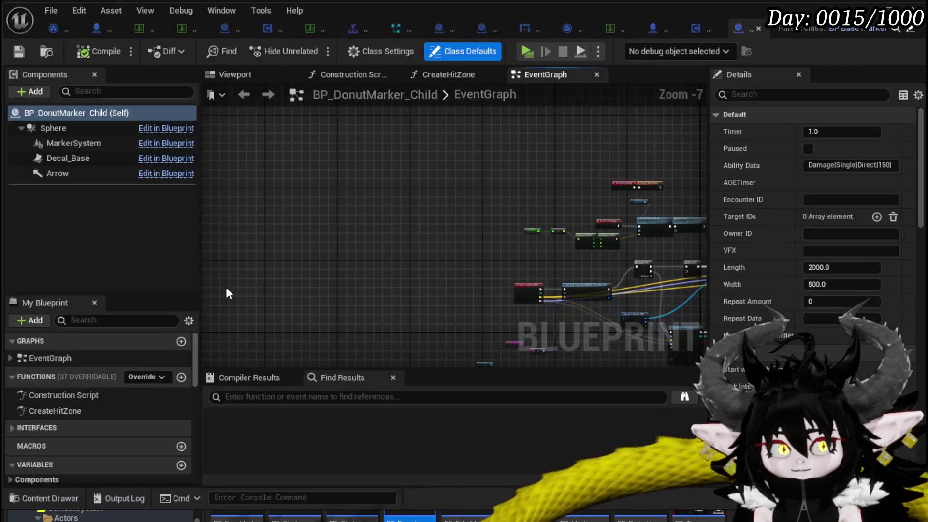
pyautogui.scroll(-2, 290, 207)
pyautogui.scroll(2, 338, 234)
pyautogui.scroll(4, 321, 257)
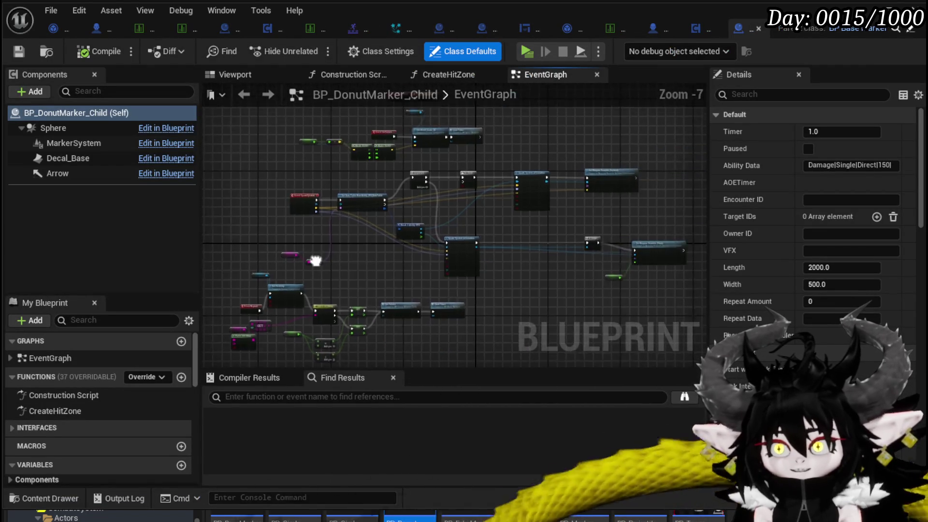
pyautogui.moveTo(314, 259); pyautogui.dragTo(515, 165)
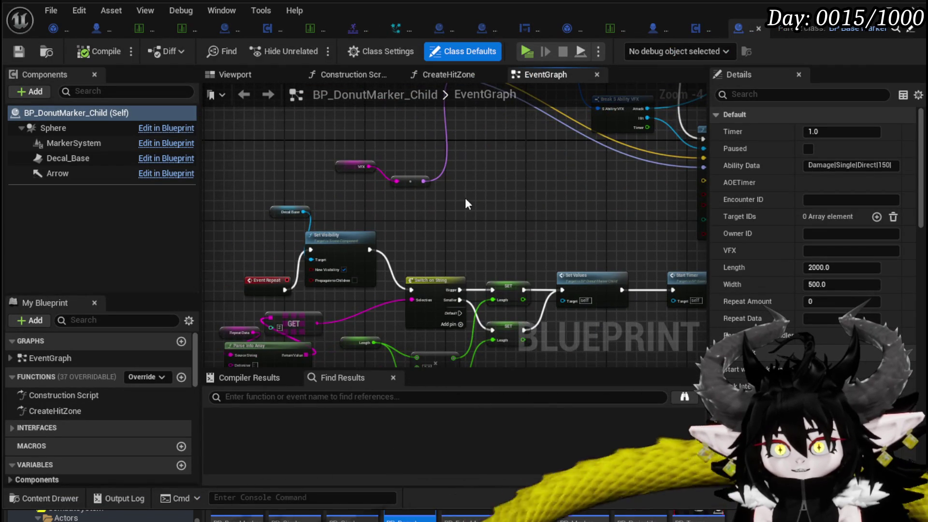
pyautogui.moveTo(476, 200); pyautogui.dragTo(463, 138)
pyautogui.moveTo(299, 217); pyautogui.dragTo(240, 209)
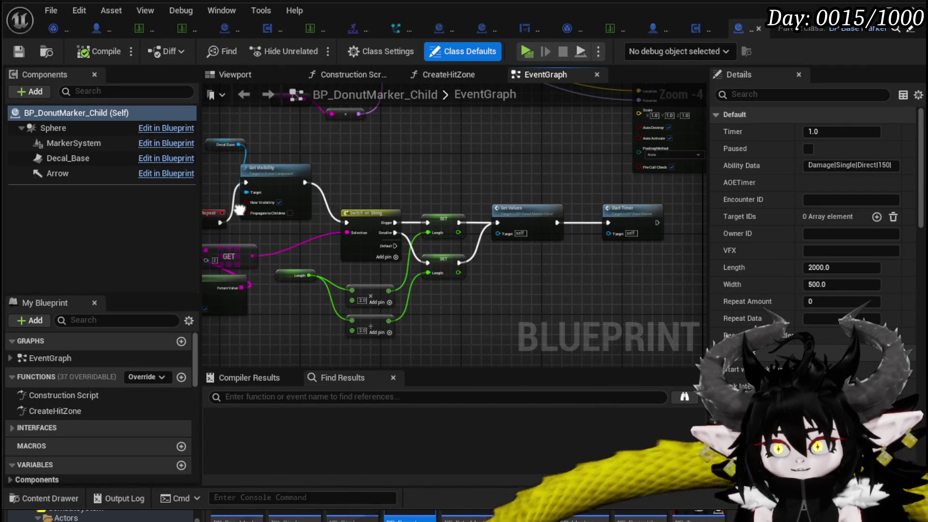
pyautogui.scroll(1, 400, 189)
pyautogui.scroll(-1, 401, 188)
pyautogui.moveTo(402, 193)
pyautogui.mouseDown()
pyautogui.moveTo(379, 213)
pyautogui.moveTo(456, 226)
pyautogui.moveTo(619, 226)
pyautogui.mouseUp()
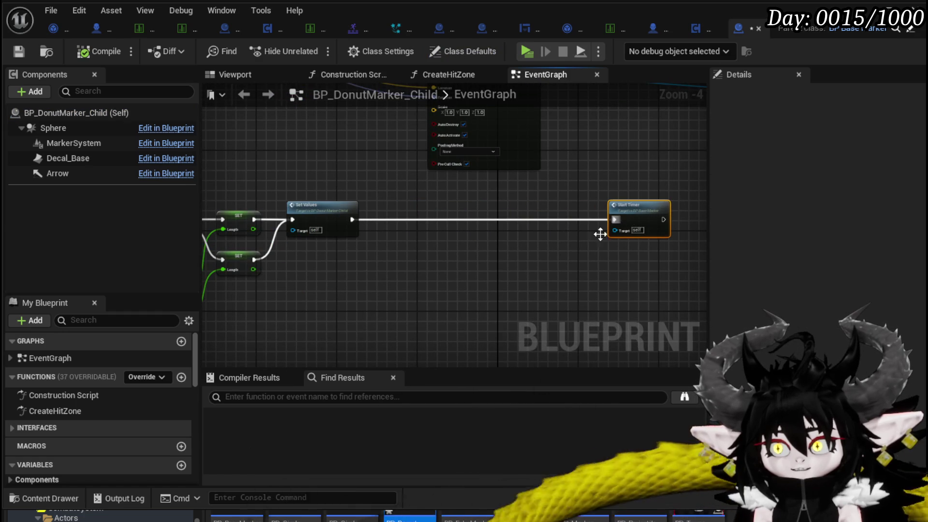
pyautogui.click(15, 54)
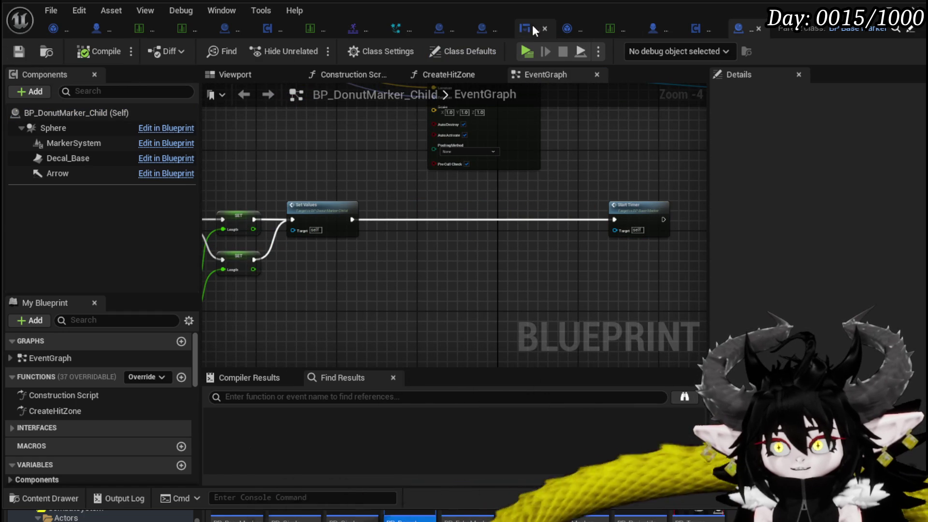
# Close BP_BaseMarker to show BP_LineMarker_Child's Reset Marker and cast nodes.
pyautogui.click(488, 28)
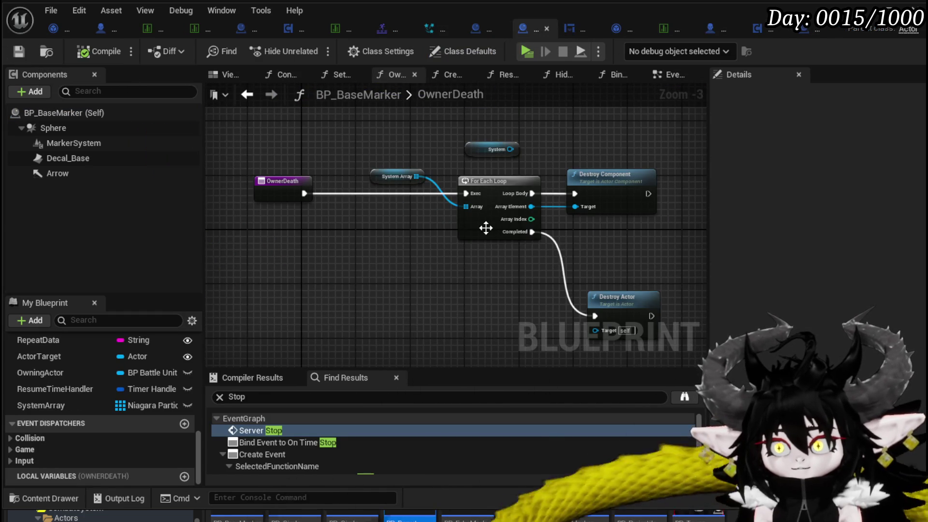
pyautogui.middleClick(477, 32)
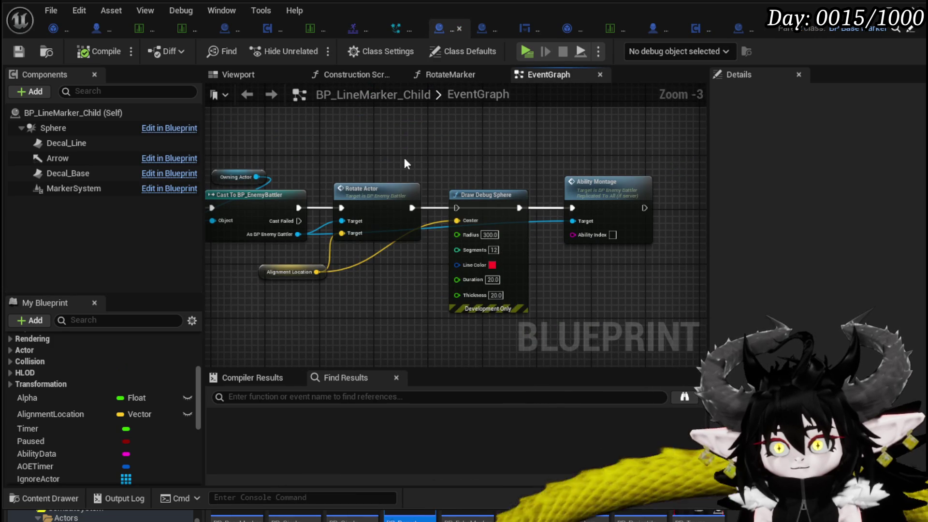
pyautogui.moveTo(613, 240)
pyautogui.mouseDown()
pyautogui.moveTo(436, 340)
pyautogui.moveTo(547, 165)
pyautogui.moveTo(472, 176)
pyautogui.moveTo(391, 161)
pyautogui.moveTo(361, 167)
pyautogui.moveTo(473, 181)
pyautogui.moveTo(556, 168)
pyautogui.moveTo(369, 170)
pyautogui.mouseUp()
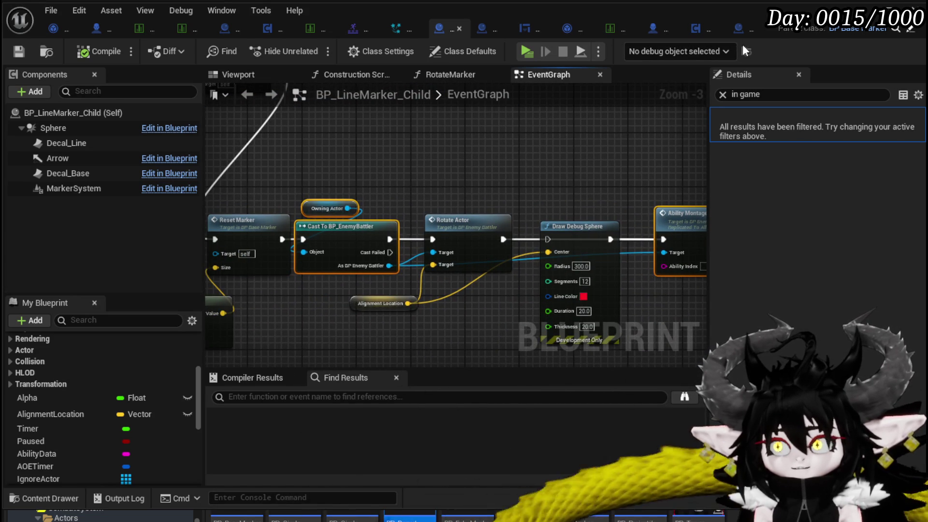
# Paste and wire Set Values → Cast To BP_EnemyBattler → Ability Montage → Start Timer.
pyautogui.click(739, 28)
pyautogui.click(424, 255)
pyautogui.hotkey('ctrl', 'v')
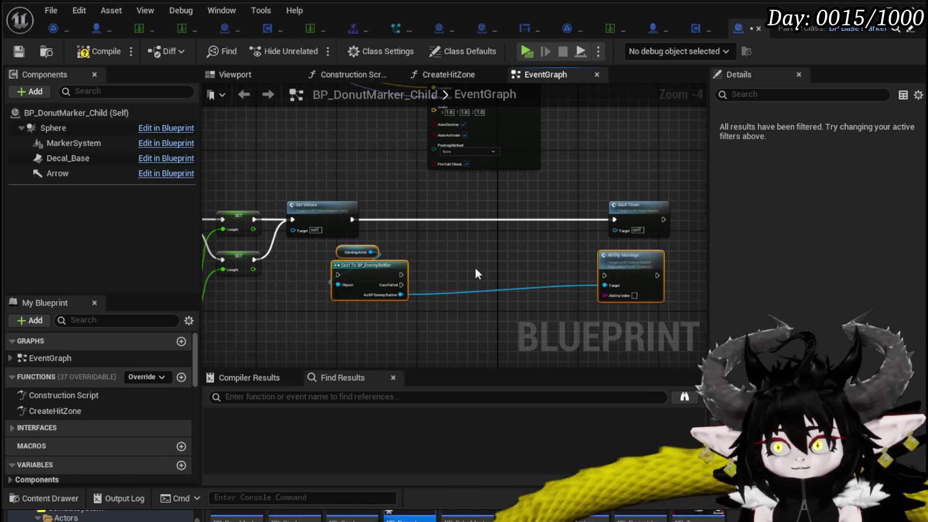
pyautogui.moveTo(374, 245); pyautogui.dragTo(333, 300)
pyautogui.moveTo(386, 278)
pyautogui.mouseDown()
pyautogui.moveTo(454, 211)
pyautogui.moveTo(427, 216)
pyautogui.mouseUp()
pyautogui.moveTo(351, 219); pyautogui.dragTo(378, 219)
pyautogui.moveTo(441, 219)
pyautogui.mouseDown()
pyautogui.moveTo(610, 227)
pyautogui.moveTo(604, 276)
pyautogui.moveTo(575, 217)
pyautogui.moveTo(560, 213)
pyautogui.moveTo(616, 221)
pyautogui.mouseUp()
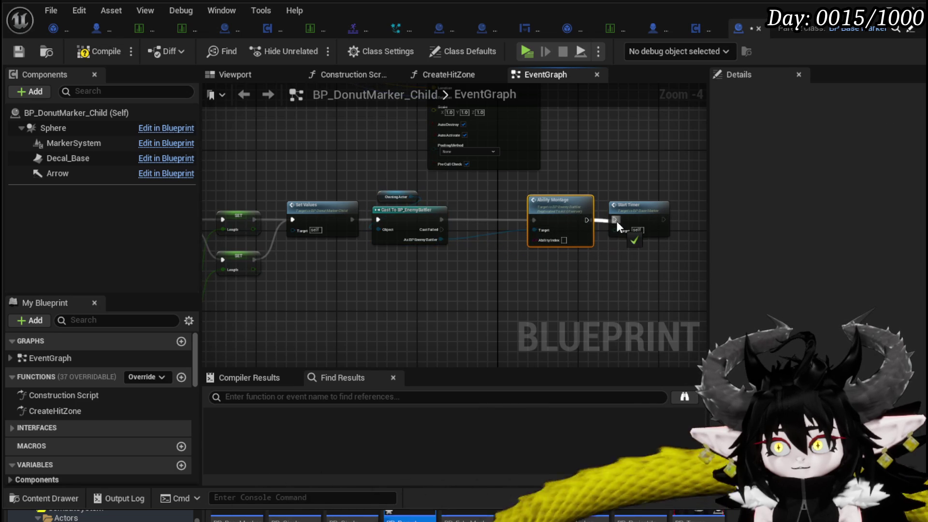
pyautogui.scroll(2, 463, 251)
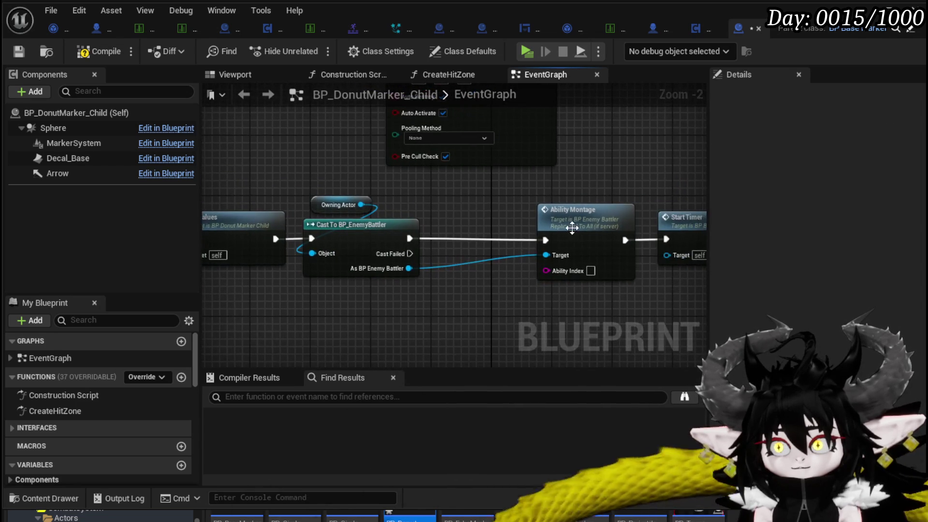
pyautogui.moveTo(570, 224); pyautogui.dragTo(570, 232)
# Compile and save BP_DonutMarker_Child.
pyautogui.click(96, 51)
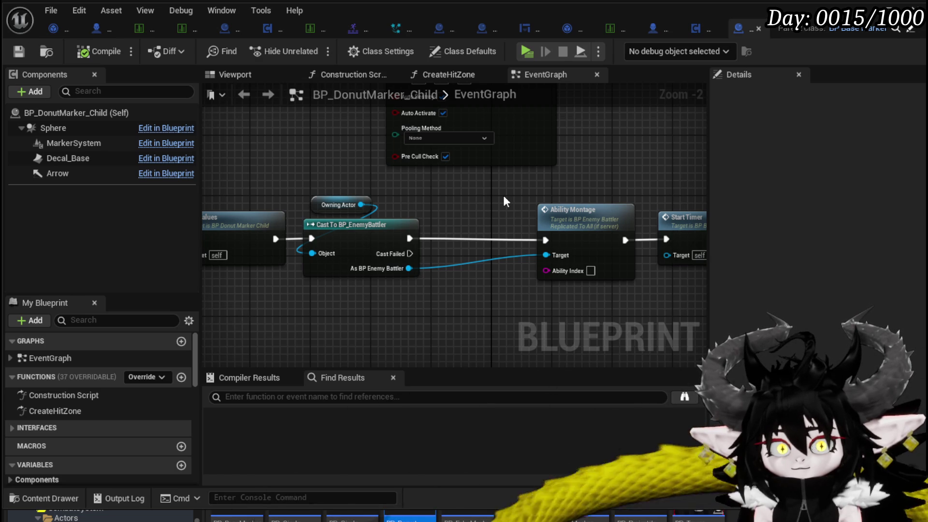
pyautogui.moveTo(503, 195)
pyautogui.mouseDown()
pyautogui.moveTo(434, 184)
pyautogui.moveTo(587, 230)
pyautogui.moveTo(521, 229)
pyautogui.moveTo(517, 242)
pyautogui.mouseUp()
pyautogui.click(463, 199)
pyautogui.hotkey('ctrl', 'shift', 's')
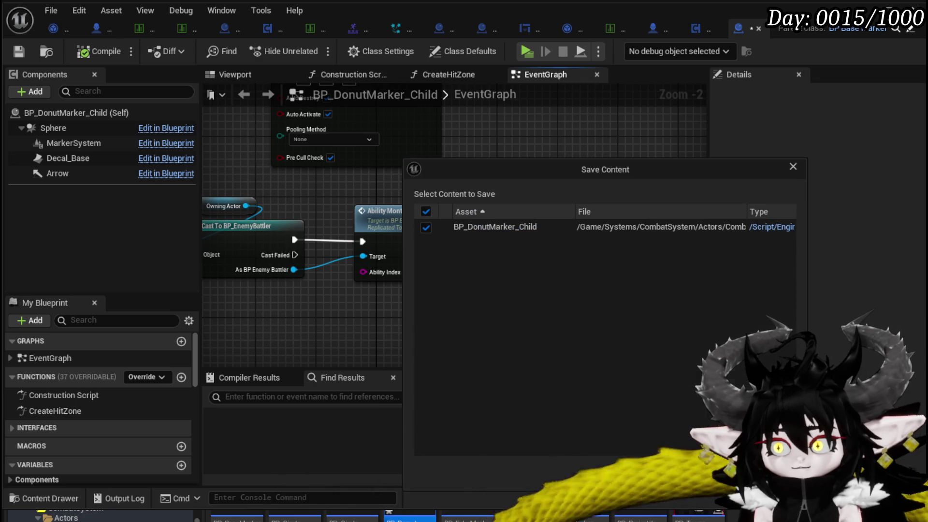
pyautogui.press('Return')
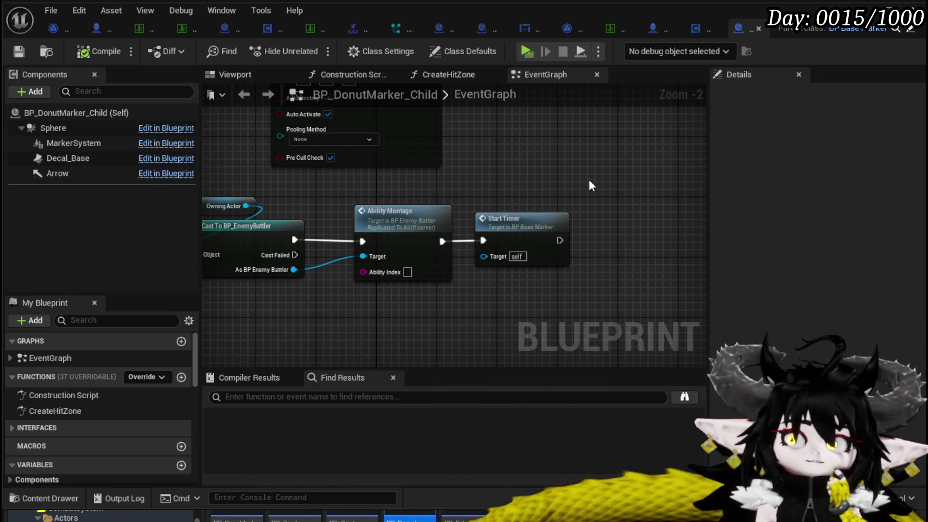
pyautogui.click(106, 27)
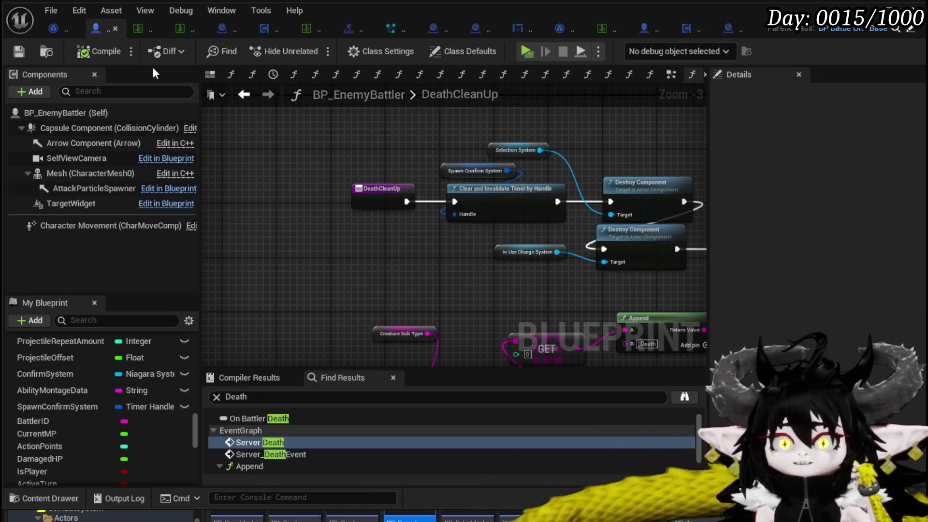
# Browse BP_EnemyBattler's DeathCleanUp graph and the EventGraph's Branch and Call Attack nodes.
pyautogui.moveTo(562, 292); pyautogui.dragTo(318, 199)
pyautogui.scroll(-9, 452, 166)
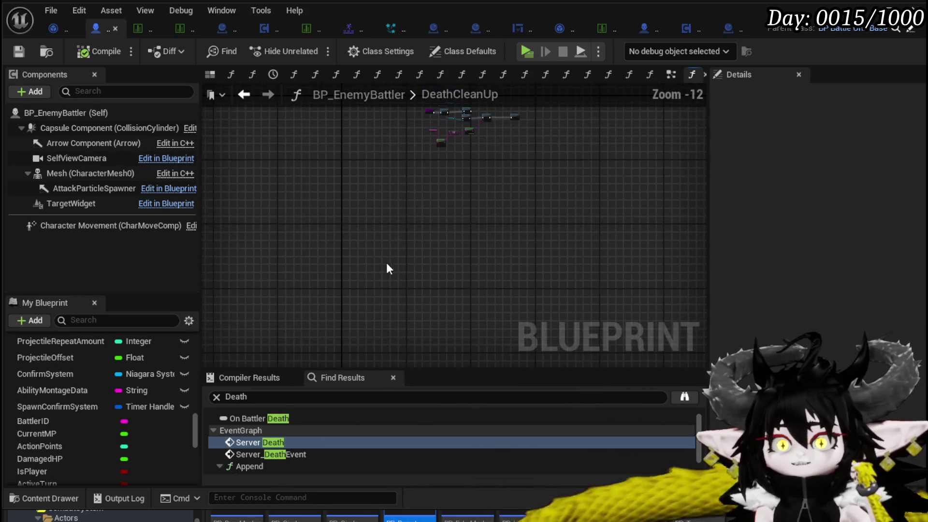
pyautogui.moveTo(451, 260); pyautogui.dragTo(343, 292)
pyautogui.scroll(6, 383, 239)
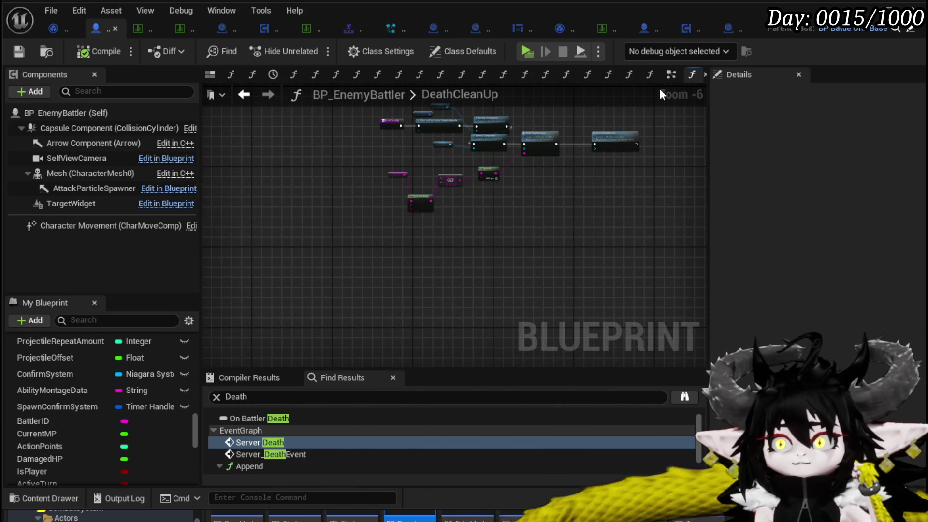
pyautogui.click(671, 75)
pyautogui.scroll(-10, 387, 188)
pyautogui.moveTo(502, 174)
pyautogui.mouseDown()
pyautogui.moveTo(553, 174)
pyautogui.moveTo(346, 216)
pyautogui.moveTo(590, 305)
pyautogui.moveTo(386, 251)
pyautogui.moveTo(348, 184)
pyautogui.moveTo(358, 174)
pyautogui.moveTo(331, 143)
pyautogui.mouseUp()
pyautogui.scroll(4, 384, 246)
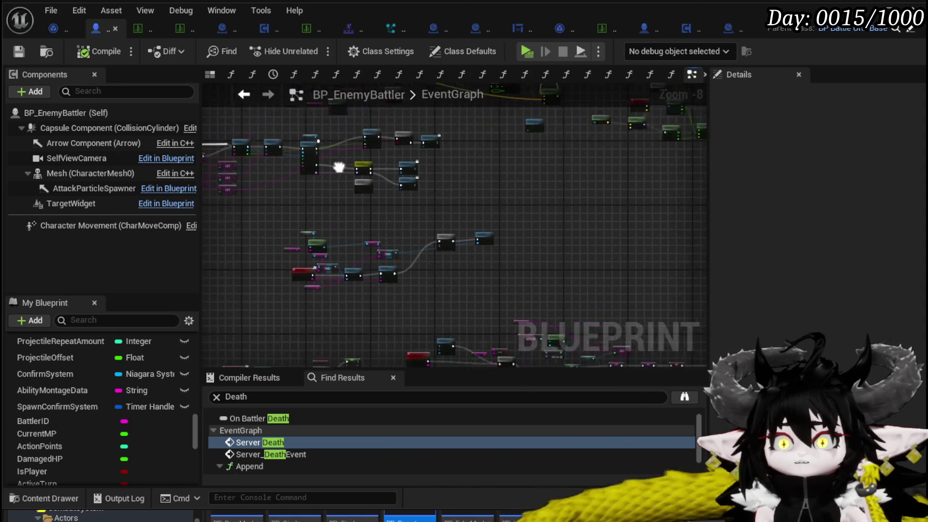
pyautogui.scroll(8, 331, 144)
pyautogui.moveTo(561, 211)
pyautogui.mouseDown()
pyautogui.moveTo(365, 229)
pyautogui.moveTo(512, 241)
pyautogui.moveTo(483, 169)
pyautogui.mouseUp()
pyautogui.scroll(-2, 365, 230)
pyautogui.scroll(-1, 349, 257)
# Review the SetChargeUpSystem and SpawnDelayedConfirmSystem functions, then view the enemy data table.
pyautogui.doubleClick(484, 171)
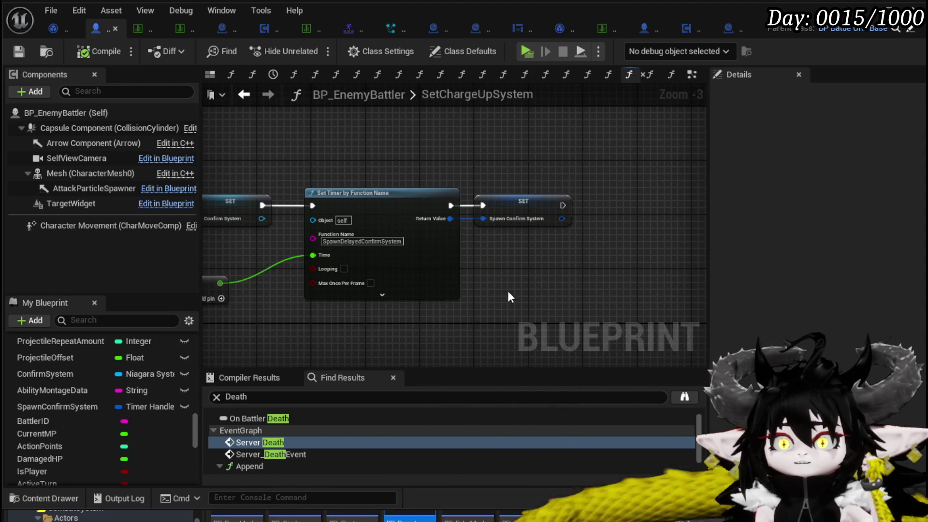
pyautogui.scroll(-5, 115, 401)
pyautogui.scroll(6, 123, 372)
pyautogui.scroll(10, 123, 372)
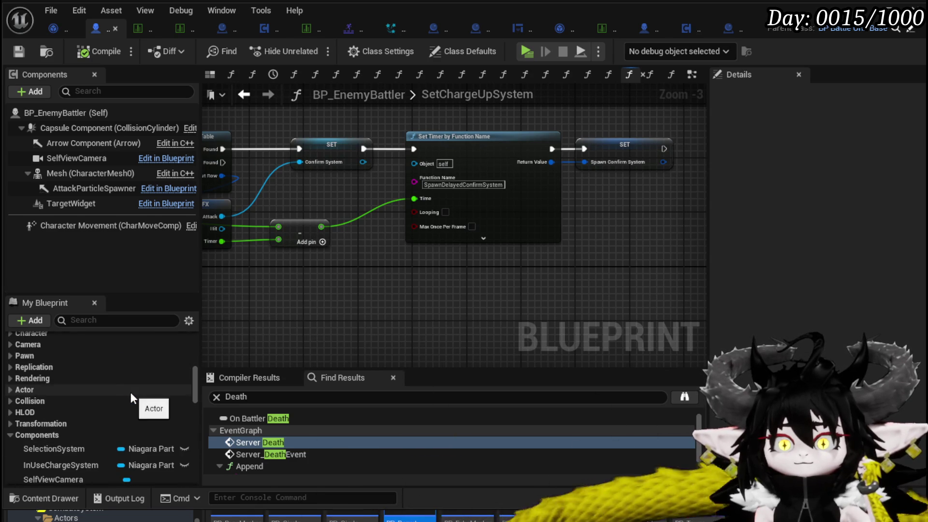
pyautogui.scroll(4, 123, 387)
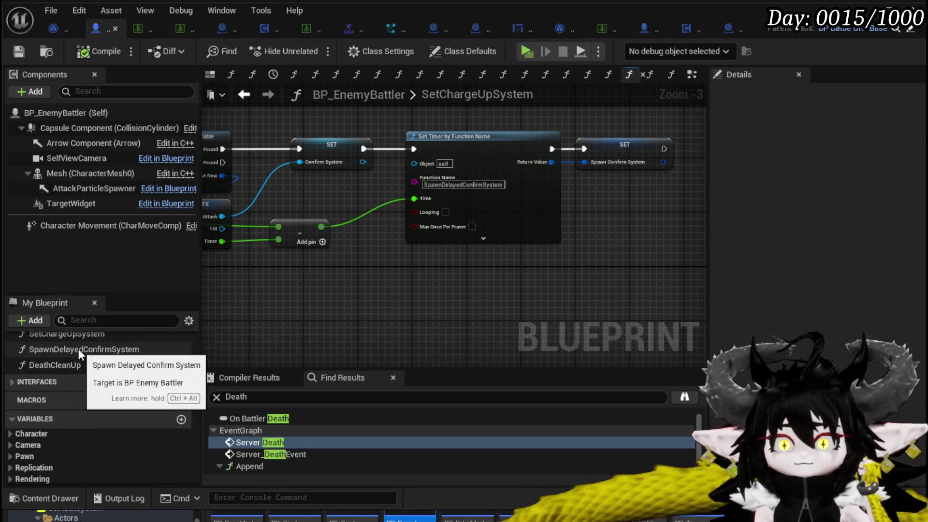
pyautogui.doubleClick(78, 349)
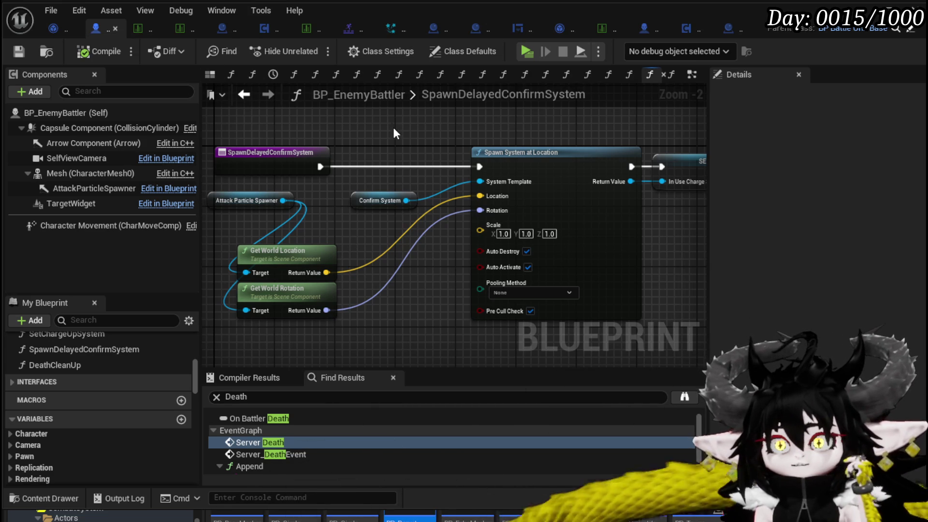
pyautogui.click(129, 26)
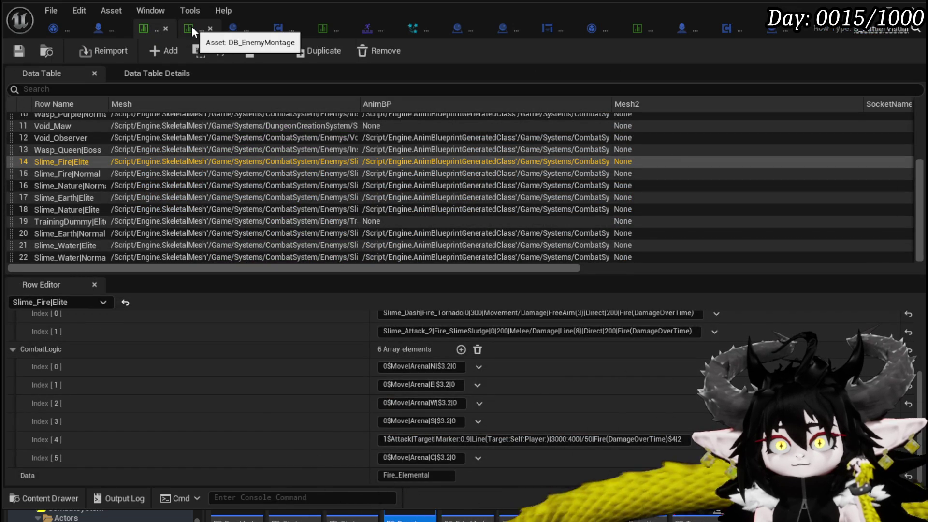
# Inspect the EarthSlimeEnemyFist row in the ability VFX data table.
pyautogui.click(321, 29)
pyautogui.scroll(-8, 151, 222)
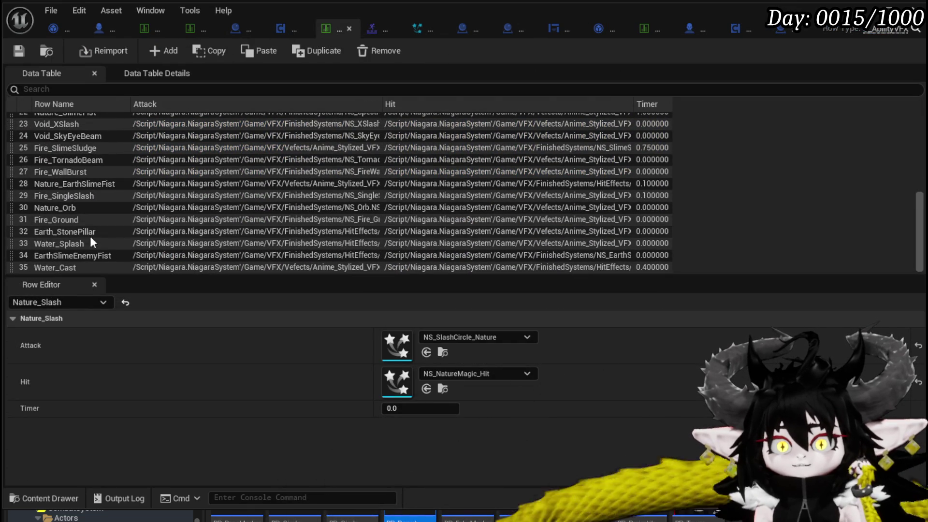
pyautogui.click(82, 256)
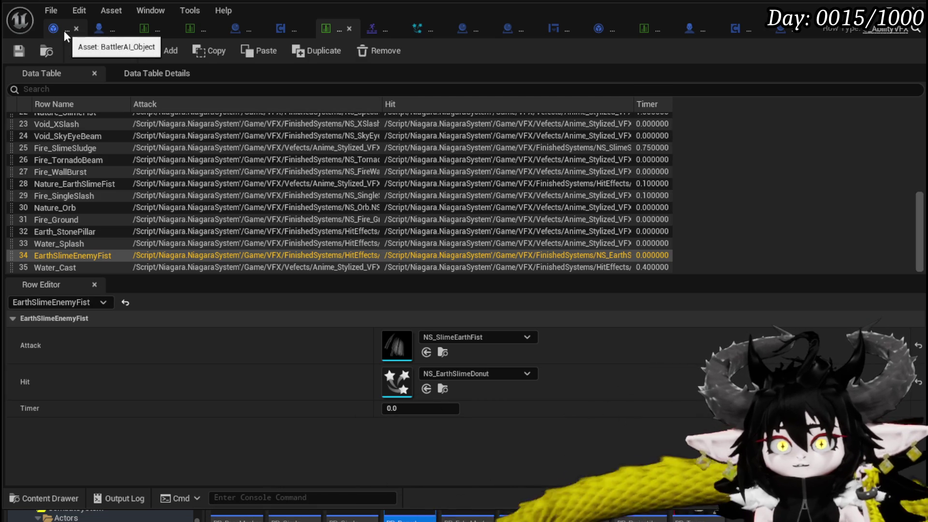
# Widen DB_EnemyMontage's Time and Montage columns and open the Slime_Attack montage.
pyautogui.click(198, 28)
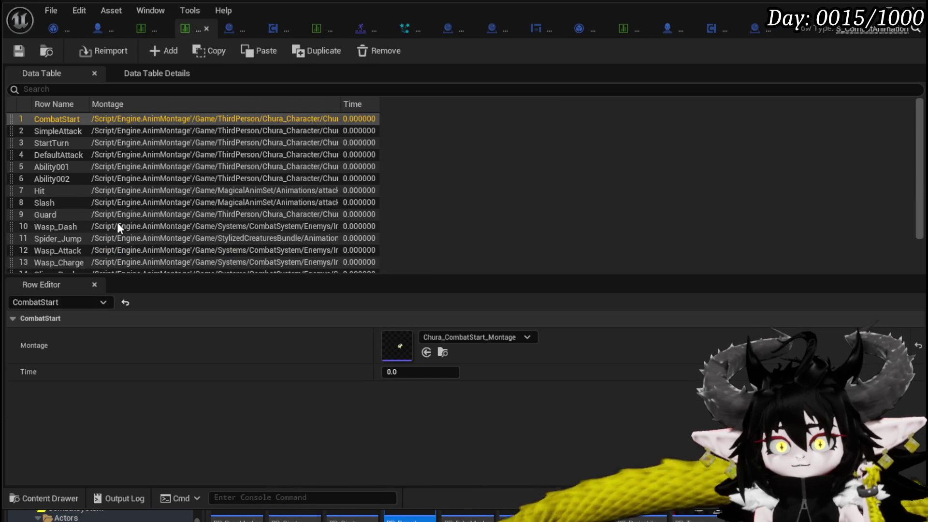
pyautogui.scroll(-2, 97, 140)
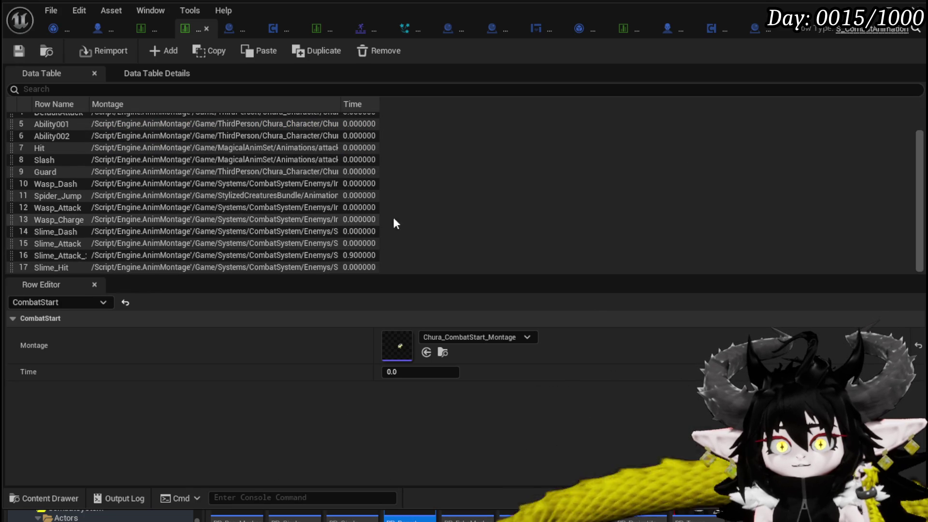
pyautogui.moveTo(378, 100); pyautogui.dragTo(444, 110)
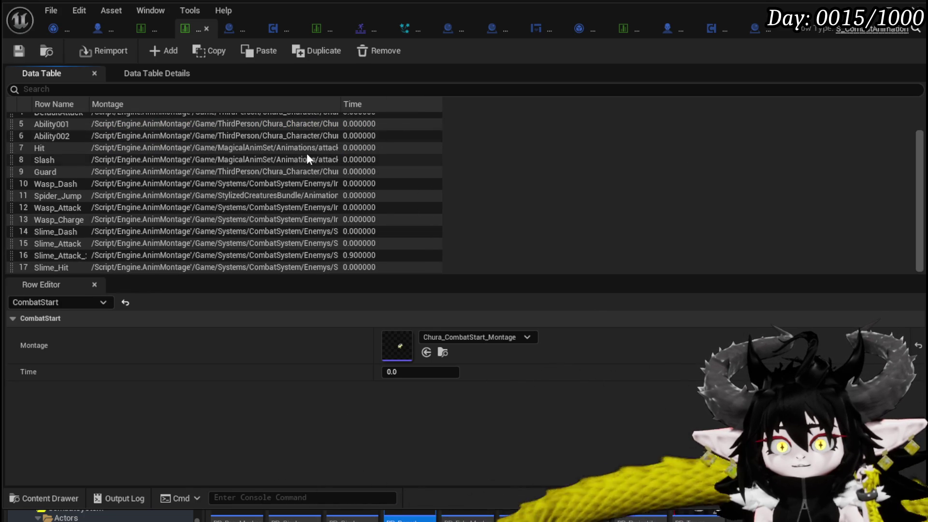
pyautogui.moveTo(341, 102); pyautogui.dragTo(384, 103)
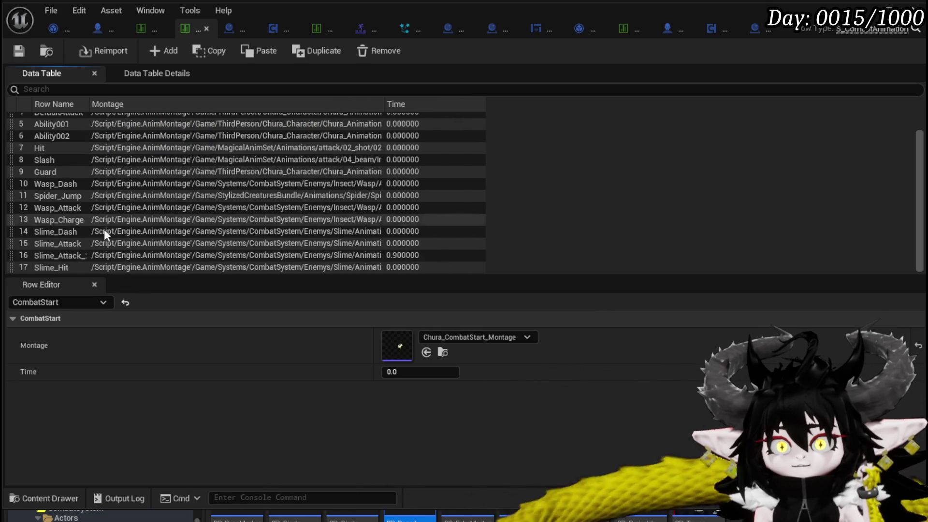
pyautogui.click(68, 244)
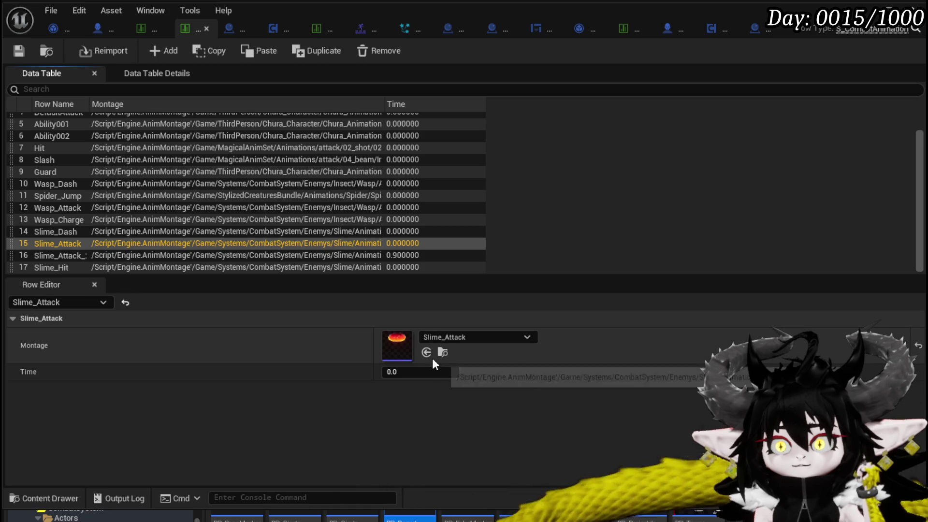
pyautogui.doubleClick(405, 344)
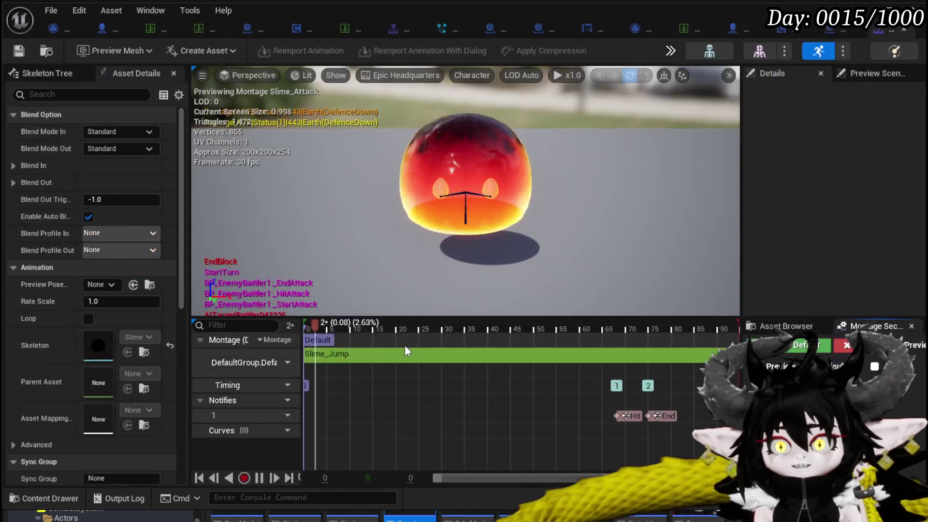
# Pause the Slime_Attack preview, drag the Hit notify earlier in the jump, and save the montage.
pyautogui.click(261, 478)
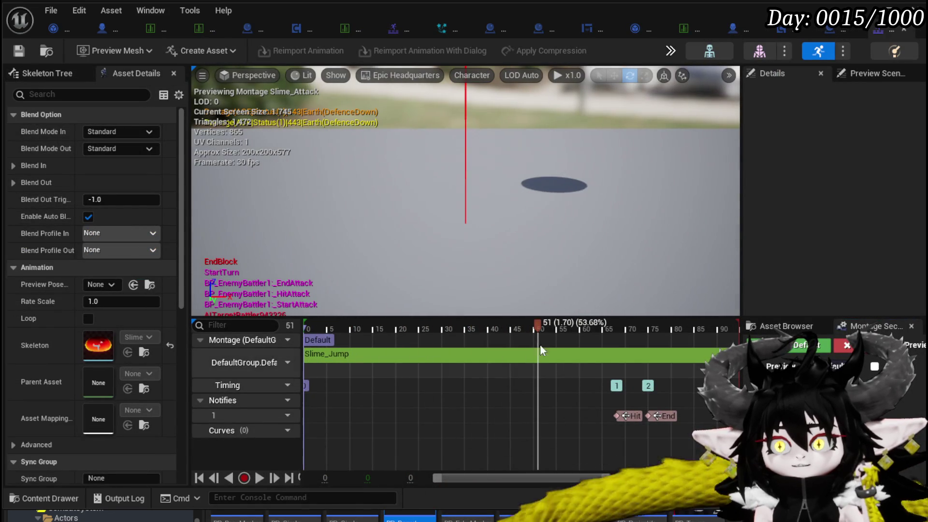
pyautogui.moveTo(538, 321)
pyautogui.mouseDown()
pyautogui.moveTo(375, 321)
pyautogui.moveTo(465, 329)
pyautogui.mouseUp()
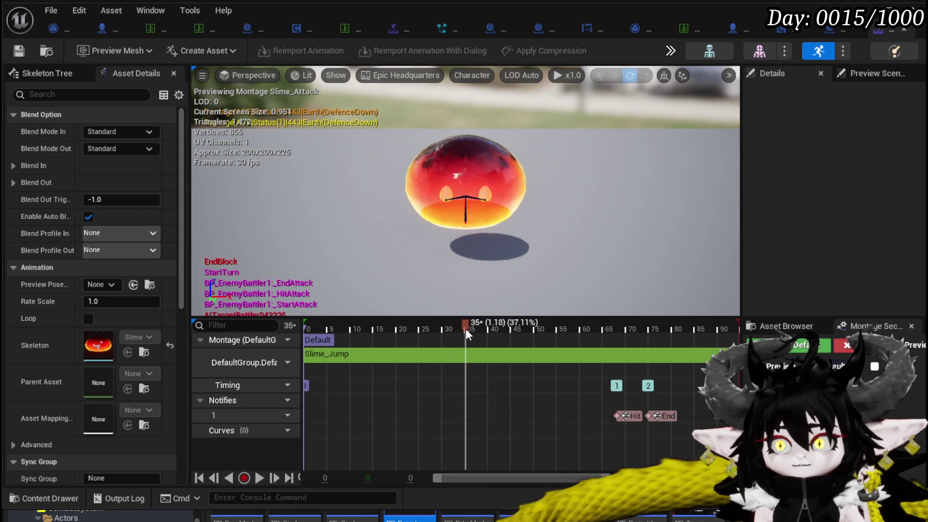
pyautogui.moveTo(630, 418)
pyautogui.mouseDown()
pyautogui.moveTo(453, 415)
pyautogui.moveTo(475, 414)
pyautogui.mouseUp()
pyautogui.click(20, 51)
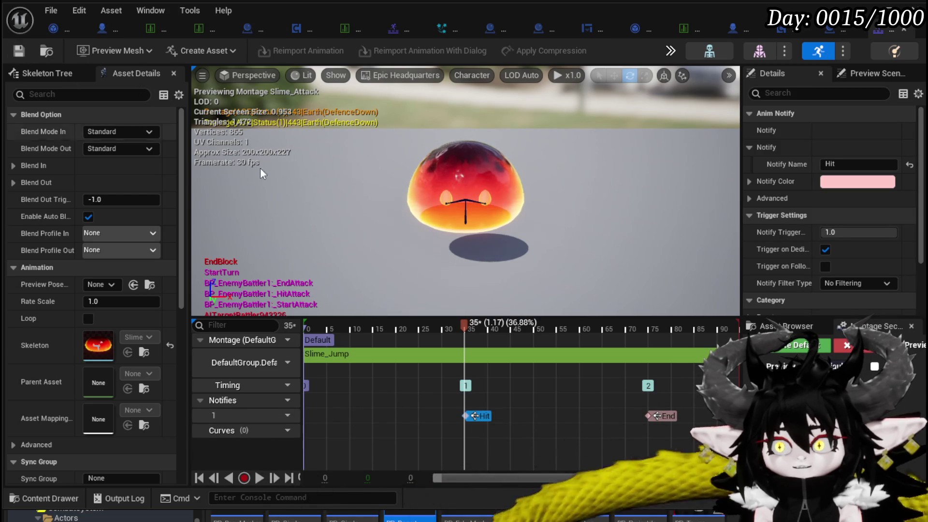
pyautogui.moveTo(462, 326); pyautogui.dragTo(648, 338)
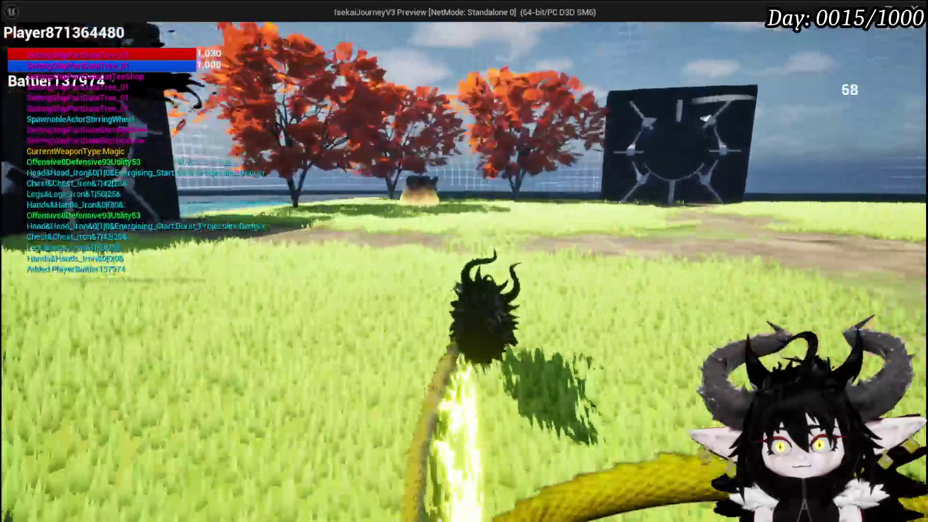
# Walk up to an earth slime, confirm an attack on it, then end the play-test.
pyautogui.press('w')
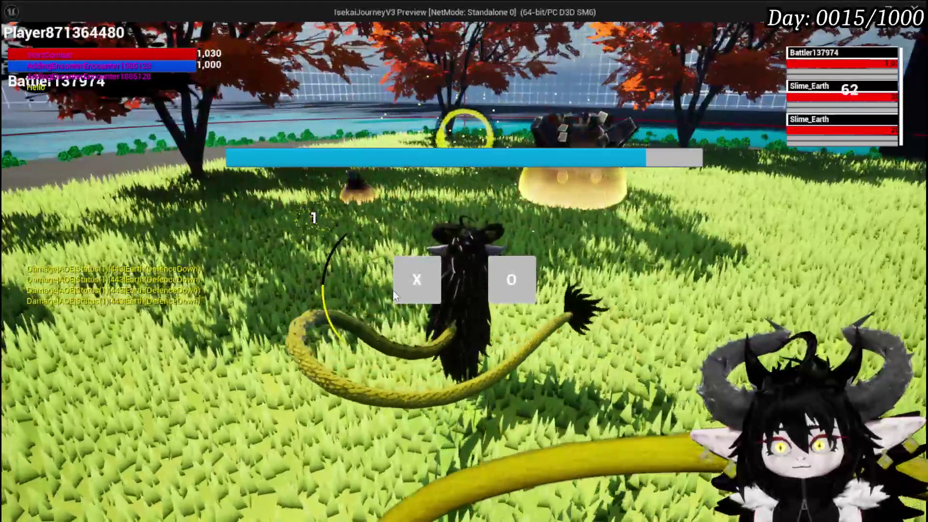
pyautogui.click(395, 294)
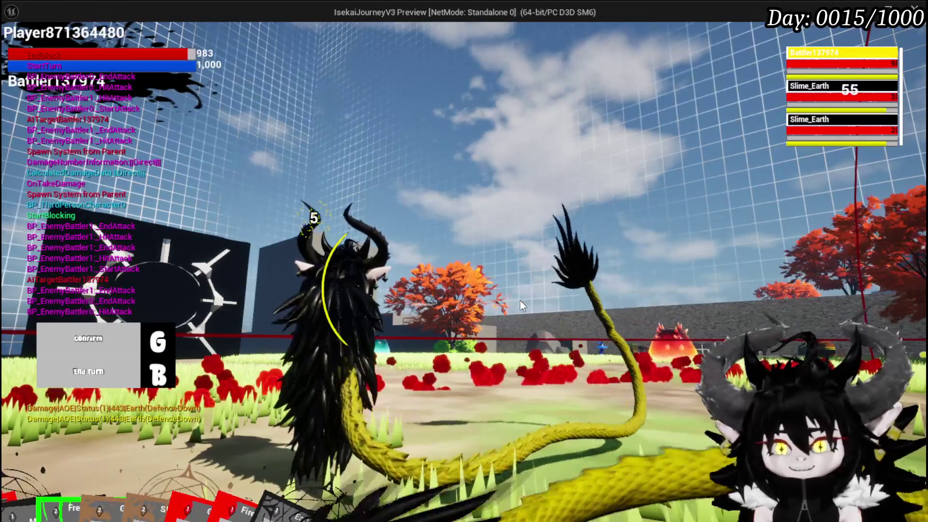
pyautogui.press('Escape')
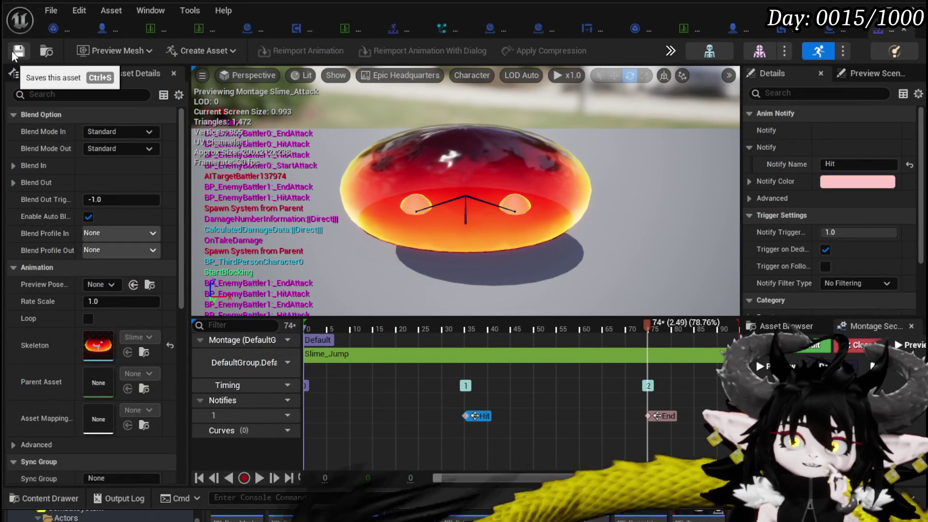
# Survey BP_DonutMarker_Child's event graph from the Is Valid and Niagara nodes to Spawn System at Location.
pyautogui.click(838, 31)
pyautogui.scroll(-2, 548, 179)
pyautogui.moveTo(534, 174)
pyautogui.mouseDown()
pyautogui.moveTo(422, 207)
pyautogui.moveTo(321, 276)
pyautogui.moveTo(250, 291)
pyautogui.mouseUp()
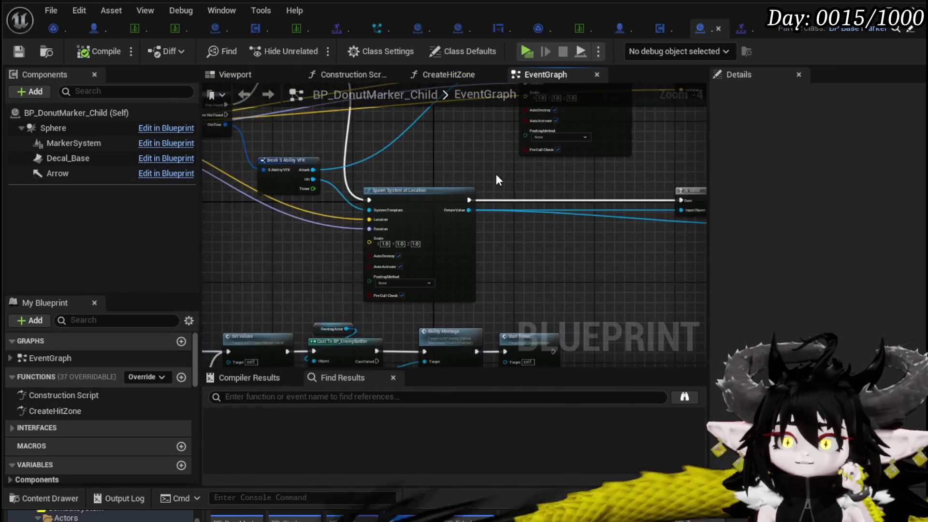
pyautogui.scroll(-2, 493, 180)
pyautogui.moveTo(493, 284)
pyautogui.mouseDown()
pyautogui.moveTo(528, 247)
pyautogui.moveTo(527, 189)
pyautogui.mouseUp()
pyautogui.scroll(4, 527, 189)
pyautogui.scroll(-1, 528, 191)
pyautogui.scroll(-3, 540, 170)
pyautogui.moveTo(538, 169)
pyautogui.mouseDown()
pyautogui.moveTo(551, 240)
pyautogui.moveTo(629, 135)
pyautogui.mouseUp()
pyautogui.scroll(4, 550, 240)
pyautogui.scroll(-5, 628, 135)
pyautogui.scroll(5, 517, 145)
pyautogui.moveTo(518, 145)
pyautogui.mouseDown()
pyautogui.moveTo(520, 209)
pyautogui.moveTo(309, 203)
pyautogui.mouseUp()
pyautogui.scroll(-1, 379, 186)
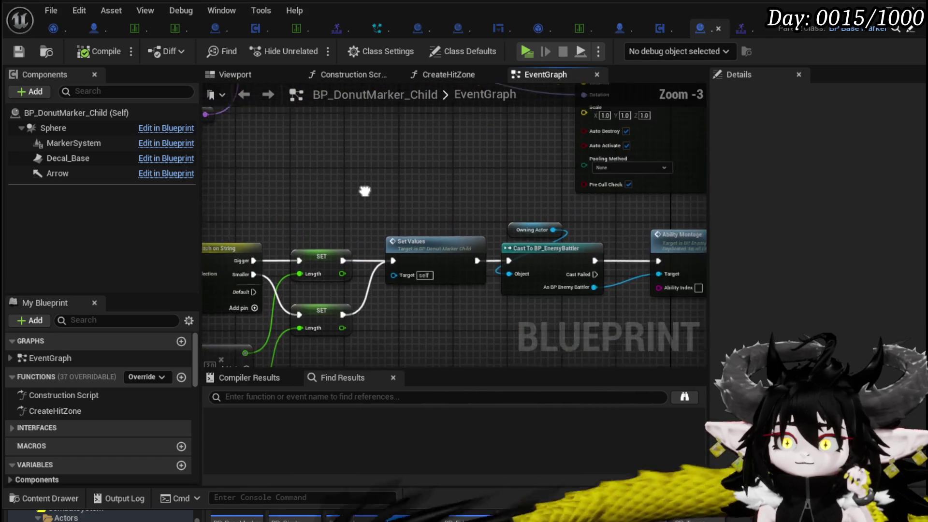
pyautogui.moveTo(379, 187); pyautogui.dragTo(184, 193)
pyautogui.scroll(-1, 305, 191)
pyautogui.moveTo(306, 191)
pyautogui.mouseDown()
pyautogui.moveTo(265, 290)
pyautogui.moveTo(314, 311)
pyautogui.mouseUp()
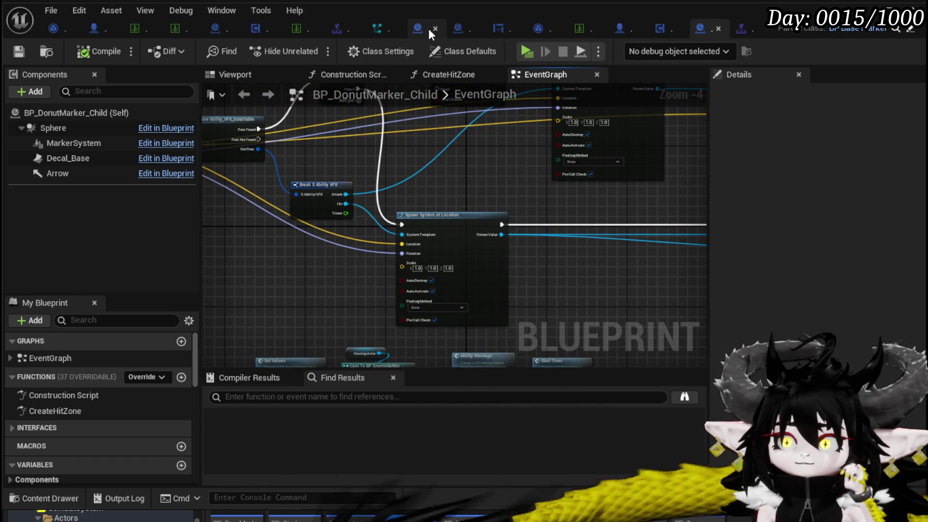
# Review BP_BaseMarker's main event graph and its damage nodes, then return to BP_DonutMarker_Child.
pyautogui.click(459, 29)
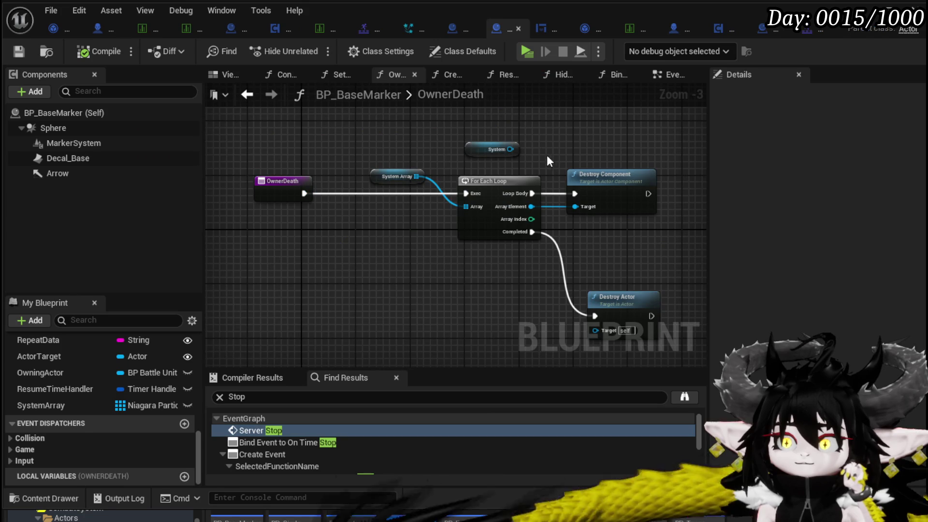
pyautogui.scroll(-5, 543, 148)
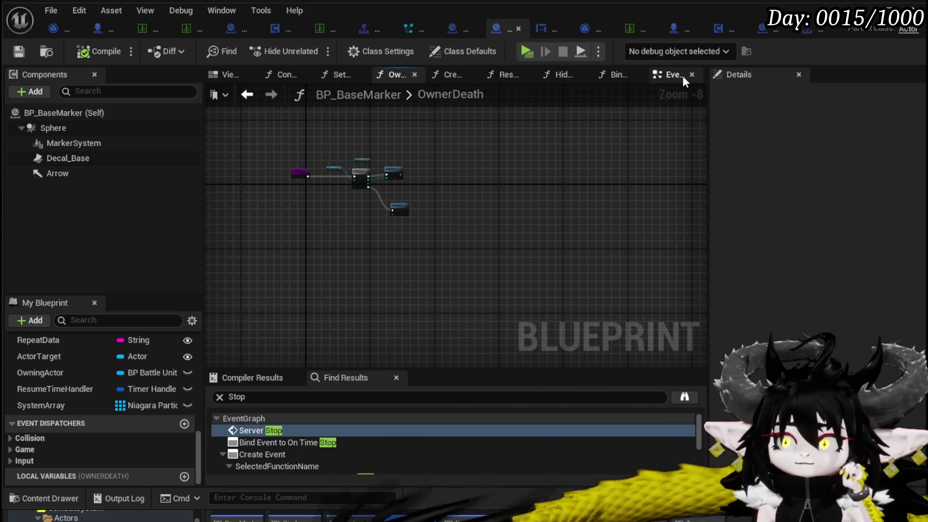
pyautogui.click(668, 86)
pyautogui.scroll(-3, 506, 211)
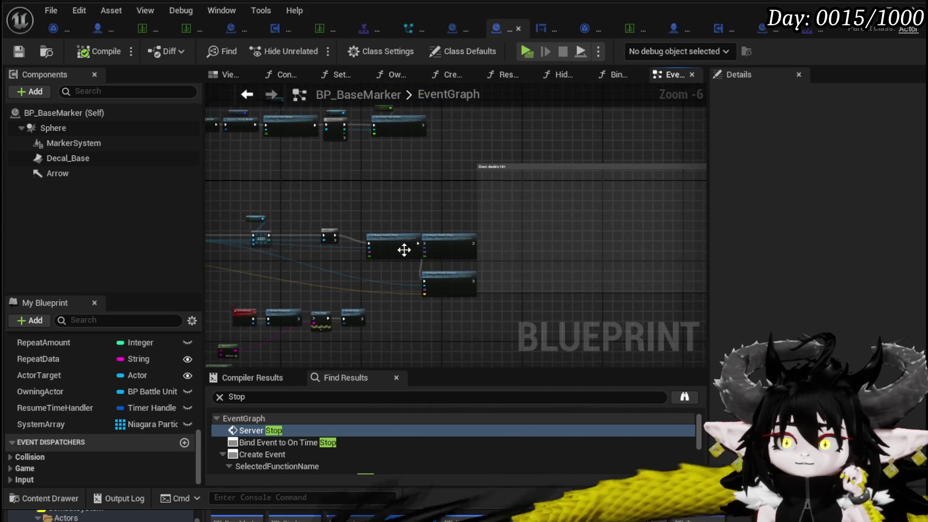
pyautogui.scroll(-3, 389, 282)
pyautogui.scroll(4, 484, 363)
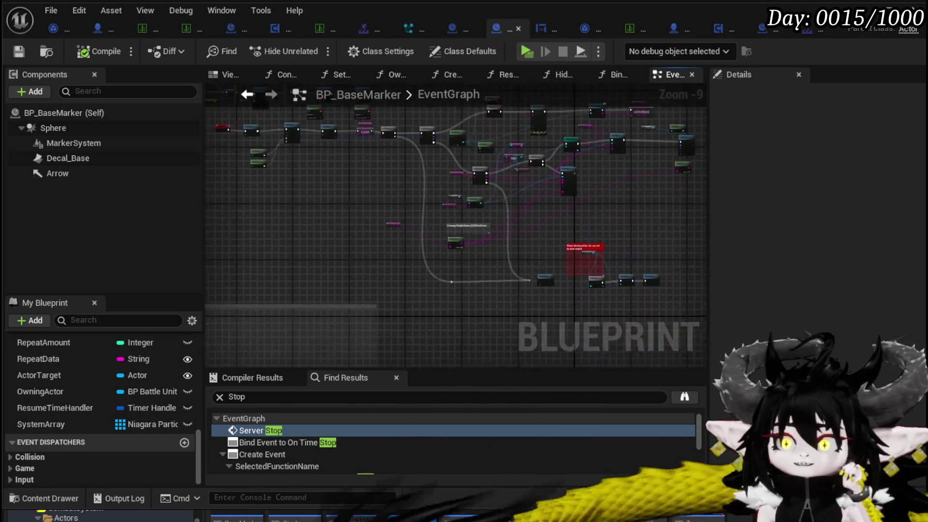
pyautogui.moveTo(594, 285); pyautogui.dragTo(511, 266)
pyautogui.scroll(3, 415, 210)
pyautogui.scroll(-3, 414, 190)
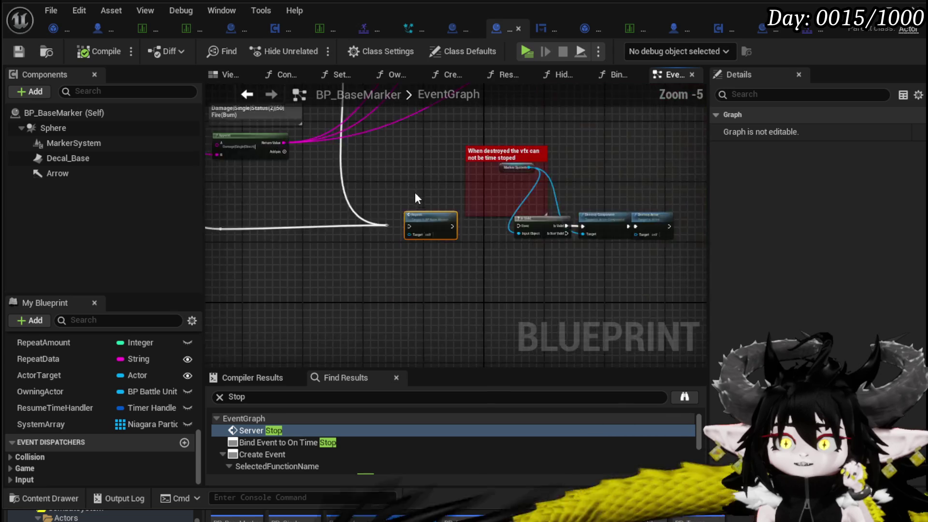
pyautogui.moveTo(415, 190); pyautogui.dragTo(550, 349)
pyautogui.scroll(-3, 544, 324)
pyautogui.scroll(2, 569, 224)
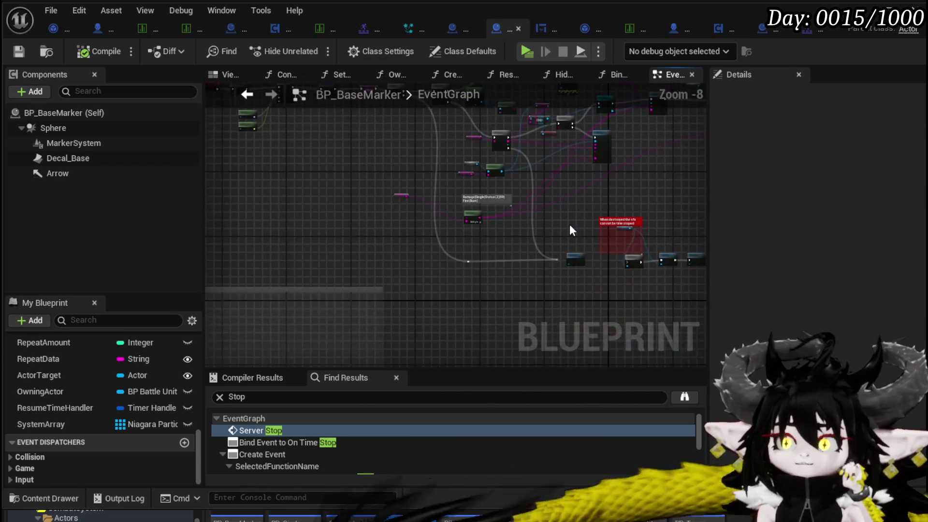
pyautogui.moveTo(553, 228); pyautogui.dragTo(426, 221)
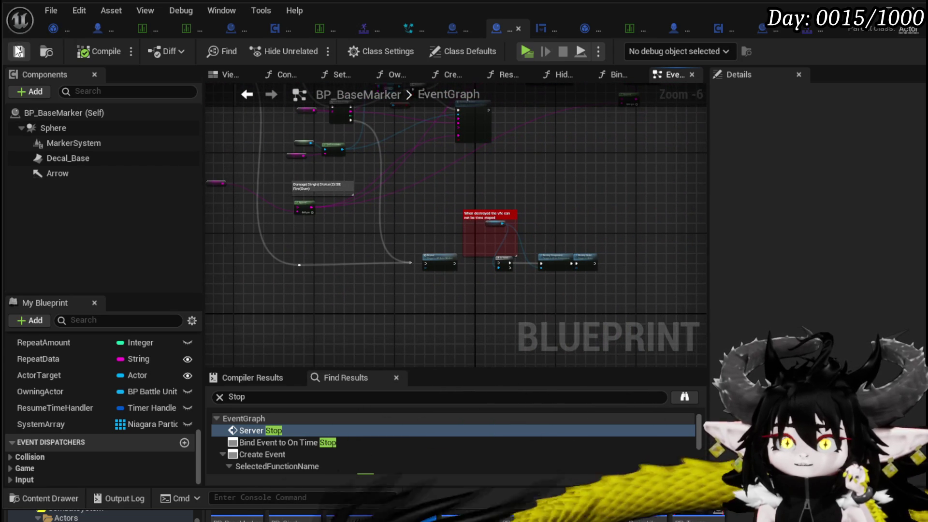
pyautogui.click(768, 30)
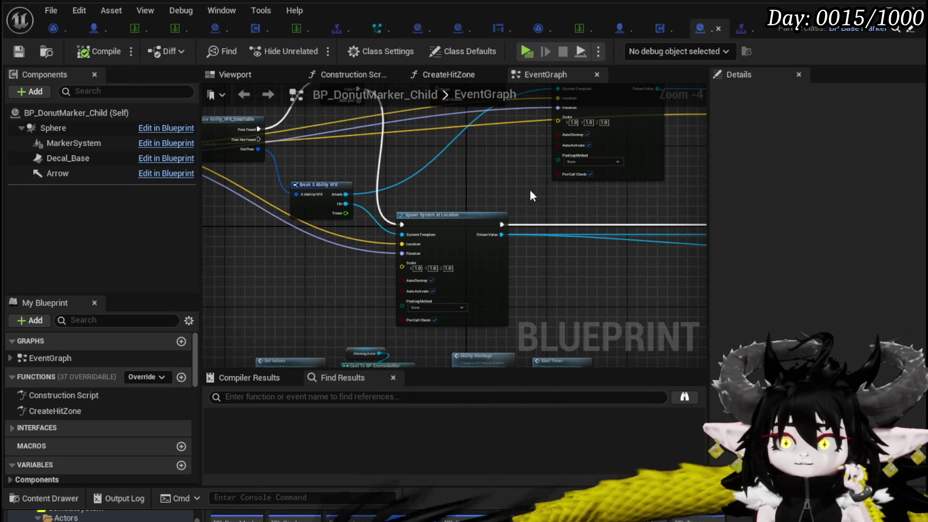
# Move BP_DonutMarker_Child's Event Repeat node further left to make room.
pyautogui.scroll(-4, 324, 228)
pyautogui.scroll(4, 505, 145)
pyautogui.scroll(-3, 519, 195)
pyautogui.scroll(3, 394, 210)
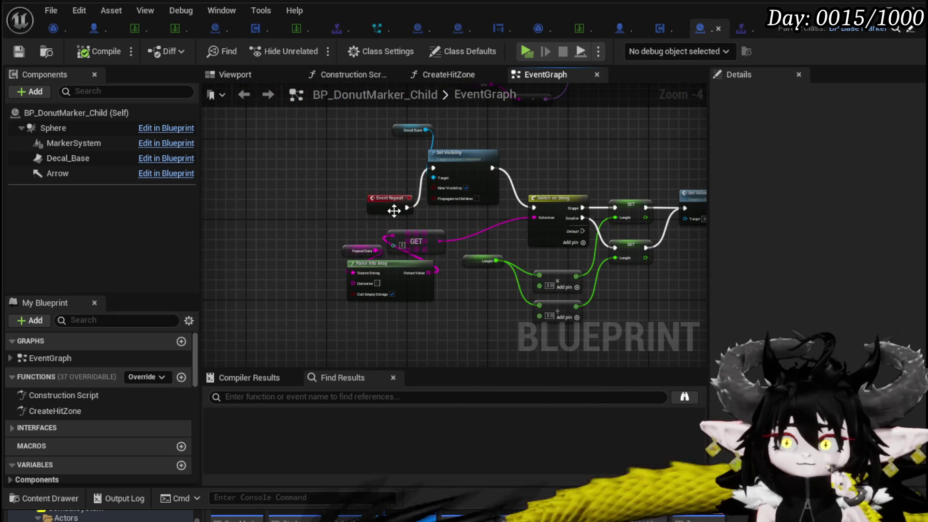
pyautogui.moveTo(380, 241)
pyautogui.mouseDown()
pyautogui.moveTo(251, 195)
pyautogui.moveTo(229, 205)
pyautogui.mouseUp()
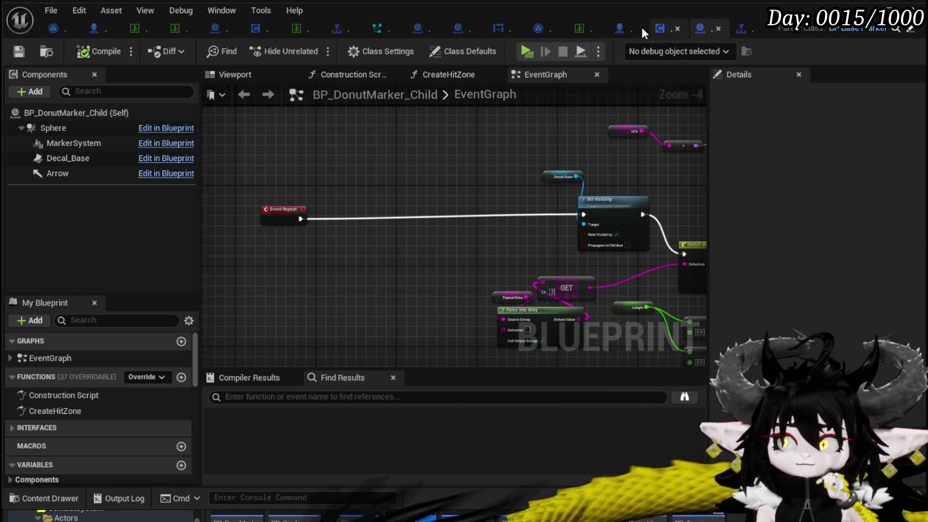
# Inspect BP_BaseMarker's event graph and select its Destroy Actor node.
pyautogui.click(457, 28)
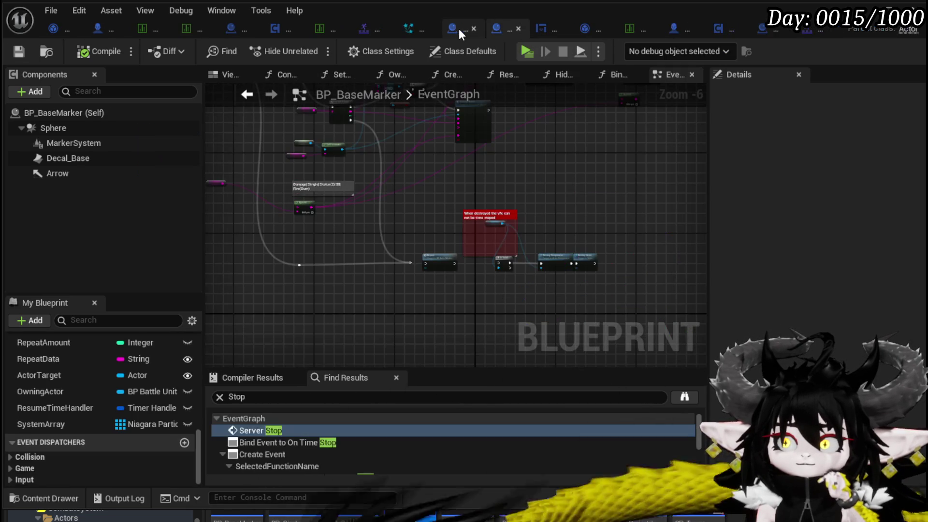
pyautogui.scroll(-5, 428, 203)
pyautogui.scroll(4, 340, 195)
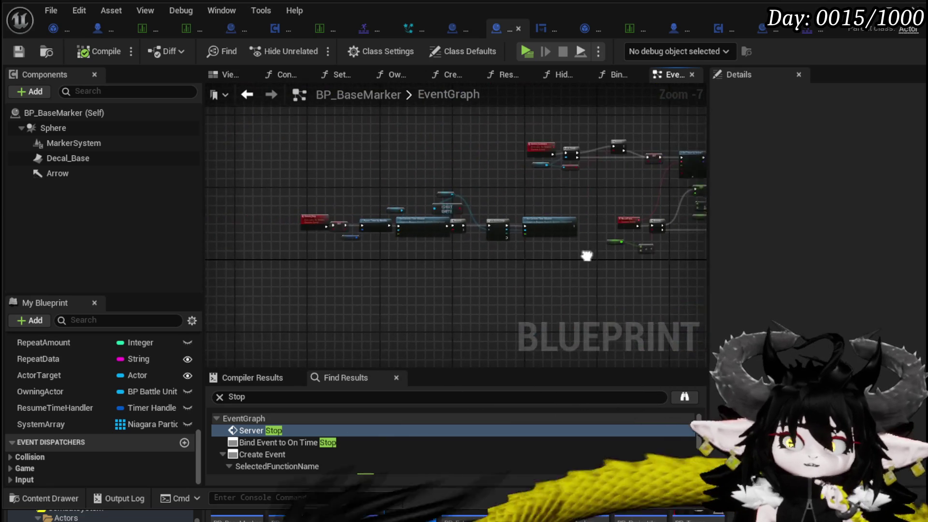
pyautogui.scroll(1, 423, 250)
pyautogui.scroll(-1, 423, 248)
pyautogui.scroll(-5, 277, 232)
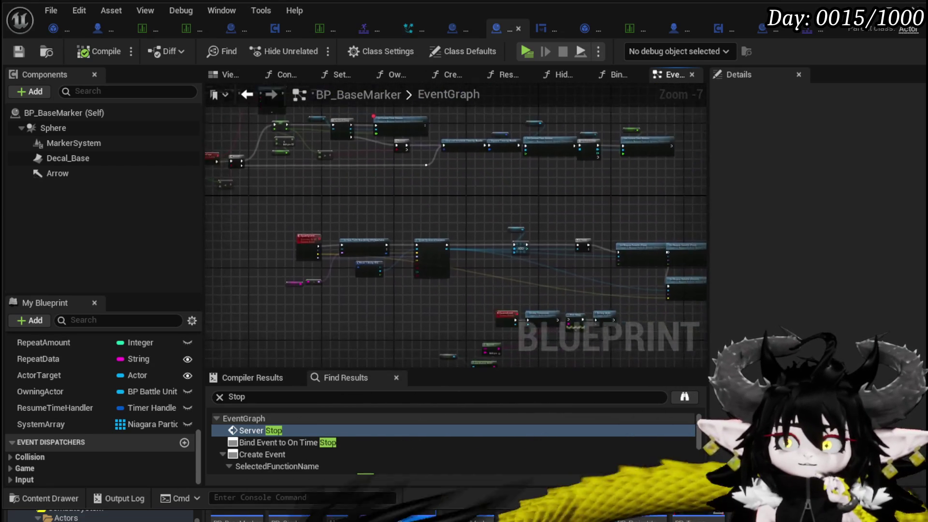
pyautogui.moveTo(481, 165)
pyautogui.mouseDown()
pyautogui.moveTo(390, 306)
pyautogui.moveTo(411, 315)
pyautogui.moveTo(415, 253)
pyautogui.mouseUp()
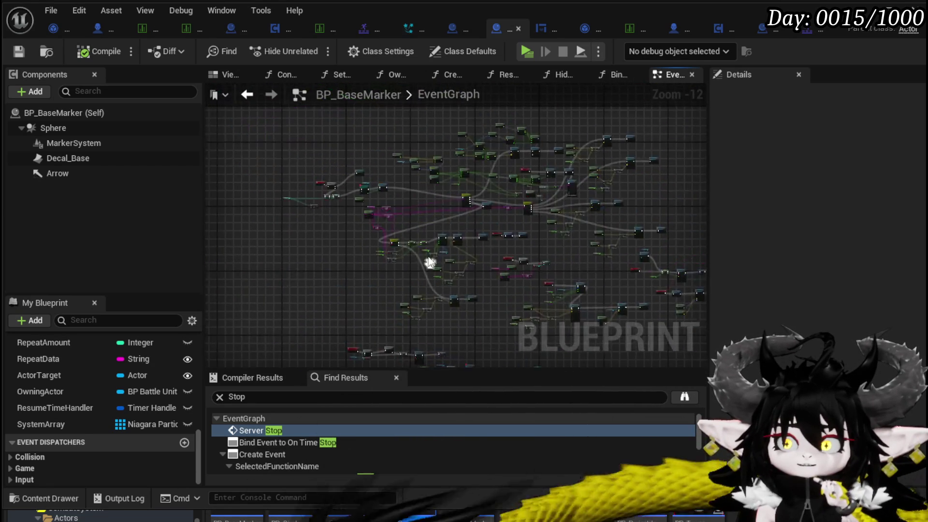
pyautogui.scroll(10, 381, 203)
pyautogui.scroll(-2, 547, 240)
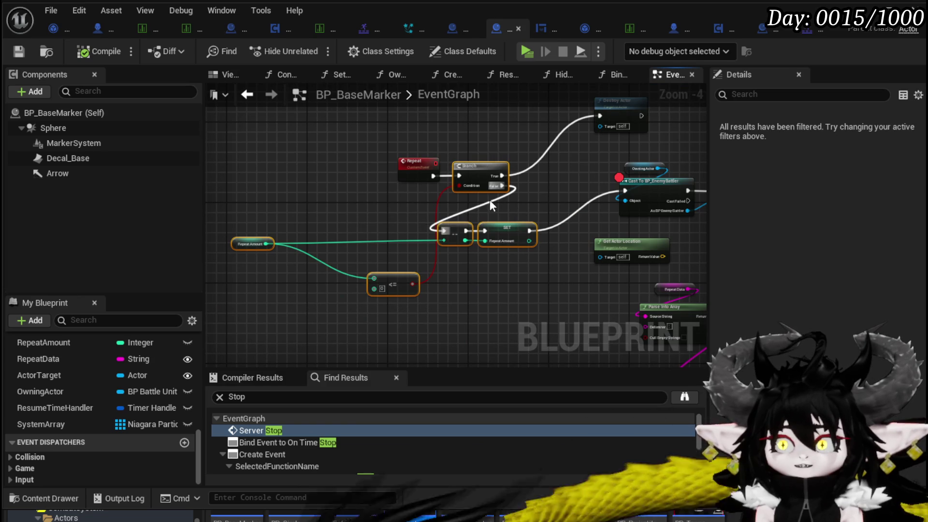
pyautogui.moveTo(564, 164)
pyautogui.mouseDown()
pyautogui.moveTo(451, 206)
pyautogui.moveTo(561, 122)
pyautogui.moveTo(491, 140)
pyautogui.moveTo(413, 130)
pyautogui.moveTo(582, 147)
pyautogui.mouseUp()
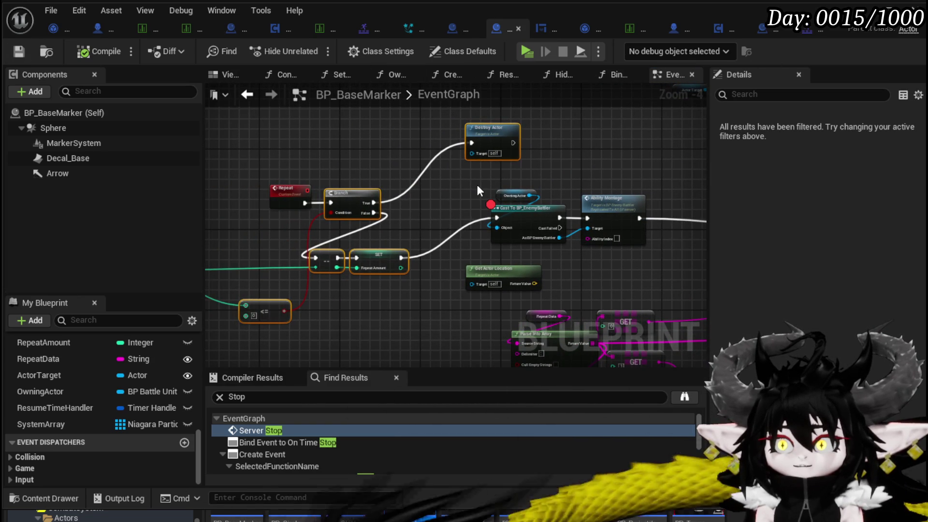
# Place the repeat-check nodes beside Event Repeat and wire SET into Set Visibility.
pyautogui.click(458, 29)
pyautogui.click(701, 29)
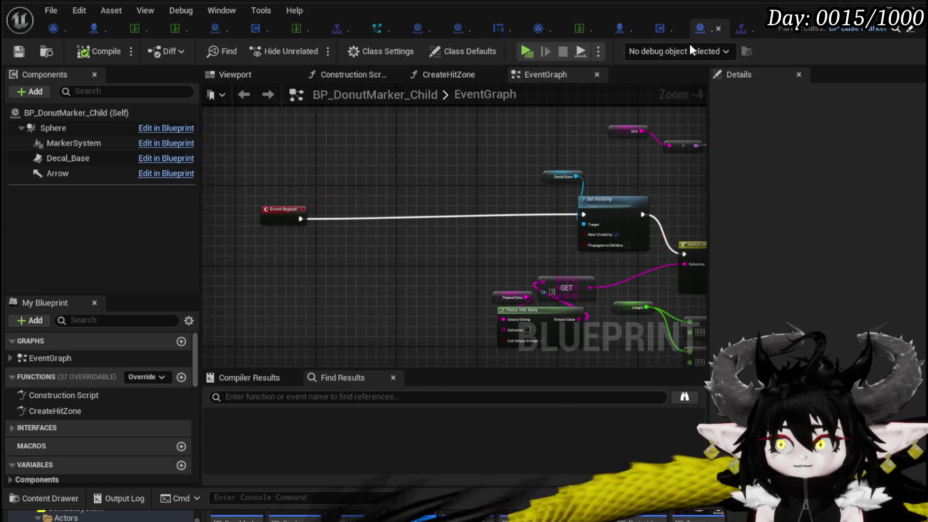
pyautogui.moveTo(414, 222); pyautogui.dragTo(392, 232)
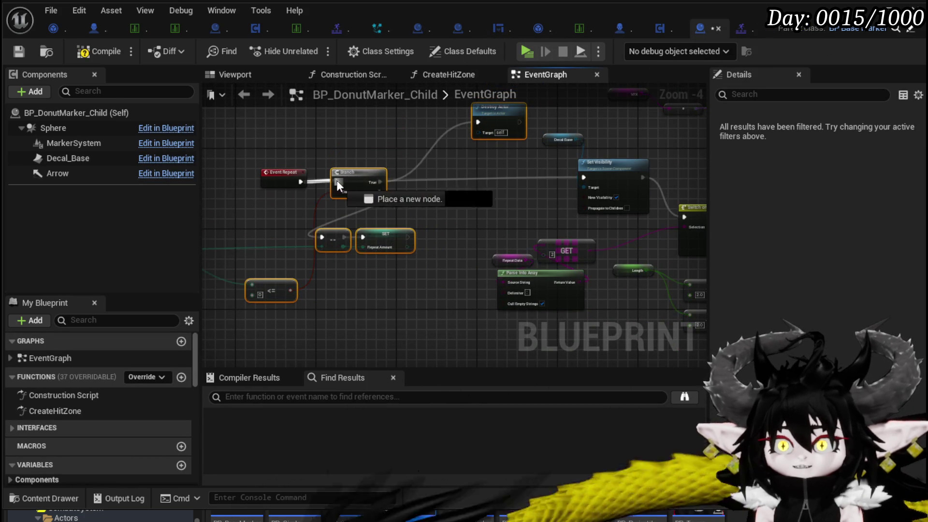
pyautogui.moveTo(409, 238); pyautogui.dragTo(587, 184)
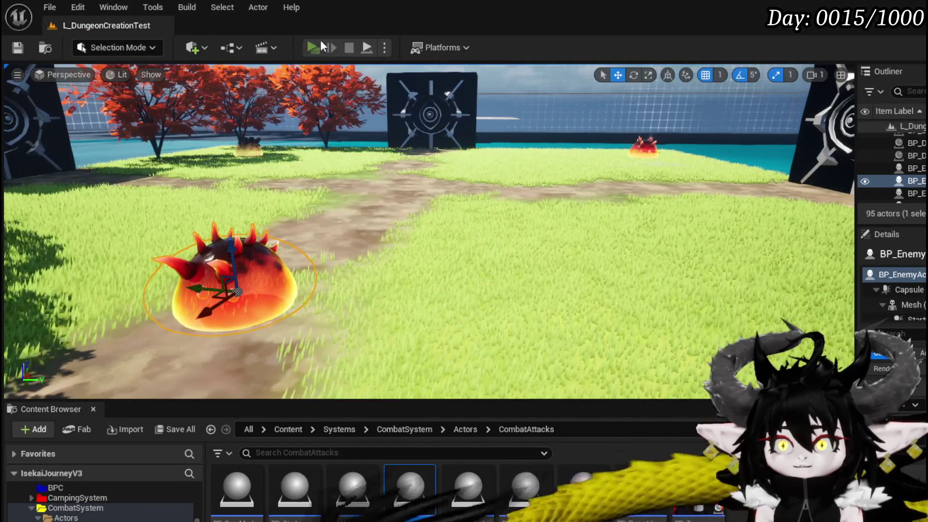
# Start a play-test, attack the slime, and remove the Cast To BP_EnemyBattler breakpoint when it halts.
pyautogui.click(322, 47)
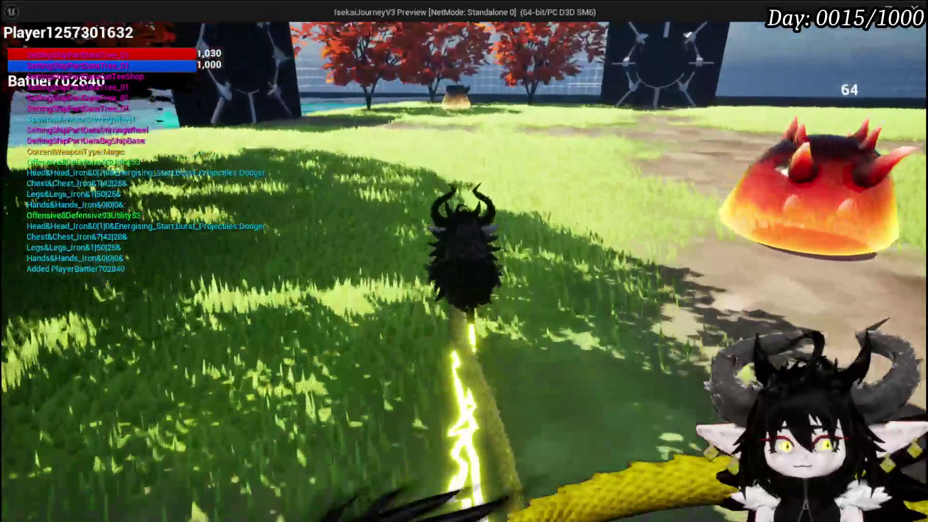
pyautogui.press('w')
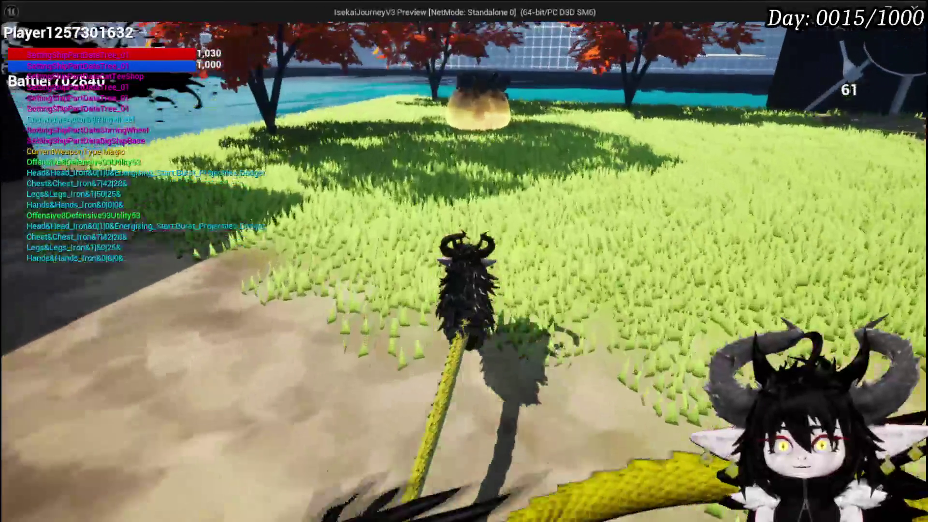
pyautogui.click(464, 261)
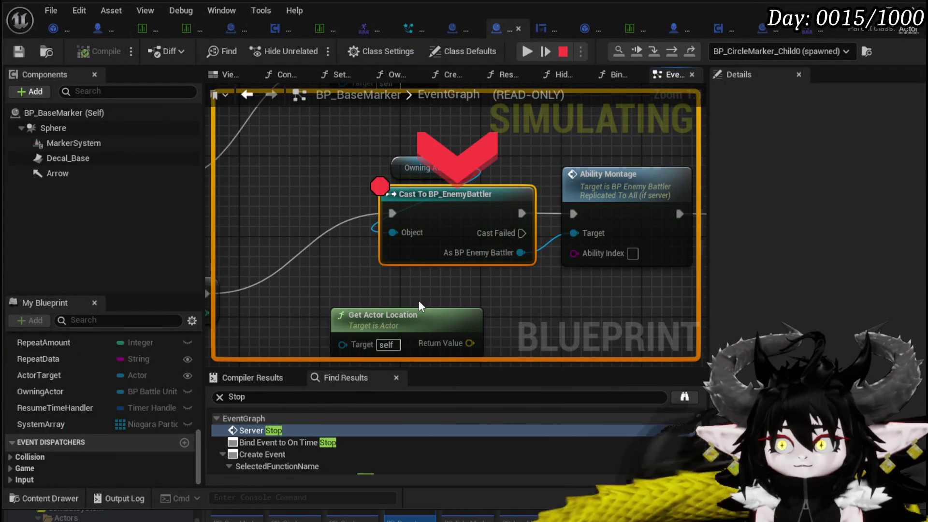
pyautogui.scroll(-3, 419, 300)
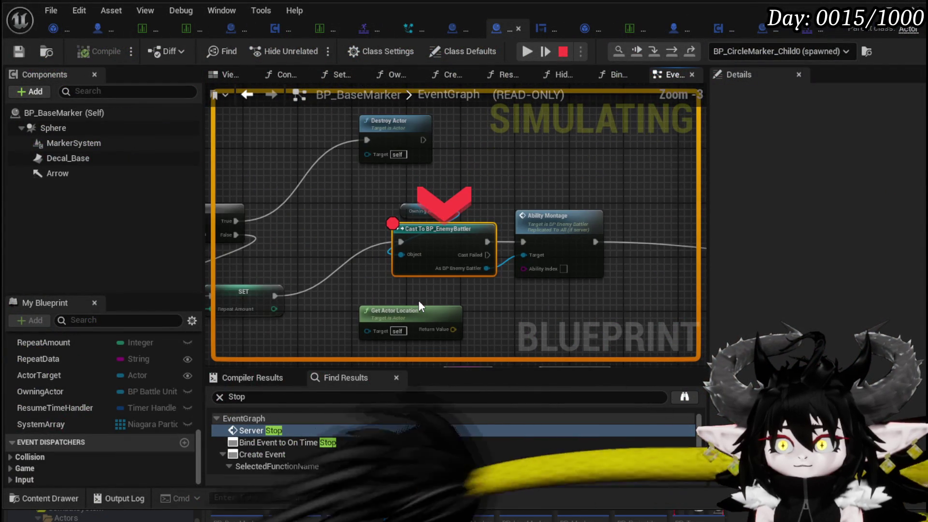
pyautogui.click(523, 57)
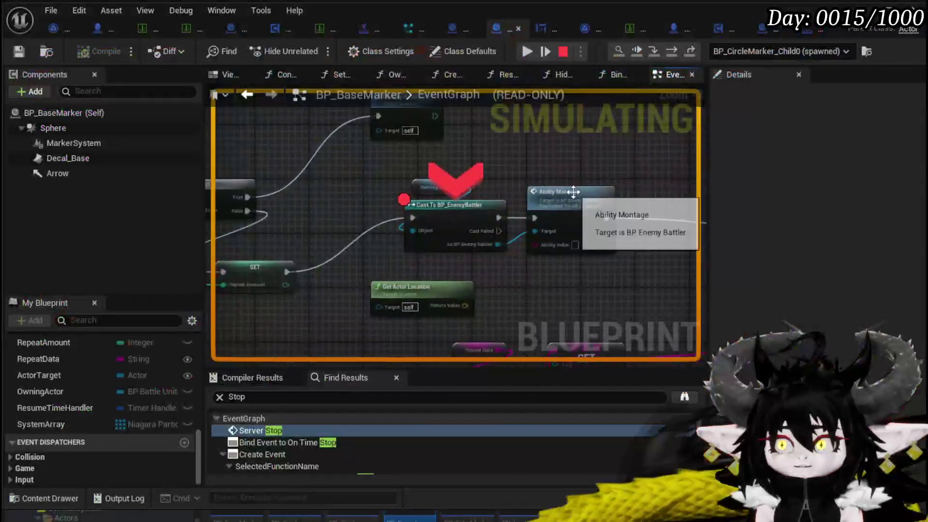
pyautogui.click(479, 272)
pyautogui.click(529, 54)
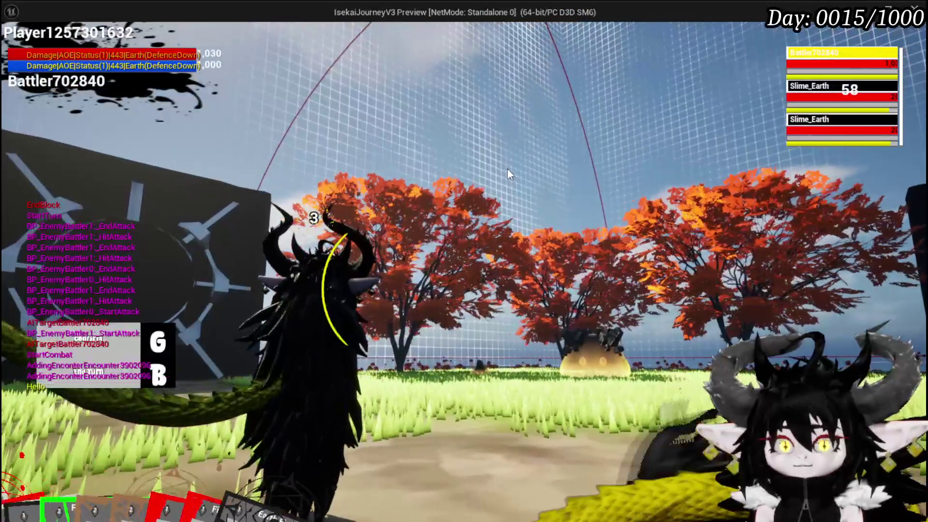
# Confirm area attacks on the slimes, then stop the play session.
pyautogui.press('g')
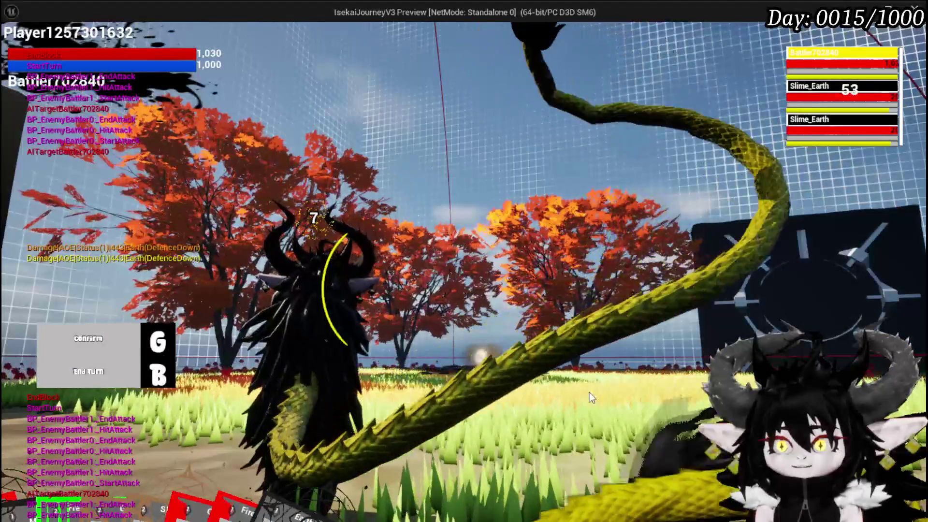
pyautogui.press('g')
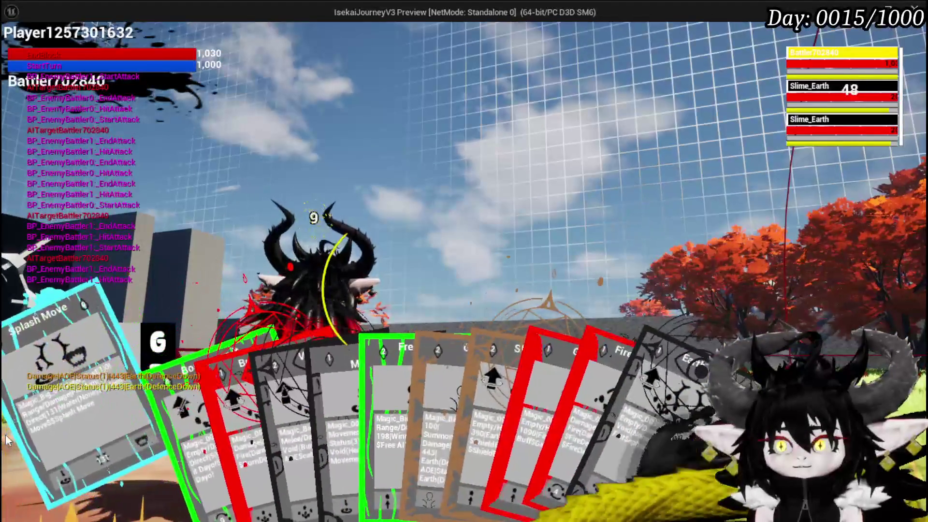
pyautogui.press('Escape')
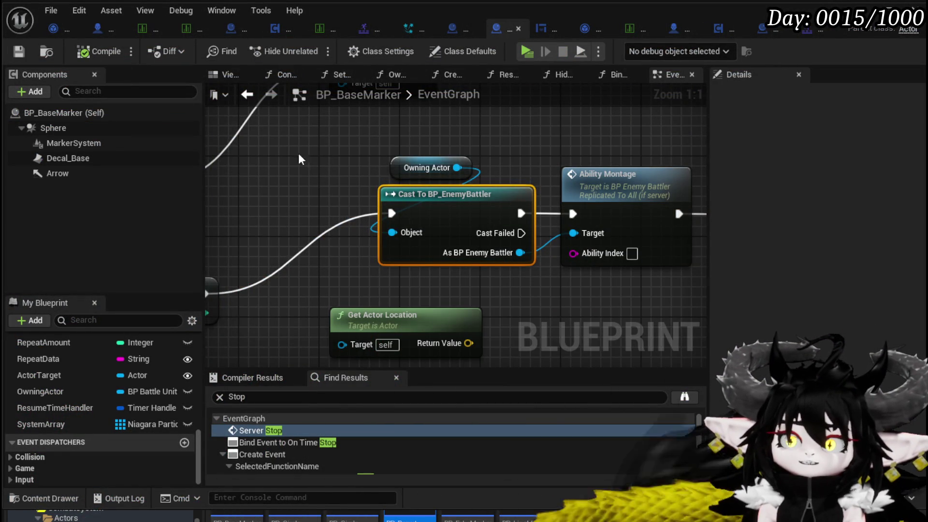
# Collapse the Branch, decrement, SET, Repeat Amount and <= nodes into a new RepeatCheck function.
pyautogui.scroll(-7, 425, 161)
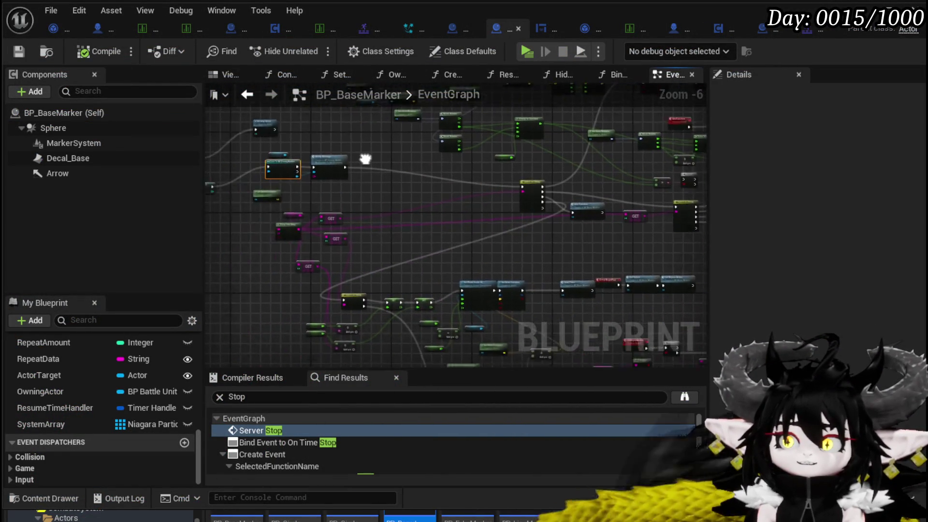
pyautogui.scroll(4, 464, 183)
pyautogui.scroll(-1, 529, 184)
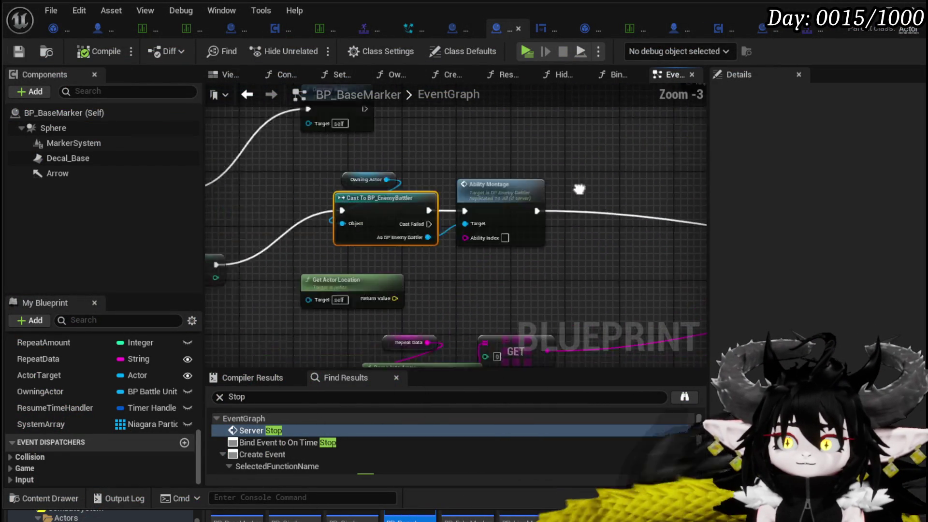
pyautogui.scroll(-2, 452, 187)
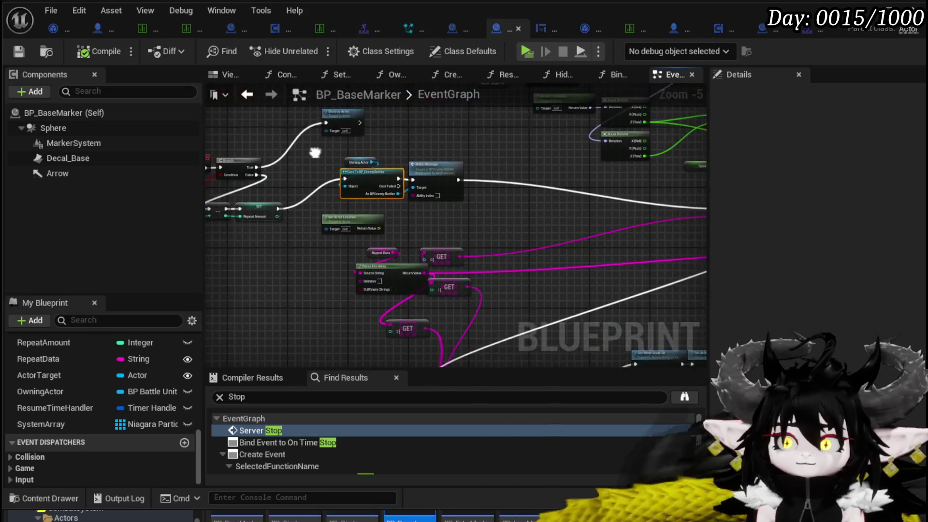
pyautogui.moveTo(457, 167)
pyautogui.mouseDown()
pyautogui.moveTo(332, 222)
pyautogui.moveTo(309, 216)
pyautogui.mouseUp()
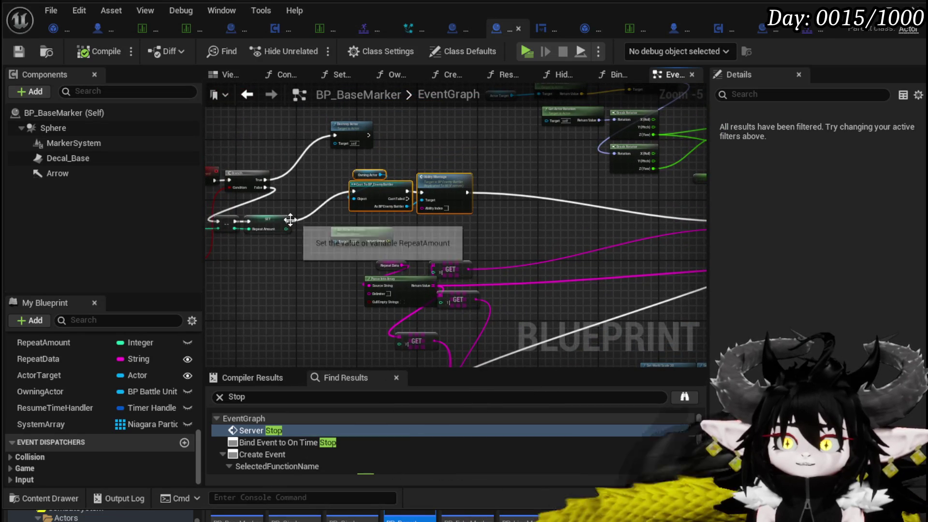
pyautogui.scroll(2, 484, 213)
pyautogui.moveTo(487, 207); pyautogui.dragTo(467, 251)
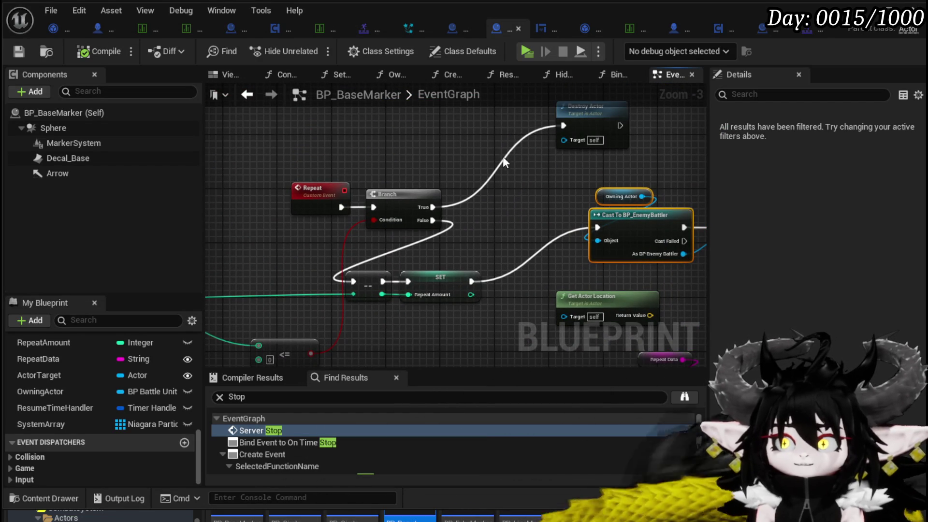
pyautogui.moveTo(578, 126); pyautogui.dragTo(561, 161)
pyautogui.moveTo(416, 261)
pyautogui.mouseDown()
pyautogui.moveTo(504, 146)
pyautogui.moveTo(570, 141)
pyautogui.moveTo(597, 125)
pyautogui.mouseUp()
pyautogui.moveTo(283, 306); pyautogui.dragTo(563, 177)
pyautogui.rightClick(535, 208)
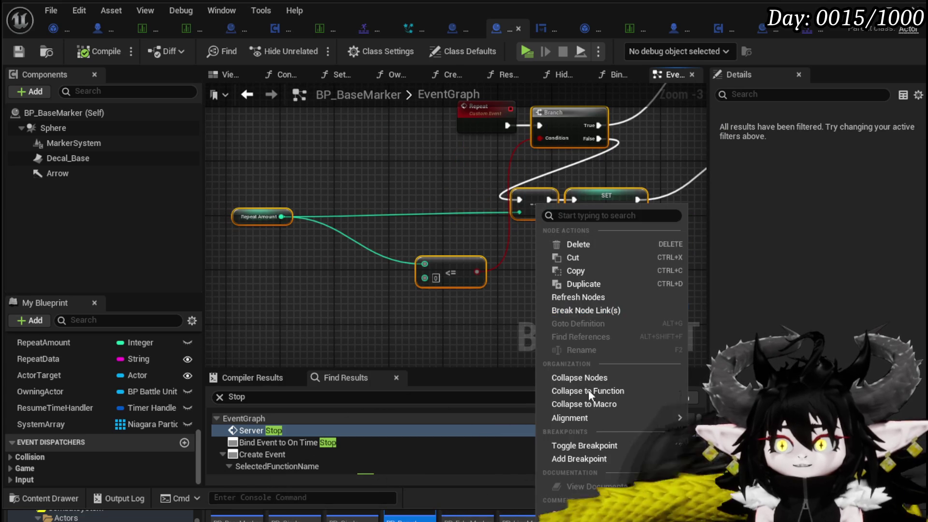
pyautogui.click(580, 391)
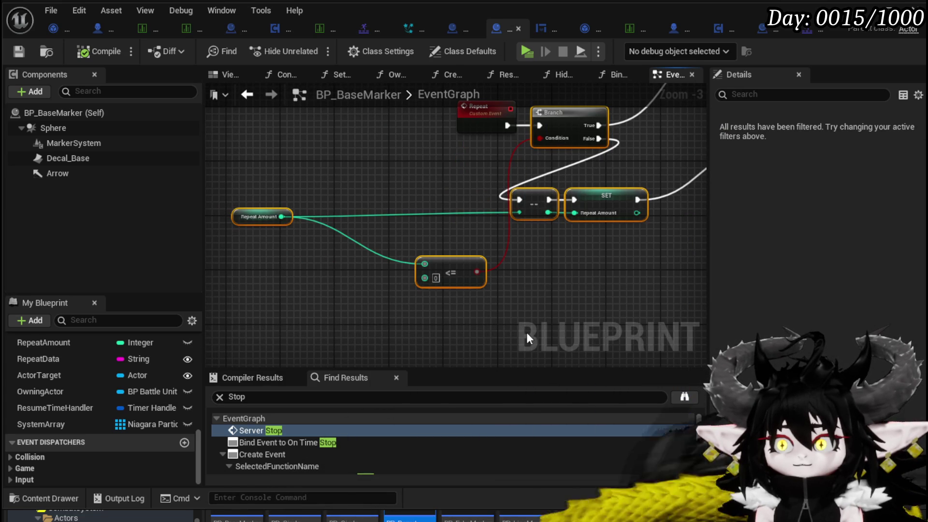
pyautogui.write('Re')
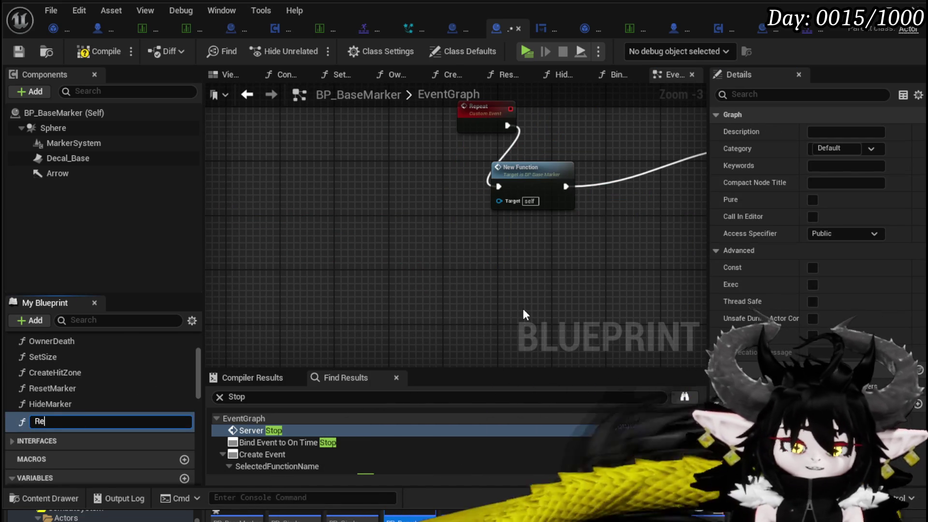
pyautogui.write('peatCheck')
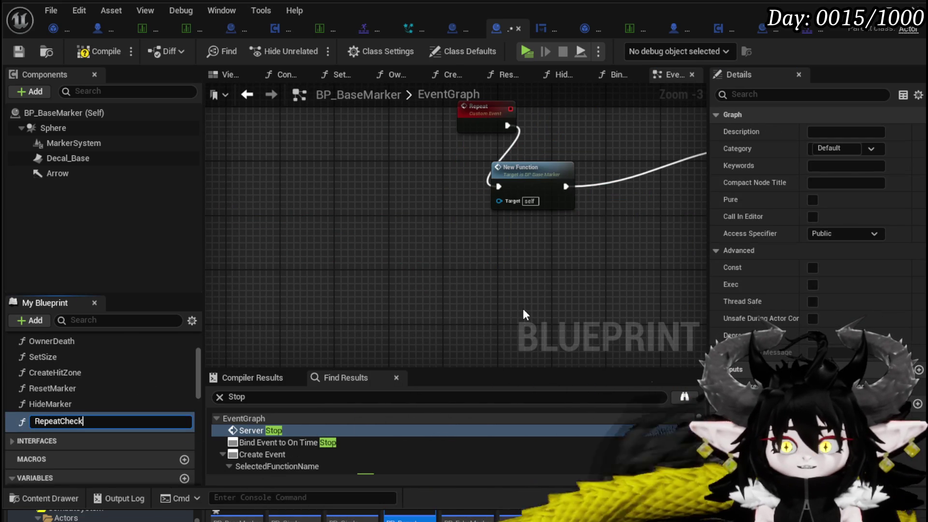
pyautogui.press('Return')
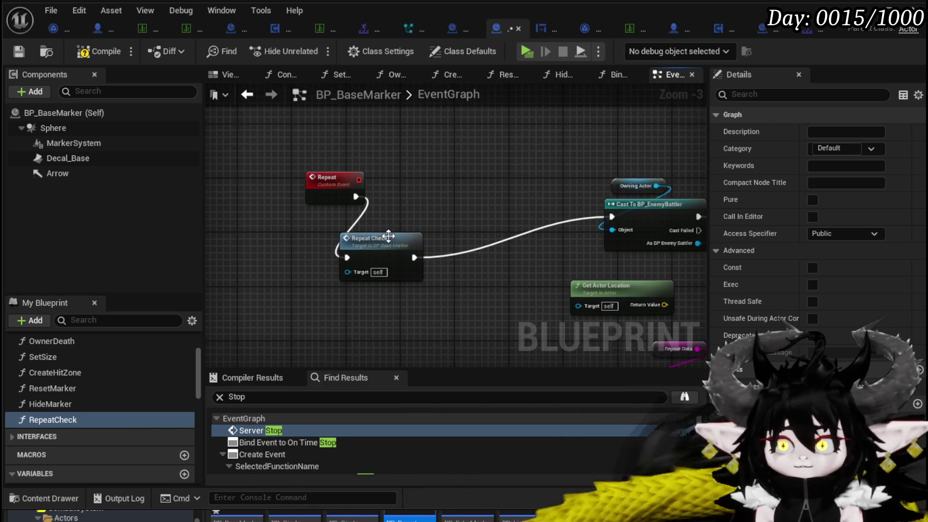
# Place the Repeat Check call under Repeat and give RepeatCheck a Boolean output wired from SET.
pyautogui.moveTo(392, 230); pyautogui.dragTo(444, 175)
pyautogui.doubleClick(444, 176)
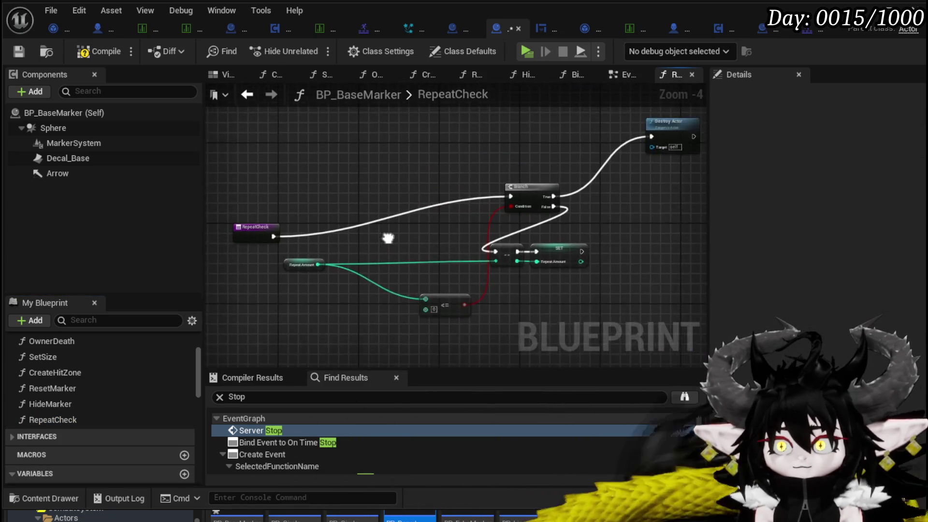
pyautogui.moveTo(317, 216); pyautogui.dragTo(322, 181)
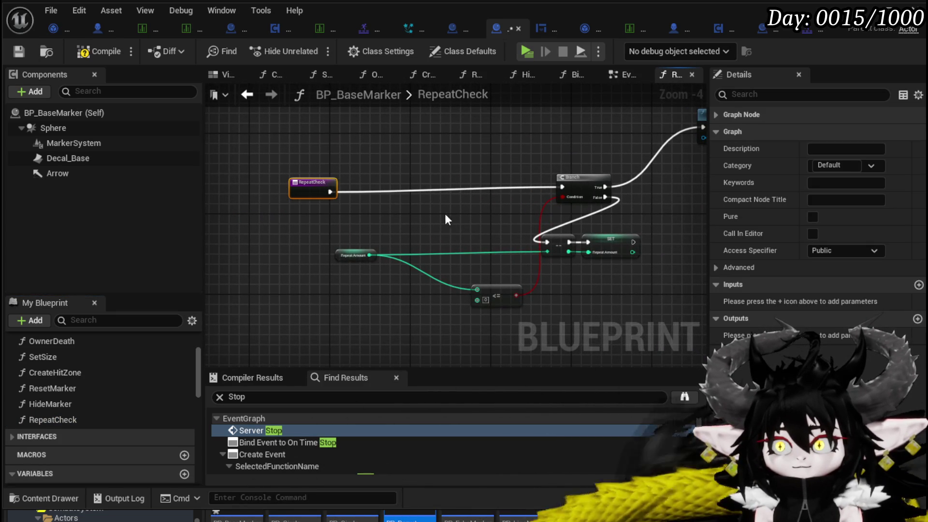
pyautogui.moveTo(441, 228)
pyautogui.mouseDown()
pyautogui.moveTo(480, 244)
pyautogui.moveTo(331, 218)
pyautogui.moveTo(406, 227)
pyautogui.mouseUp()
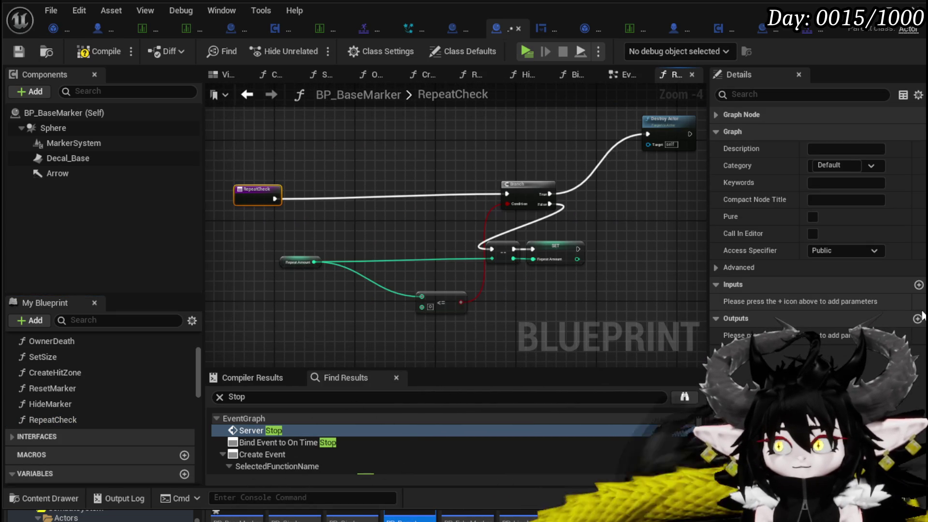
pyautogui.click(918, 321)
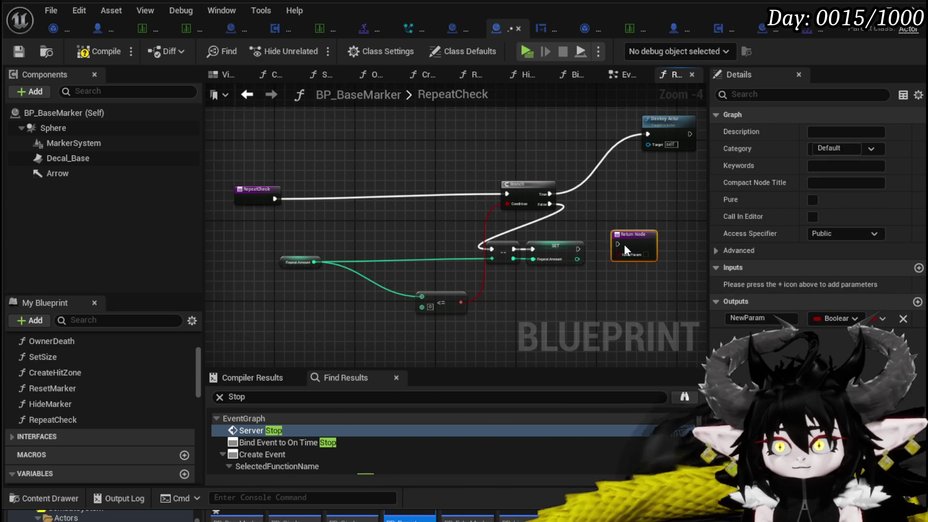
pyautogui.moveTo(578, 248); pyautogui.dragTo(612, 249)
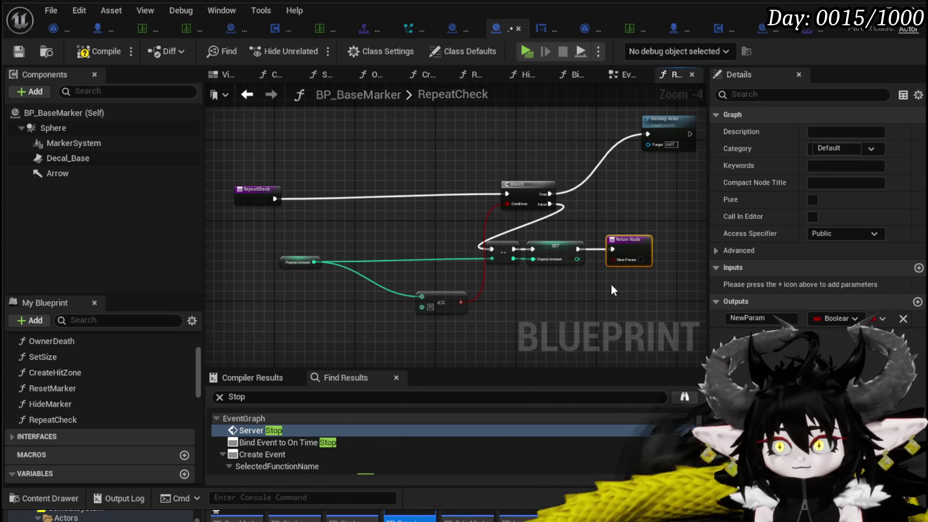
# Compile and save BP_BaseMarker and go back to the EventGraph.
pyautogui.click(584, 303)
pyautogui.click(97, 52)
pyautogui.click(18, 51)
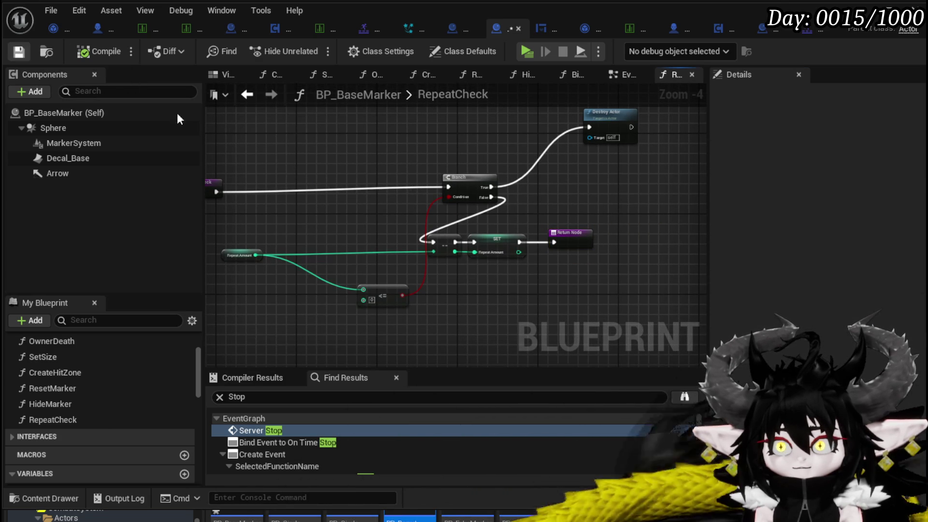
pyautogui.click(247, 94)
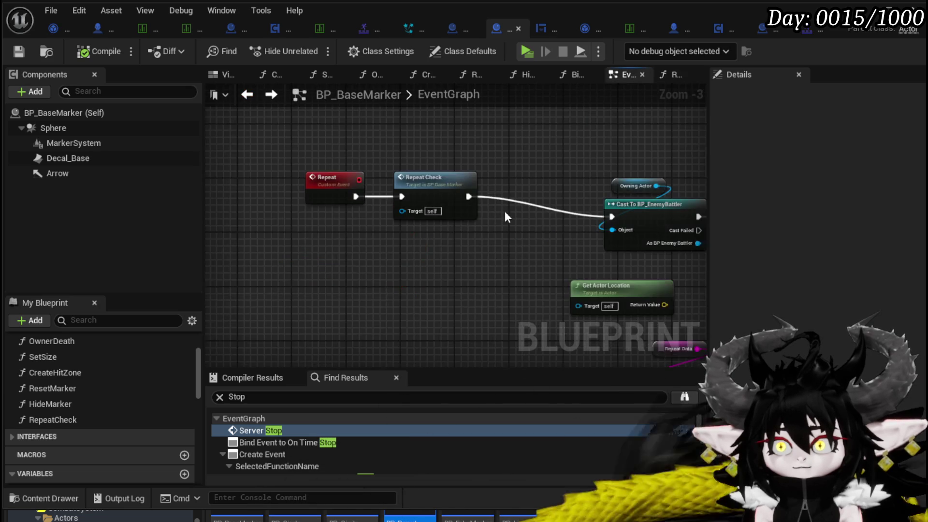
# Insert a Rotate Actor node, fed by As BP Enemy Battler, between the cast and Ability Montage.
pyautogui.moveTo(451, 254); pyautogui.dragTo(239, 201)
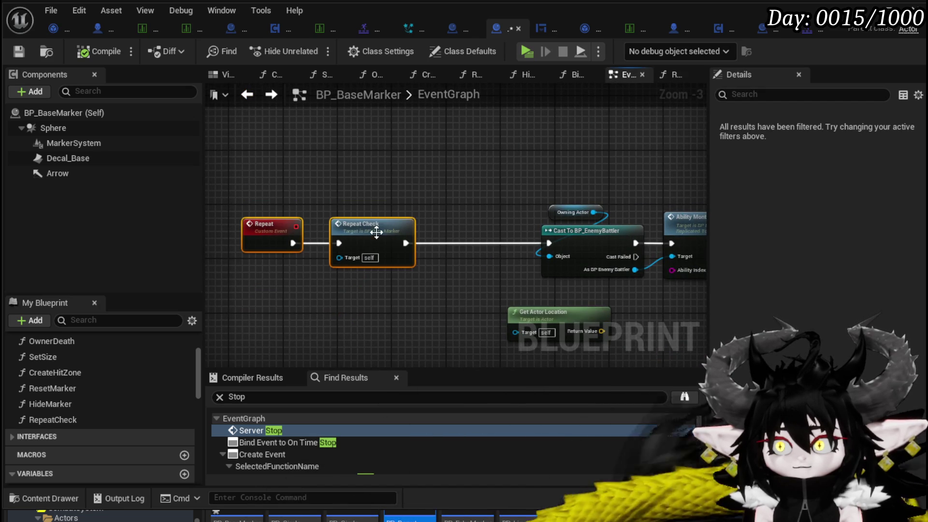
pyautogui.moveTo(368, 235); pyautogui.dragTo(301, 186)
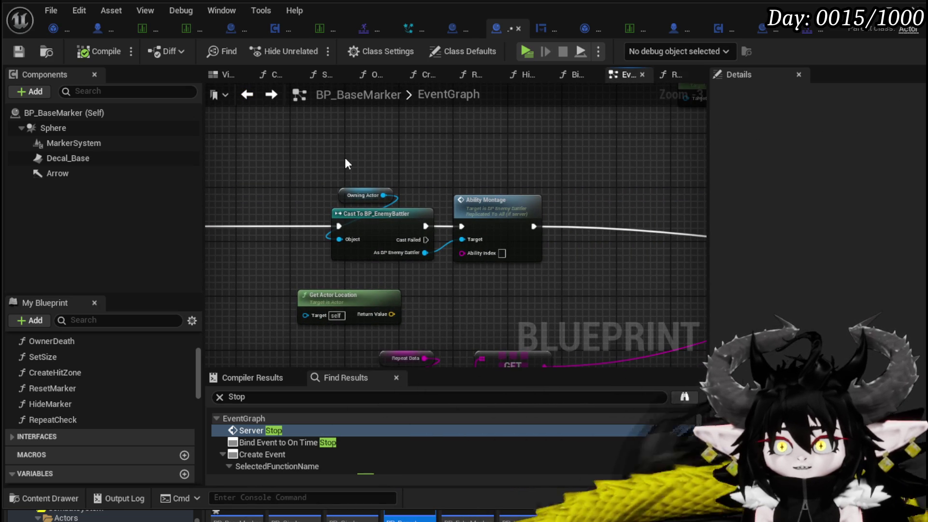
pyautogui.moveTo(345, 162); pyautogui.dragTo(516, 222)
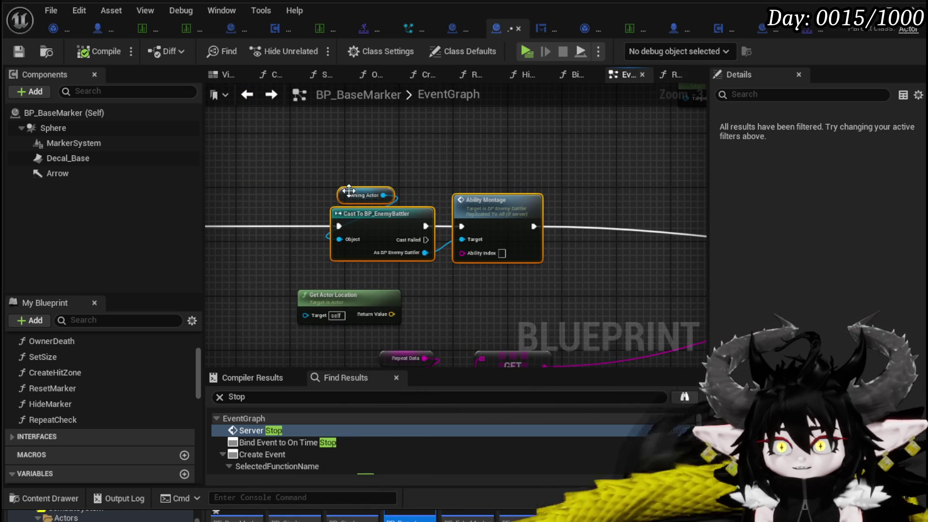
pyautogui.moveTo(425, 252); pyautogui.dragTo(445, 280)
pyautogui.write('R')
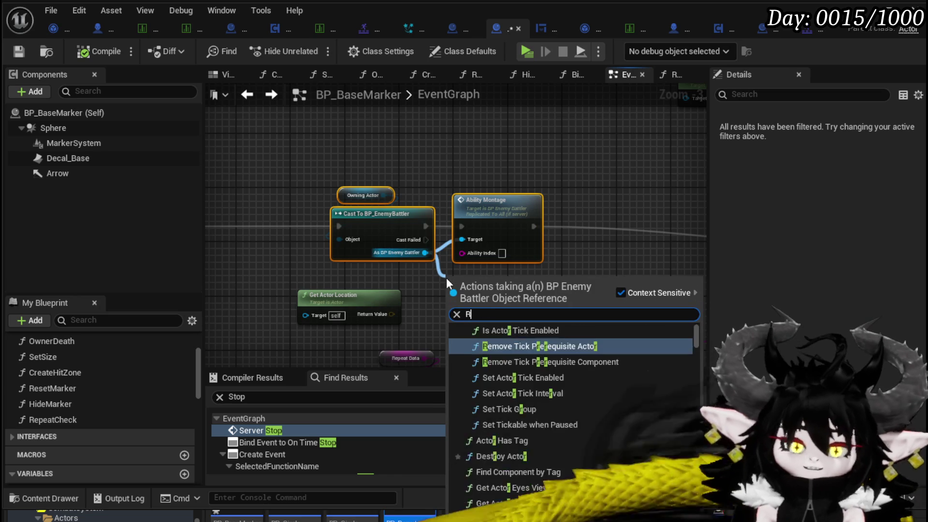
pyautogui.write('otate')
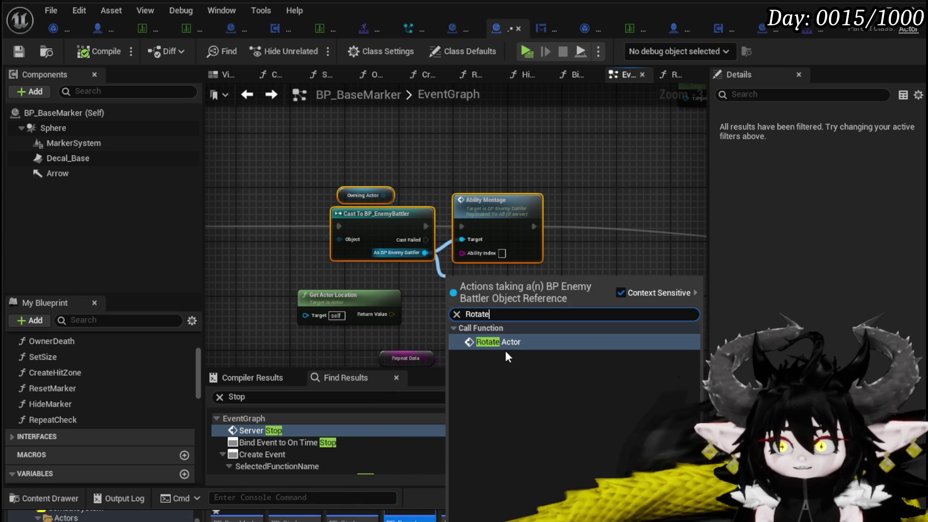
pyautogui.click(503, 342)
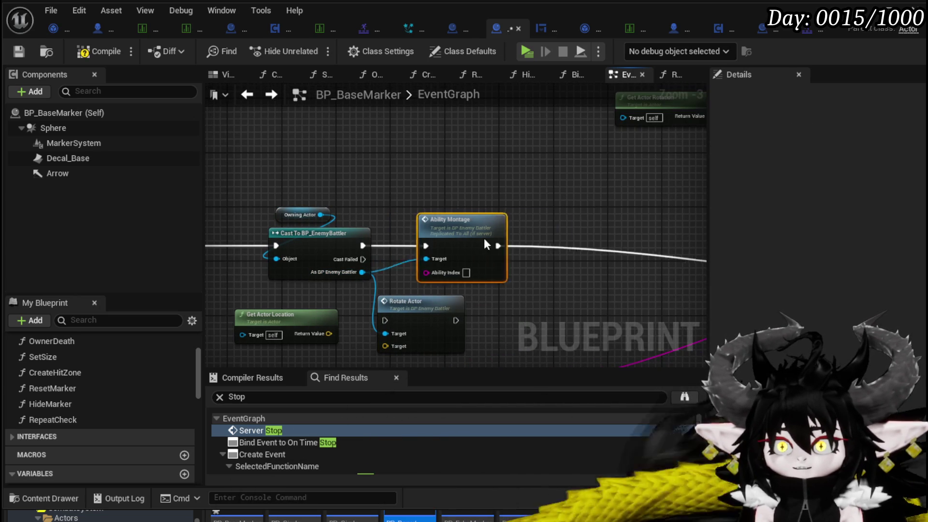
pyautogui.moveTo(460, 244); pyautogui.dragTo(585, 244)
pyautogui.moveTo(430, 310)
pyautogui.mouseDown()
pyautogui.moveTo(444, 236)
pyautogui.moveTo(462, 234)
pyautogui.mouseUp()
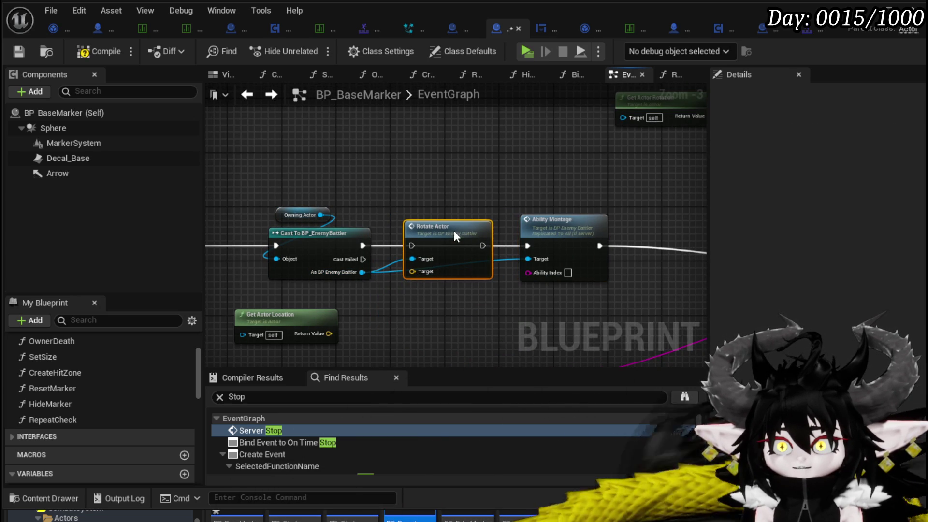
pyautogui.moveTo(356, 249); pyautogui.dragTo(413, 247)
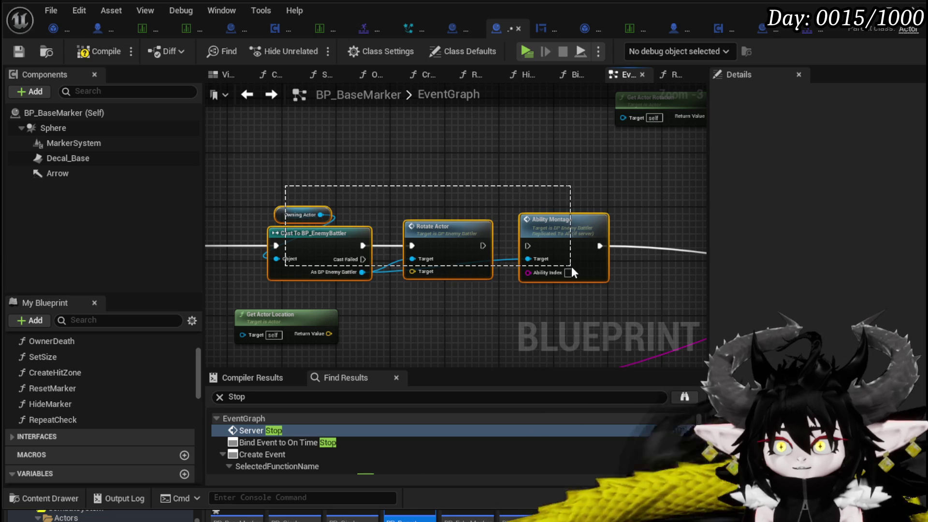
pyautogui.moveTo(572, 273); pyautogui.dragTo(572, 273)
# Collapse the cast, Rotate Actor and Ability Montage nodes into a RedoAnimation function.
pyautogui.moveTo(483, 246); pyautogui.dragTo(528, 246)
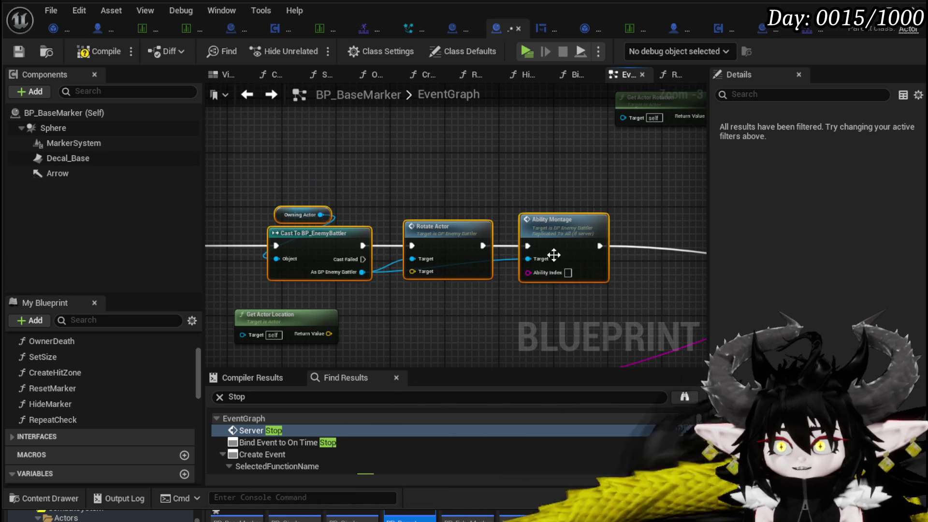
pyautogui.rightClick(556, 260)
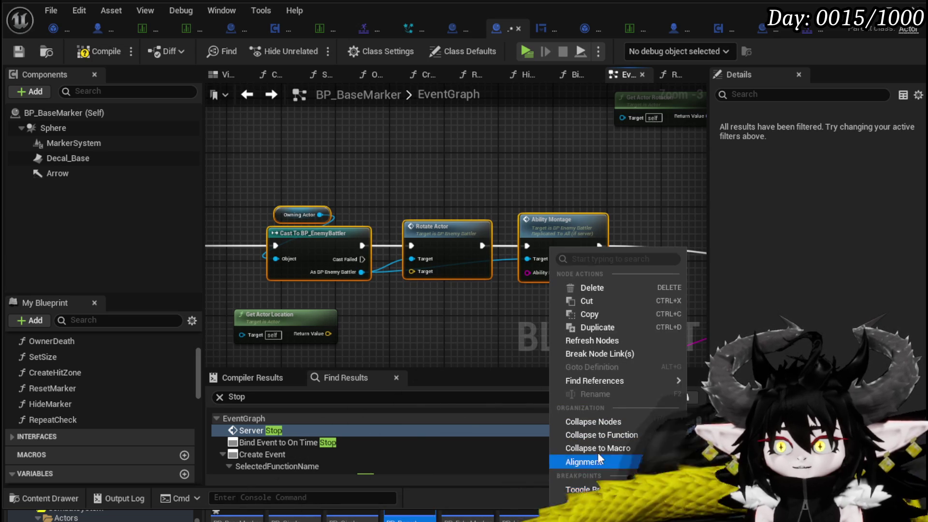
pyautogui.click(602, 435)
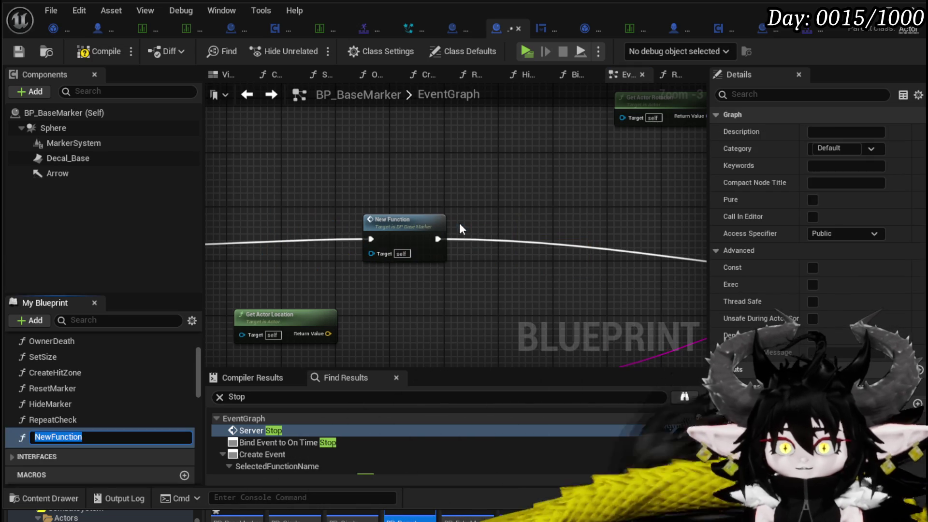
pyautogui.write('Redo')
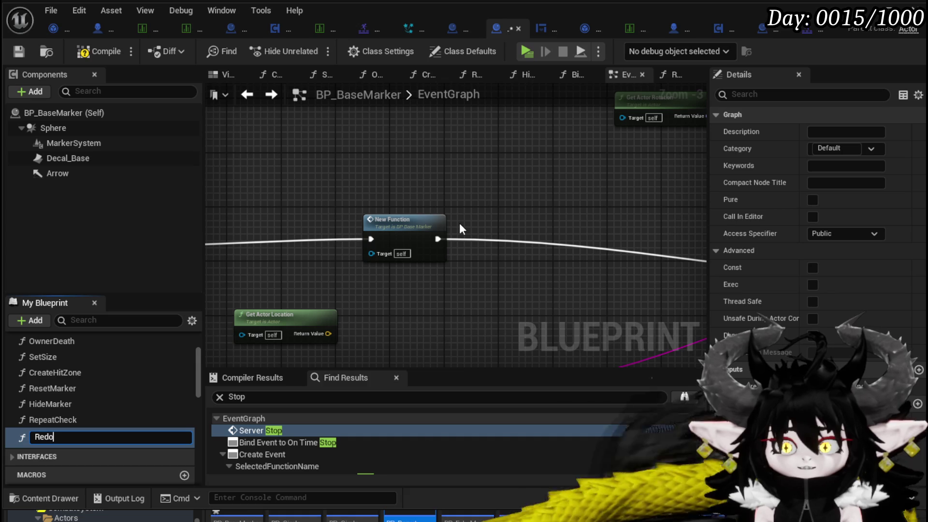
pyautogui.write('Animation')
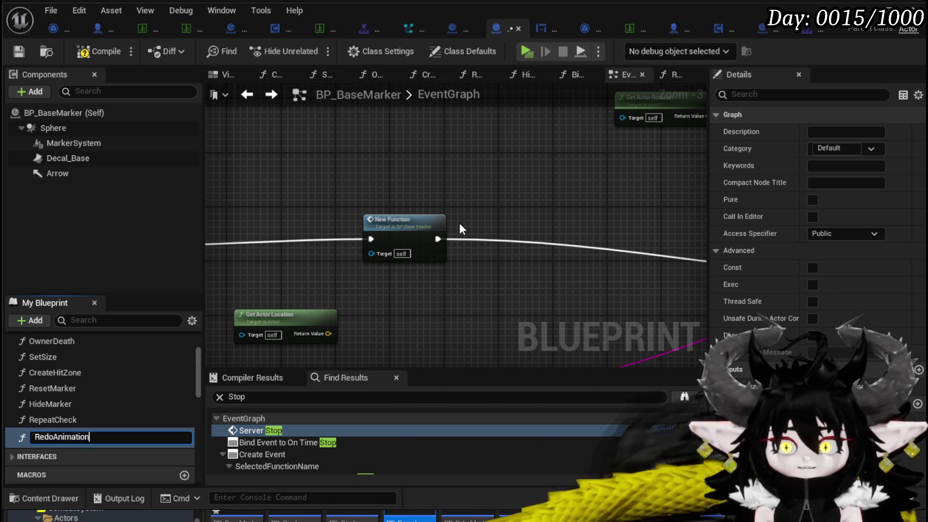
pyautogui.press('Return')
pyautogui.moveTo(400, 216); pyautogui.dragTo(614, 214)
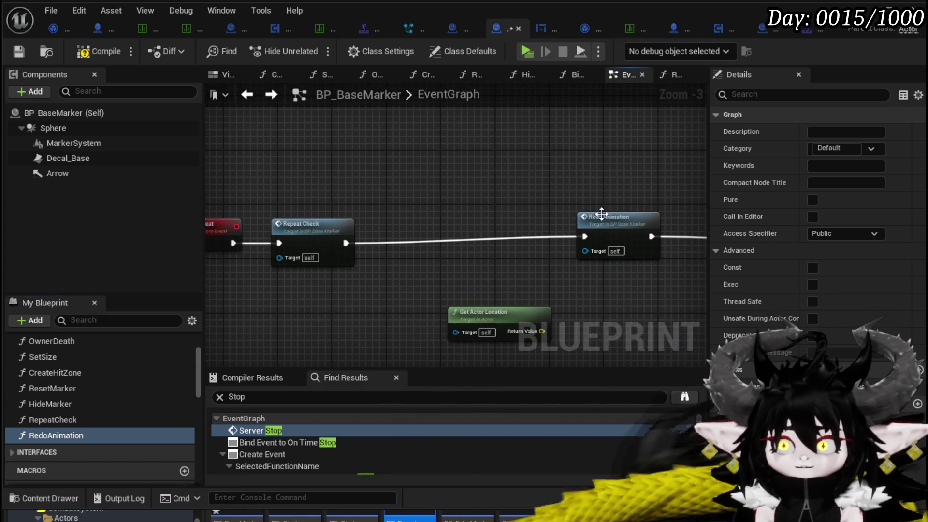
pyautogui.moveTo(355, 240); pyautogui.dragTo(452, 216)
# Reposition Repeat and Repeat Check and wire Repeat Check's exec output to Switch on String.
pyautogui.scroll(-3, 451, 216)
pyautogui.moveTo(346, 198); pyautogui.dragTo(438, 230)
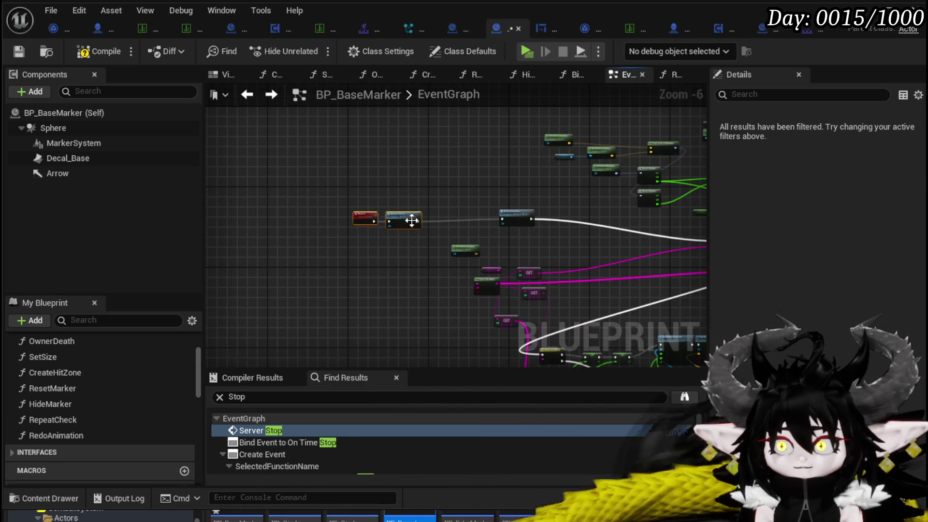
pyautogui.scroll(3, 373, 242)
pyautogui.moveTo(363, 249); pyautogui.dragTo(559, 242)
pyautogui.scroll(-2, 480, 215)
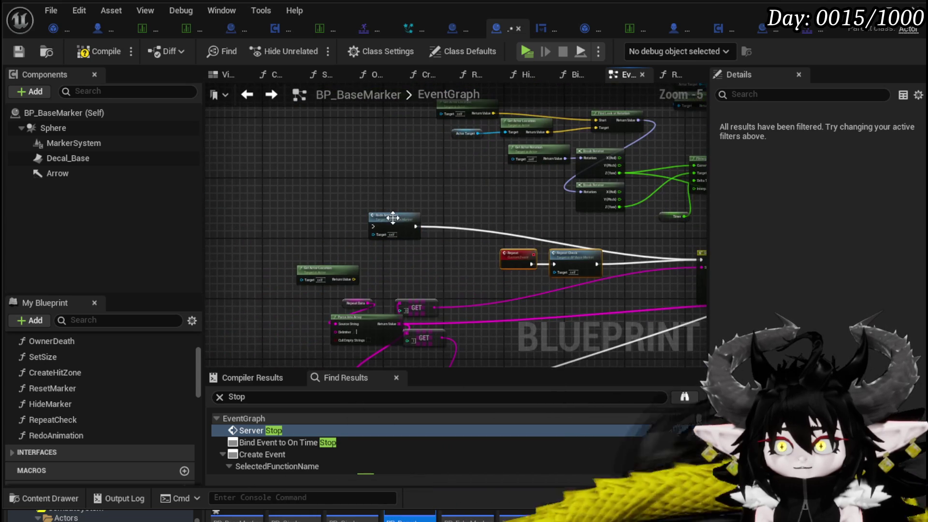
pyautogui.click(432, 213)
# Move the detached Redo Animation call aside and compile and save BP_BaseMarker.
pyautogui.scroll(-1, 431, 213)
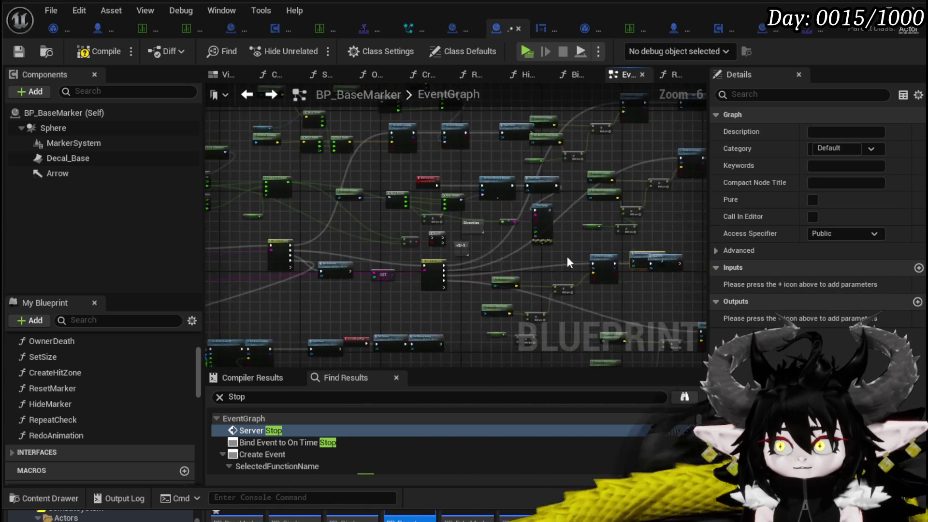
pyautogui.scroll(3, 377, 254)
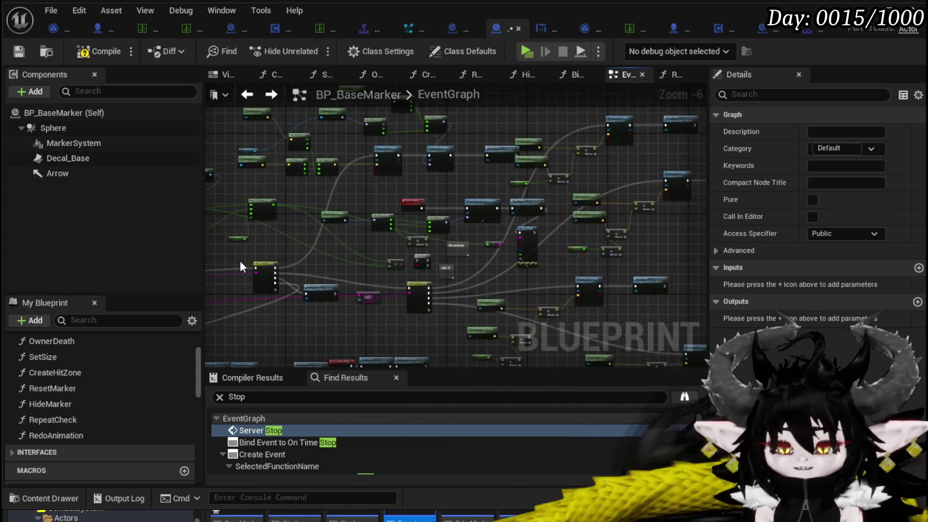
pyautogui.scroll(-3, 376, 253)
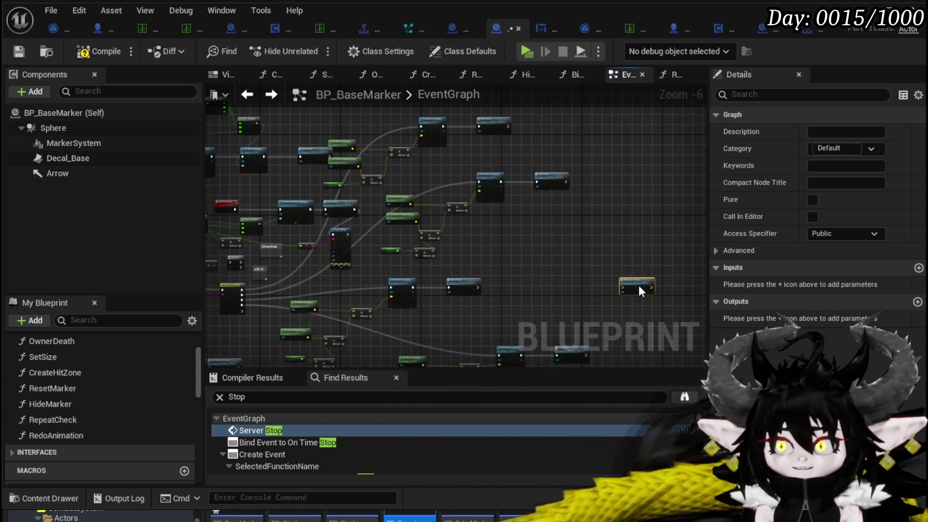
pyautogui.moveTo(477, 127); pyautogui.dragTo(615, 164)
pyautogui.moveTo(677, 239)
pyautogui.mouseDown()
pyautogui.moveTo(429, 162)
pyautogui.moveTo(413, 129)
pyautogui.moveTo(348, 196)
pyautogui.mouseUp()
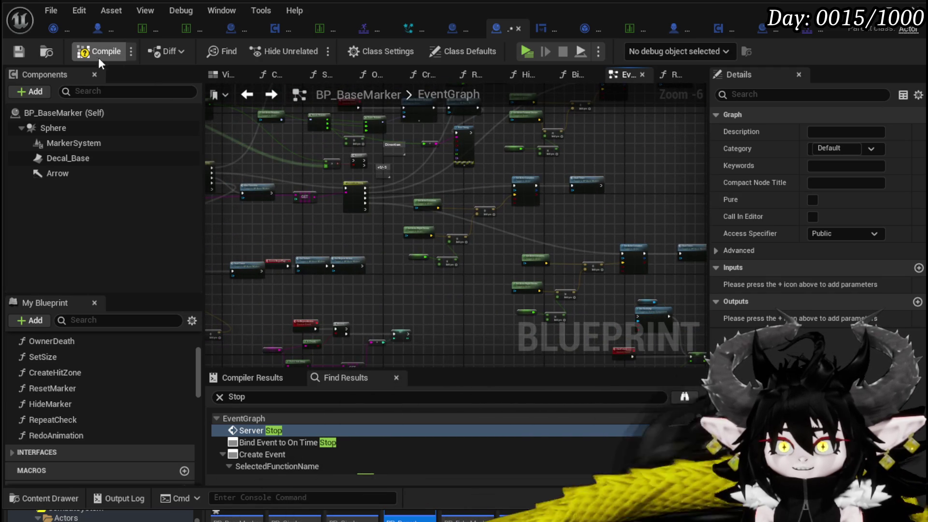
pyautogui.click(18, 52)
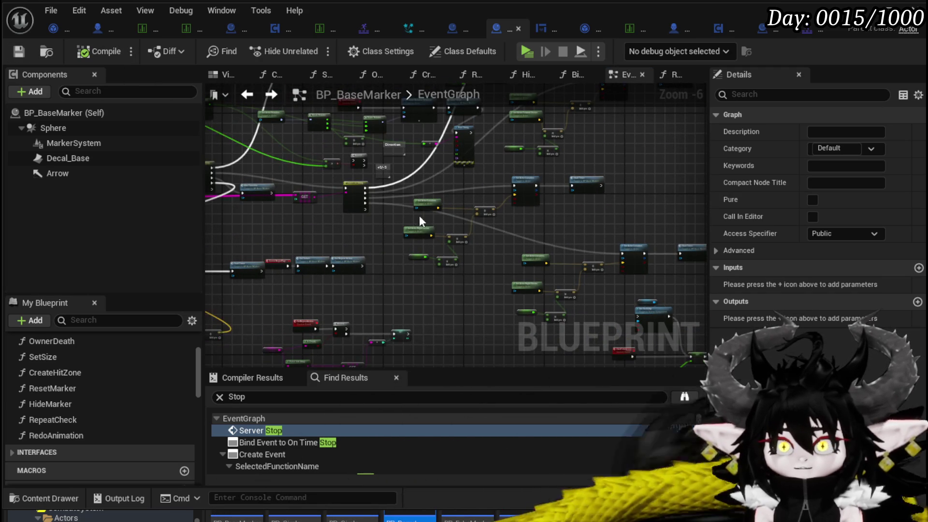
pyautogui.moveTo(328, 189); pyautogui.dragTo(563, 250)
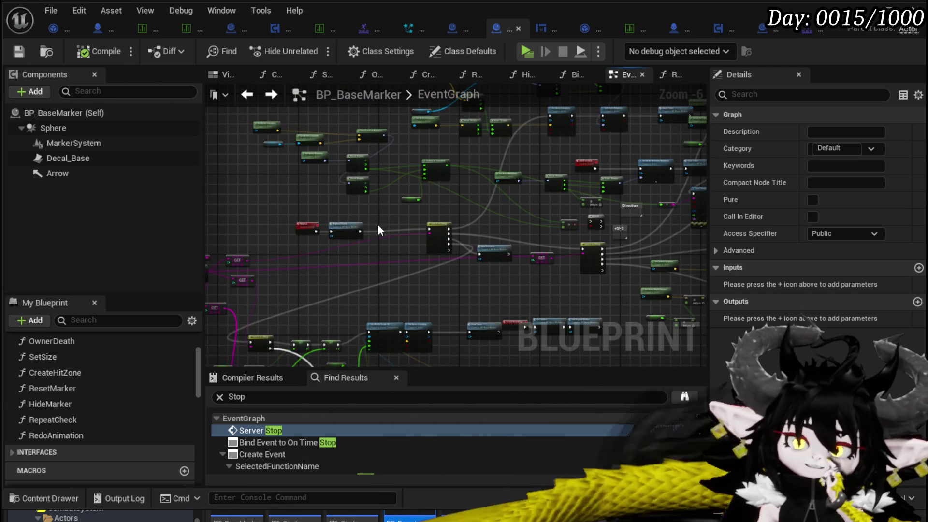
pyautogui.moveTo(355, 222); pyautogui.dragTo(293, 239)
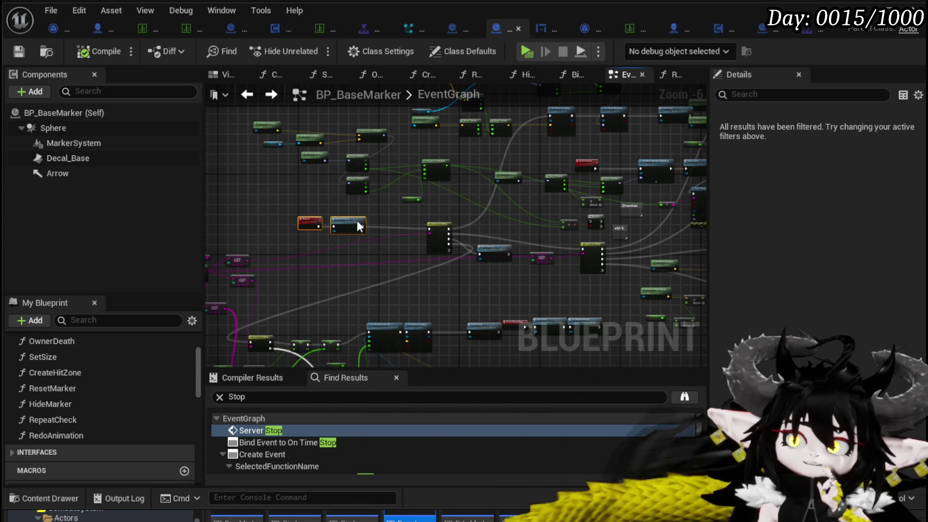
pyautogui.click(406, 220)
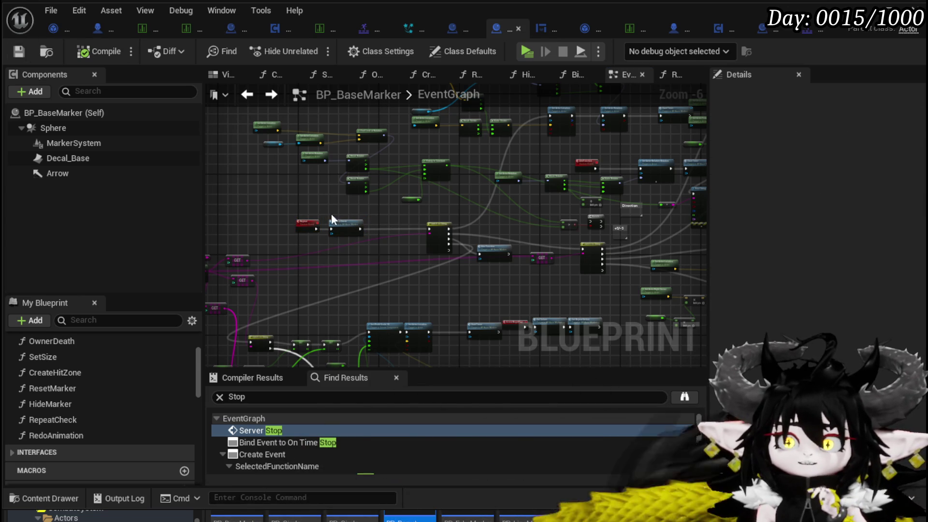
pyautogui.scroll(4, 302, 208)
pyautogui.scroll(-3, 375, 209)
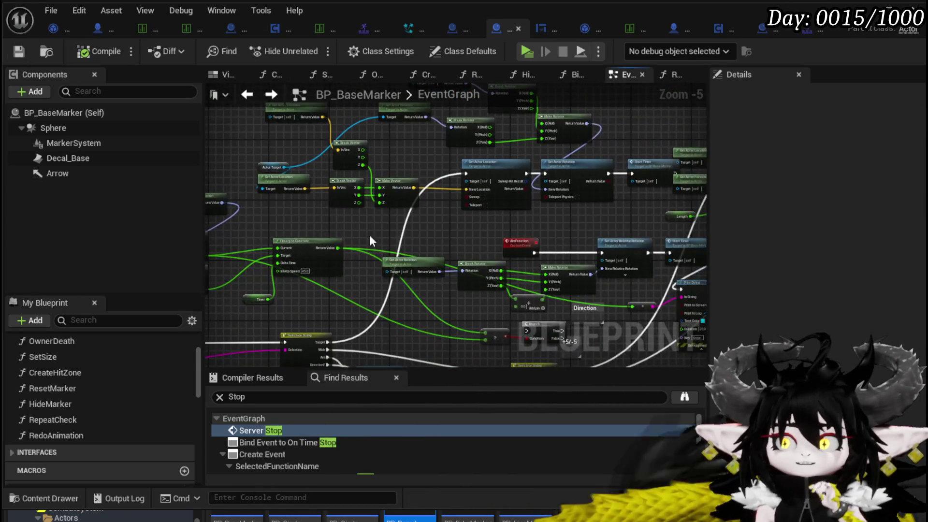
# Wire a Start Timer's exec output into the Redo Animation call.
pyautogui.scroll(-1, 217, 209)
pyautogui.scroll(3, 396, 212)
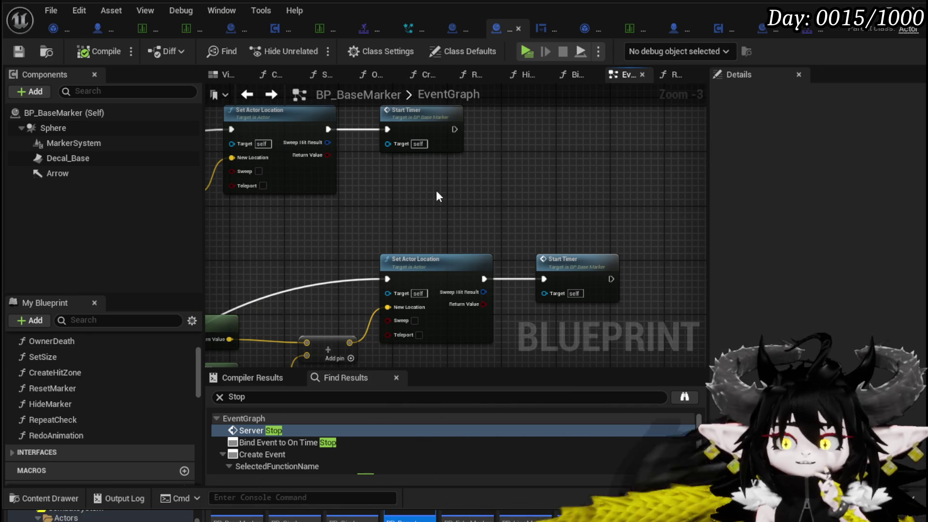
pyautogui.scroll(-1, 436, 190)
pyautogui.moveTo(436, 190)
pyautogui.mouseDown()
pyautogui.moveTo(508, 186)
pyautogui.moveTo(358, 179)
pyautogui.moveTo(400, 225)
pyautogui.moveTo(428, 232)
pyautogui.mouseUp()
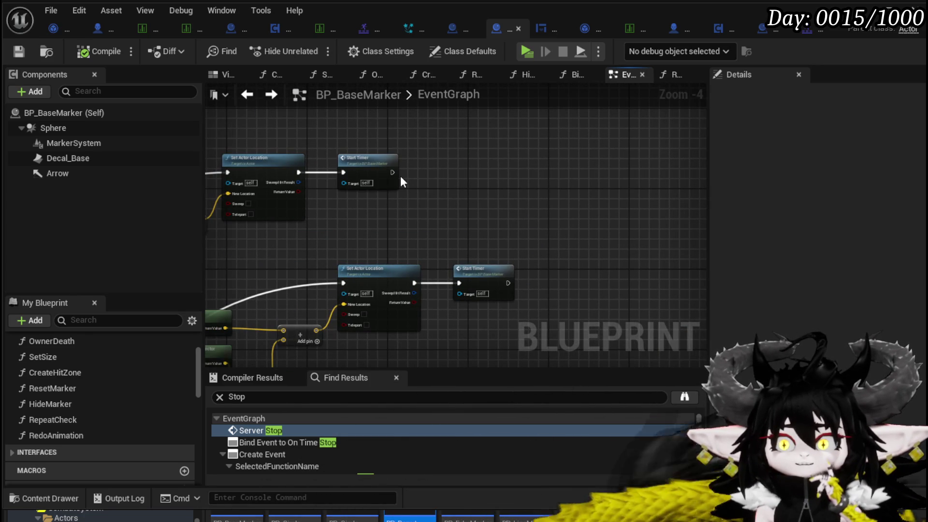
pyautogui.moveTo(392, 172)
pyautogui.mouseDown()
pyautogui.moveTo(677, 234)
pyautogui.moveTo(570, 338)
pyautogui.moveTo(556, 288)
pyautogui.moveTo(543, 294)
pyautogui.mouseUp()
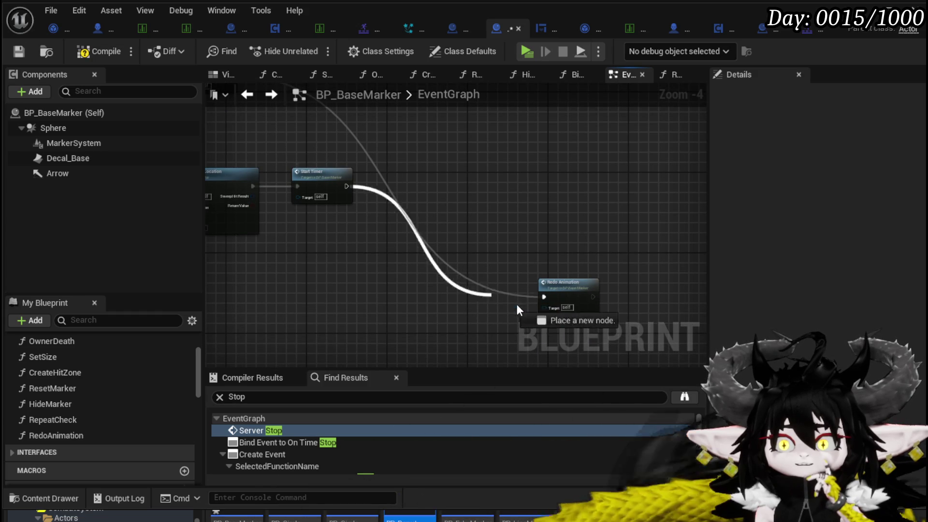
pyautogui.scroll(-2, 463, 162)
pyautogui.scroll(3, 341, 201)
pyautogui.moveTo(341, 205)
pyautogui.mouseDown()
pyautogui.moveTo(580, 121)
pyautogui.moveTo(616, 153)
pyautogui.mouseUp()
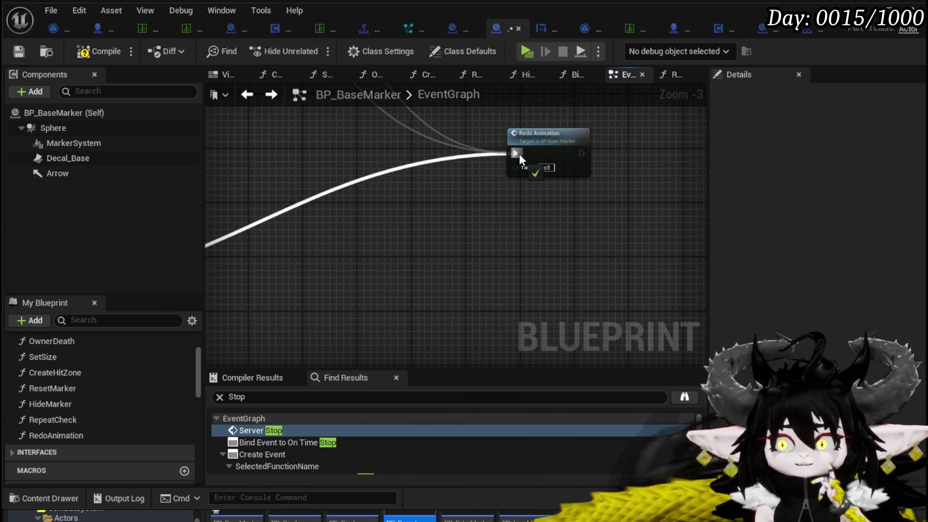
pyautogui.scroll(-3, 429, 220)
pyautogui.scroll(1, 541, 221)
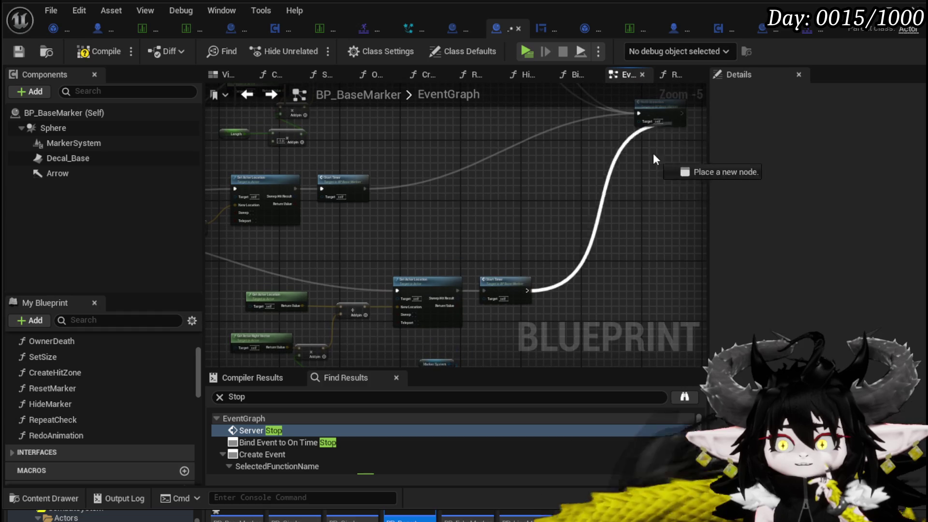
pyautogui.scroll(-1, 639, 120)
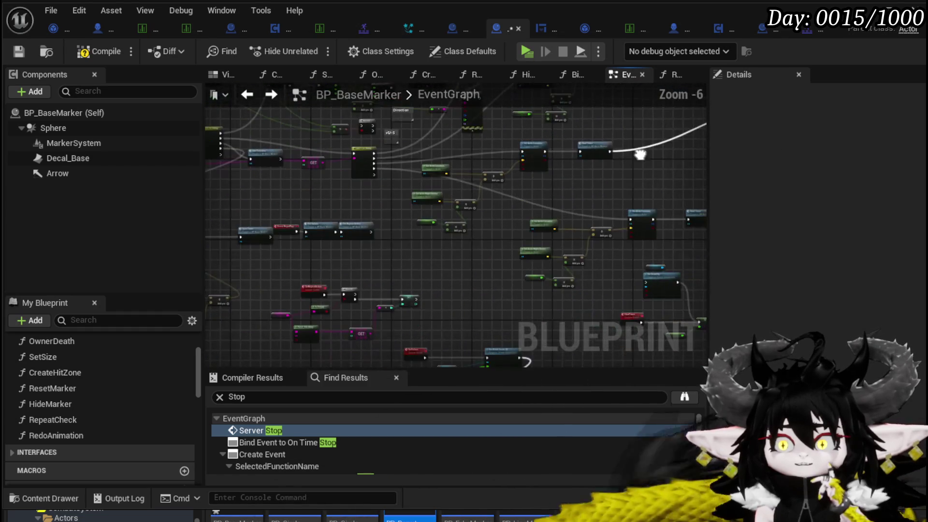
pyautogui.scroll(3, 379, 179)
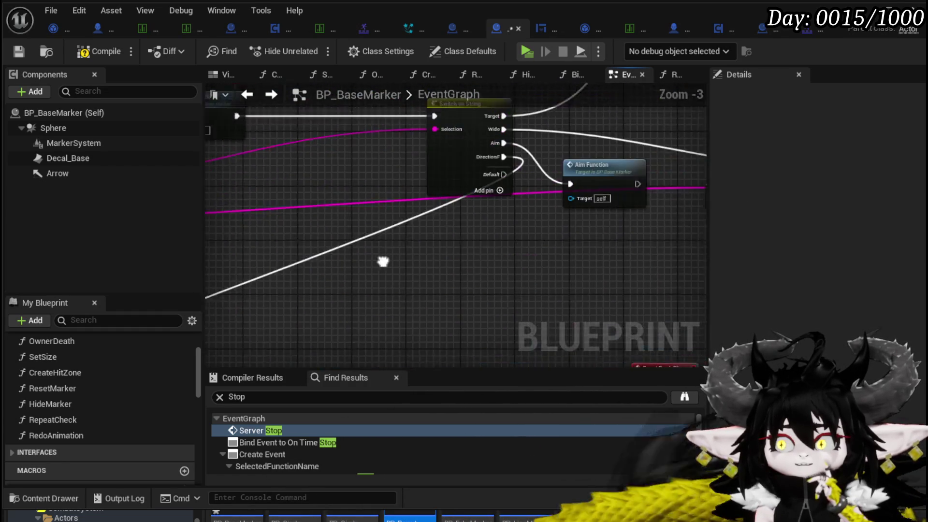
pyautogui.moveTo(441, 253); pyautogui.dragTo(263, 270)
pyautogui.scroll(-2, 439, 292)
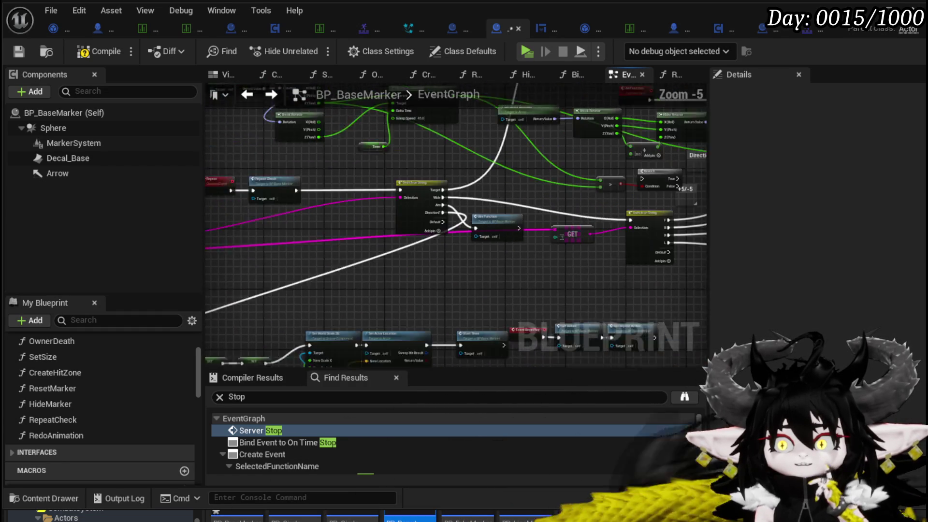
pyautogui.moveTo(495, 270); pyautogui.dragTo(263, 253)
pyautogui.scroll(2, 267, 217)
pyautogui.moveTo(586, 250)
pyautogui.mouseDown()
pyautogui.moveTo(532, 223)
pyautogui.moveTo(767, 151)
pyautogui.moveTo(394, 182)
pyautogui.moveTo(395, 191)
pyautogui.mouseUp()
# Locate the Redo Animation node near Event BeginPlay and open its function graph.
pyautogui.scroll(-4, 396, 192)
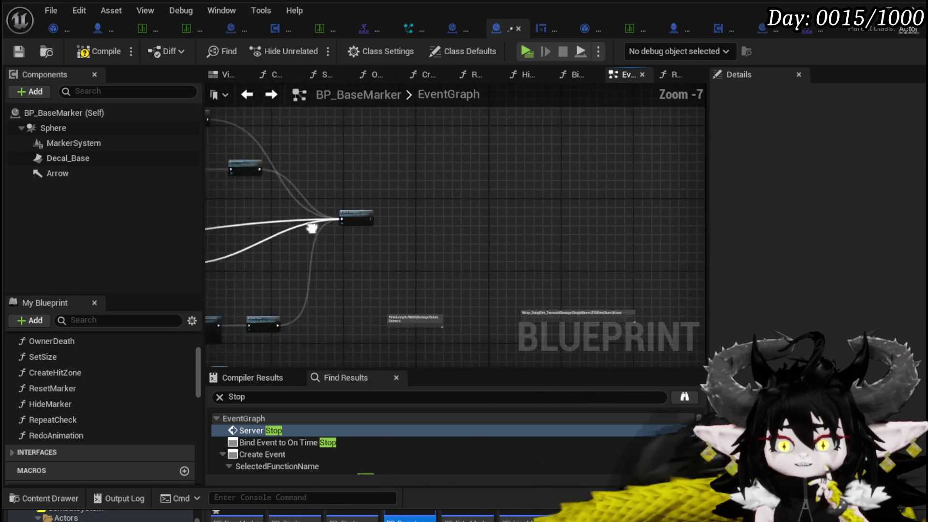
pyautogui.scroll(3, 395, 231)
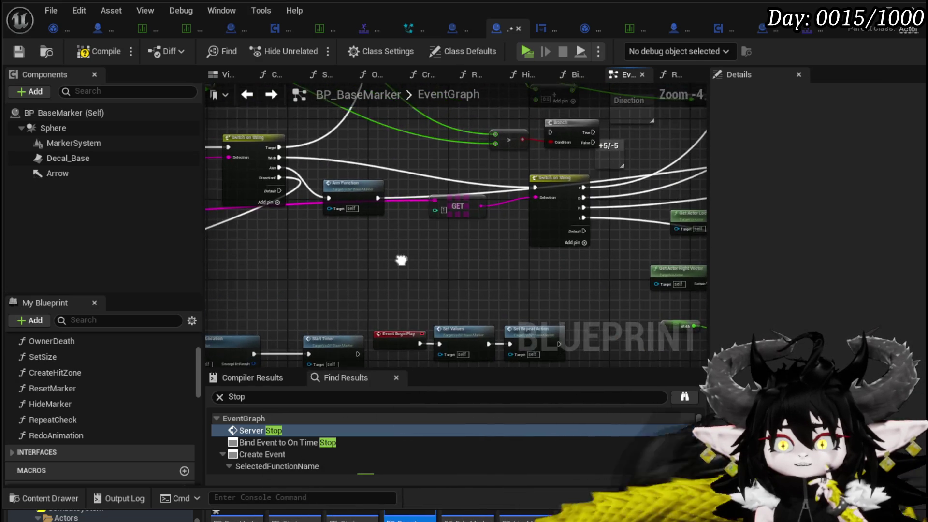
pyautogui.moveTo(400, 259)
pyautogui.mouseDown()
pyautogui.moveTo(535, 209)
pyautogui.moveTo(696, 234)
pyautogui.mouseUp()
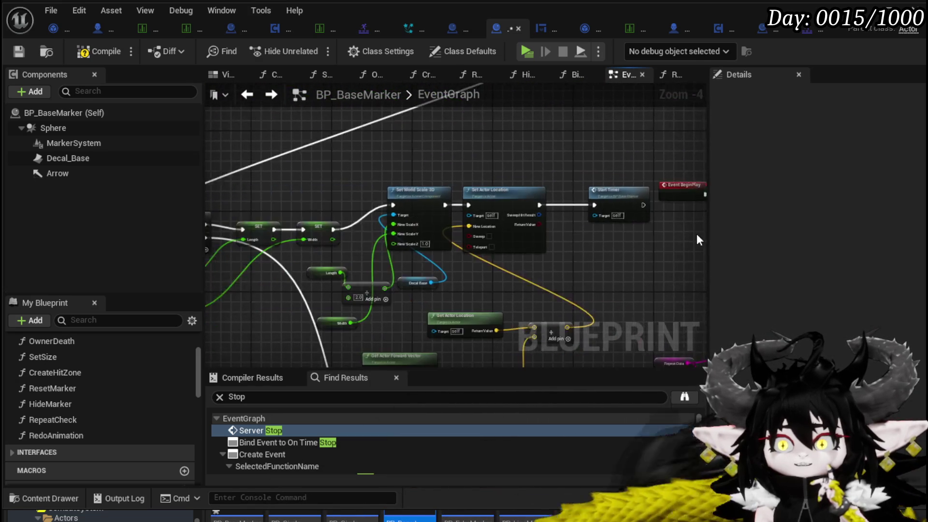
pyautogui.scroll(-1, 571, 187)
pyautogui.moveTo(572, 187); pyautogui.dragTo(425, 233)
pyautogui.scroll(1, 406, 218)
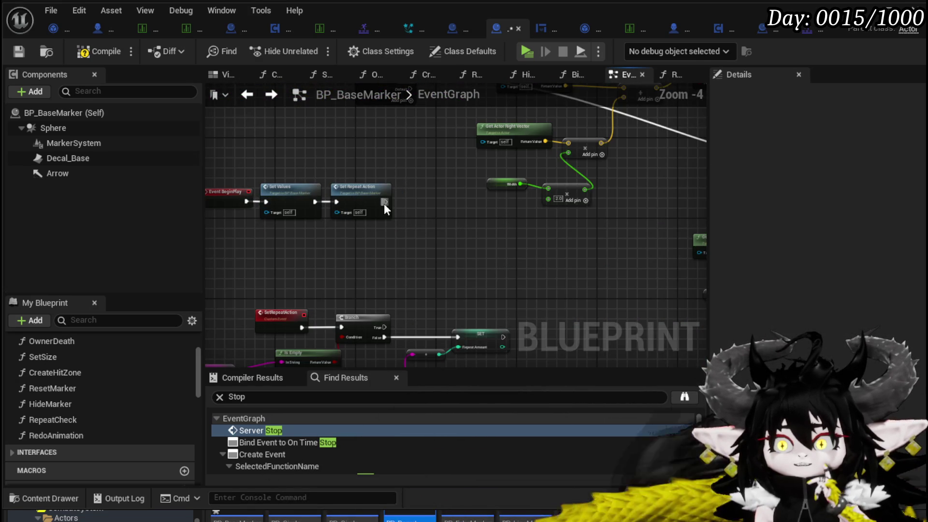
pyautogui.moveTo(381, 200)
pyautogui.mouseDown()
pyautogui.moveTo(525, 242)
pyautogui.moveTo(404, 250)
pyautogui.mouseUp()
pyautogui.moveTo(404, 250); pyautogui.dragTo(520, 198)
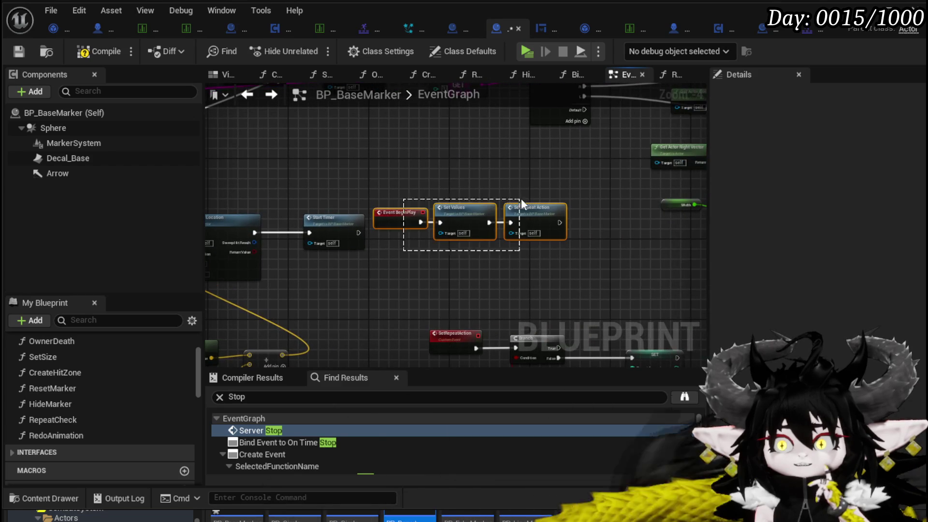
pyautogui.scroll(-3, 491, 229)
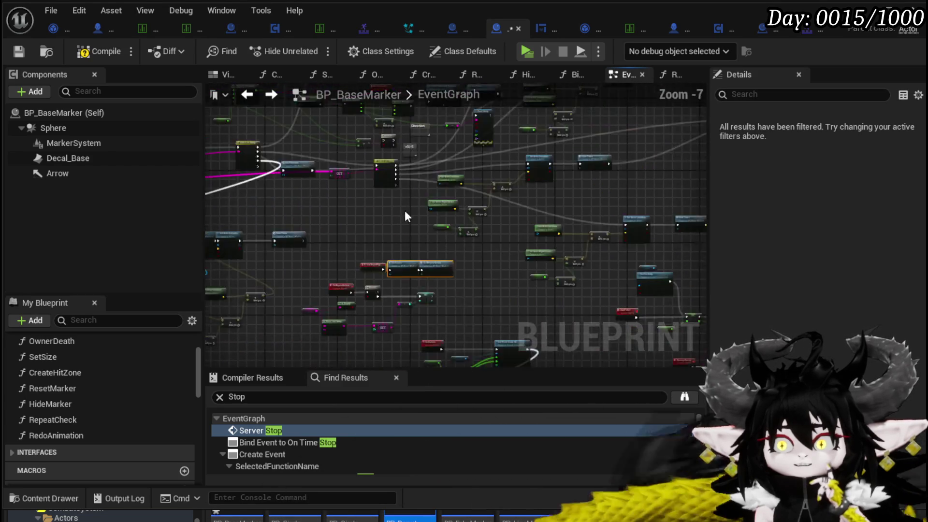
pyautogui.scroll(1, 551, 189)
pyautogui.moveTo(551, 189); pyautogui.dragTo(363, 213)
pyautogui.scroll(2, 369, 207)
pyautogui.doubleClick(370, 207)
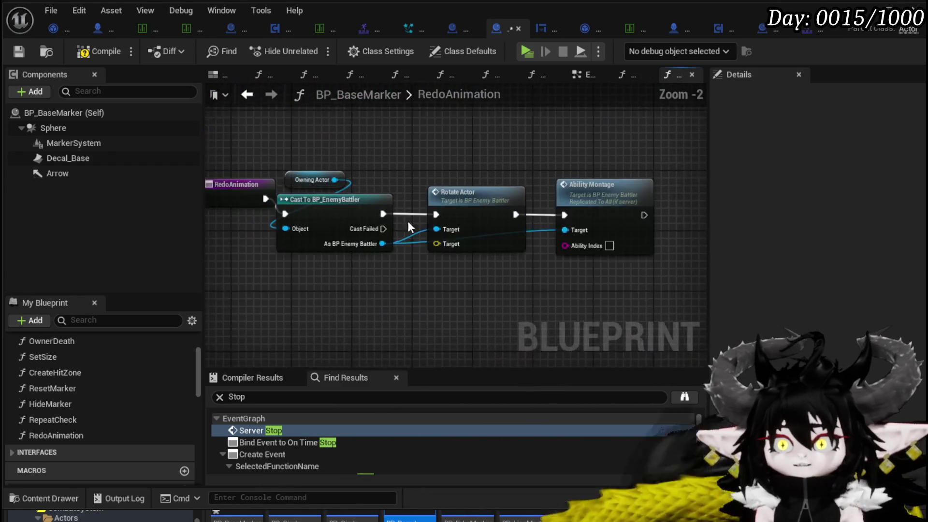
# Add a vector input from Rotate Actor's target, name it OrientTo, and go back to the EventGraph.
pyautogui.moveTo(490, 258)
pyautogui.mouseDown()
pyautogui.moveTo(437, 257)
pyautogui.moveTo(279, 209)
pyautogui.moveTo(329, 227)
pyautogui.moveTo(269, 257)
pyautogui.moveTo(267, 242)
pyautogui.mouseUp()
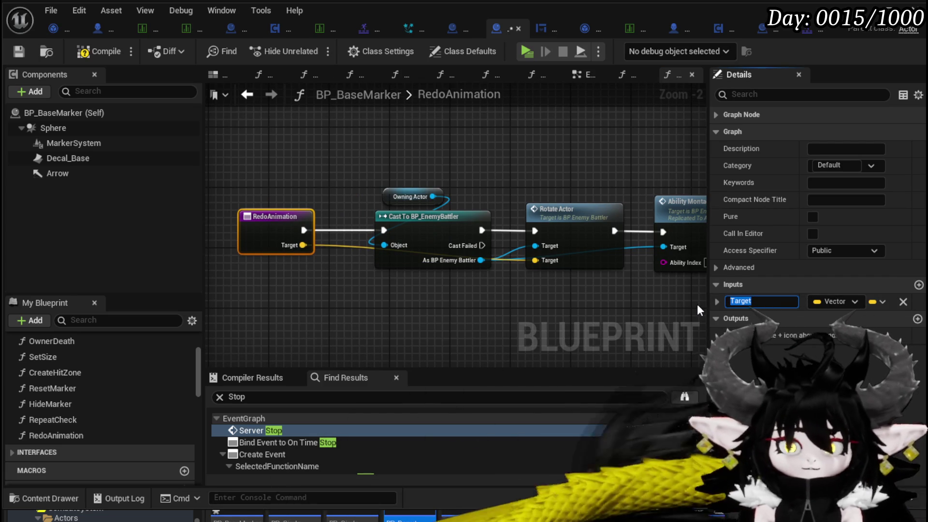
pyautogui.write('P')
pyautogui.press('BackSpace')
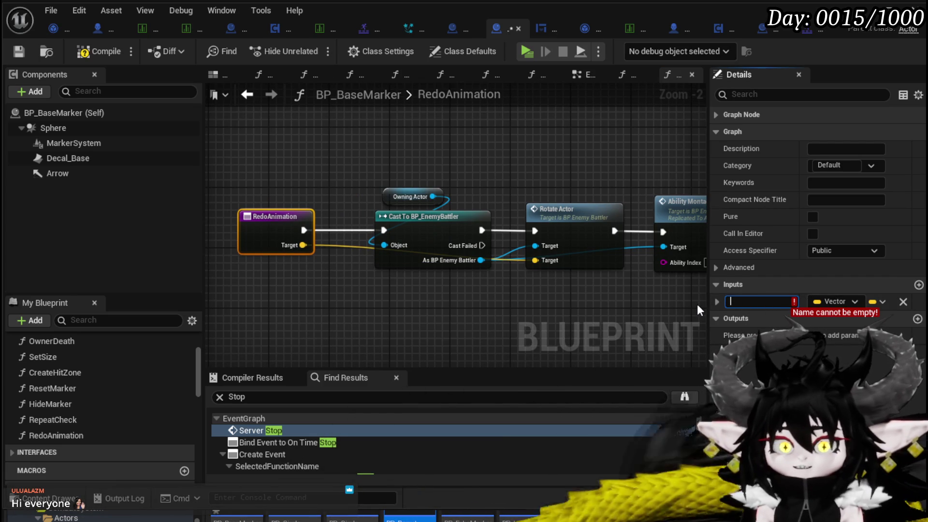
pyautogui.write('OrientTo')
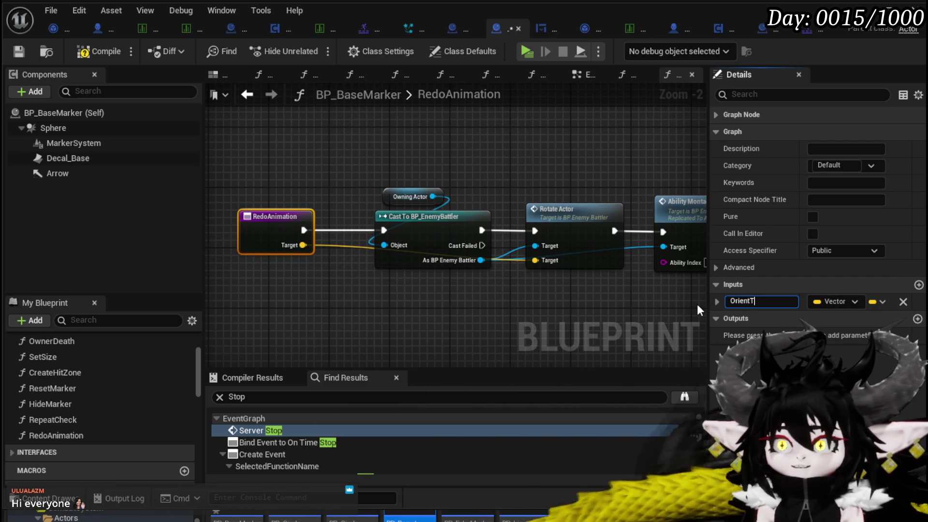
pyautogui.press('Return')
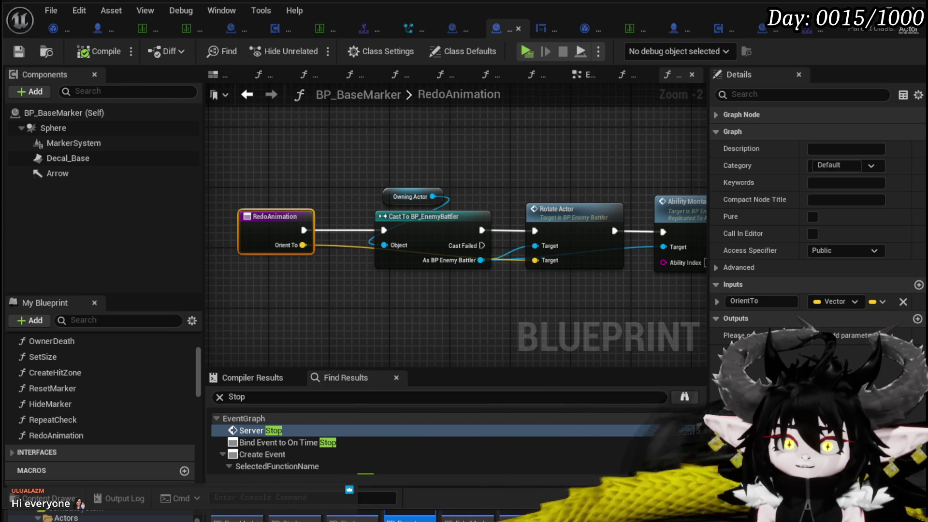
pyautogui.click(247, 94)
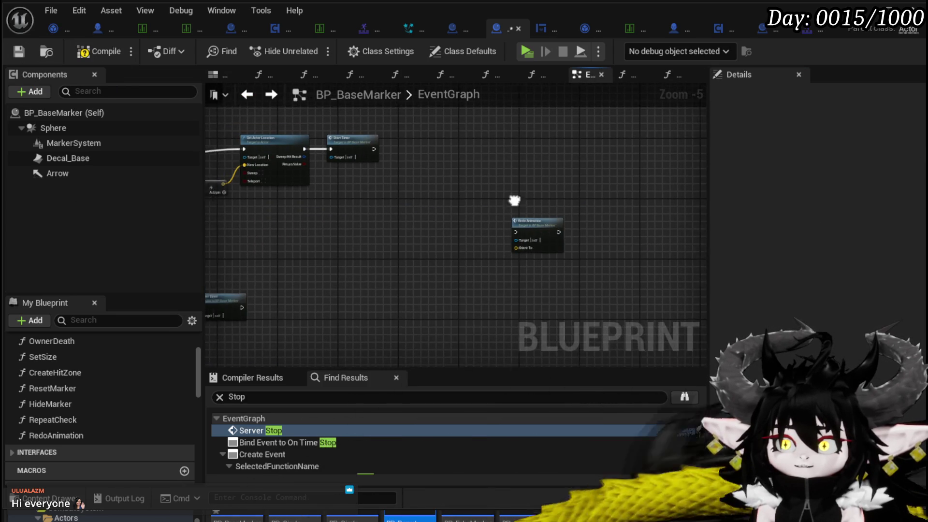
# Place the Redo Animation node right after the first Start Timer.
pyautogui.moveTo(606, 256)
pyautogui.mouseDown()
pyautogui.moveTo(372, 151)
pyautogui.moveTo(488, 189)
pyautogui.mouseUp()
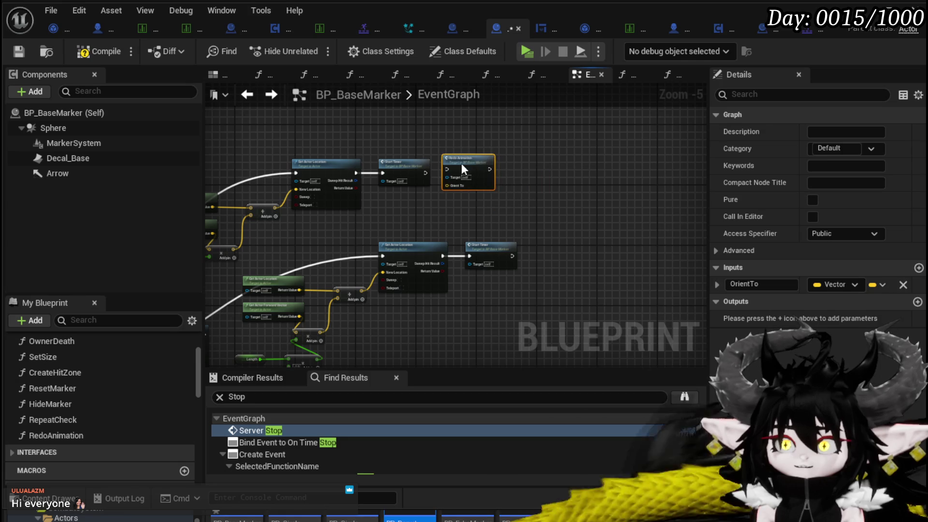
pyautogui.scroll(6, 422, 170)
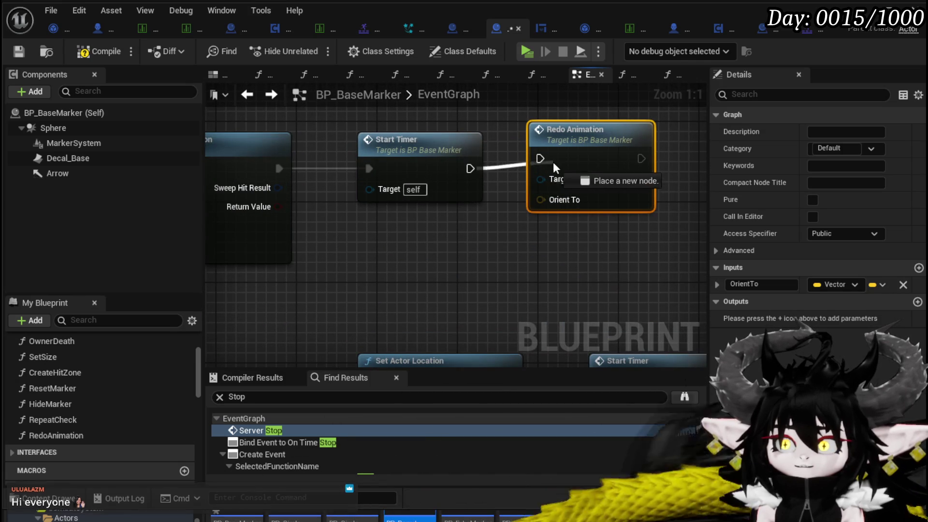
pyautogui.scroll(-2, 464, 222)
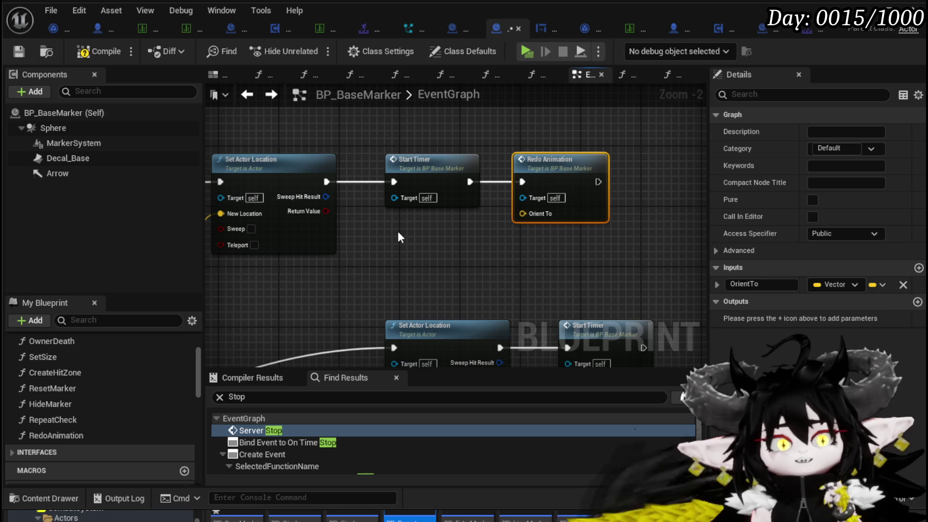
pyautogui.moveTo(398, 231); pyautogui.dragTo(765, 202)
pyautogui.scroll(-5, 311, 181)
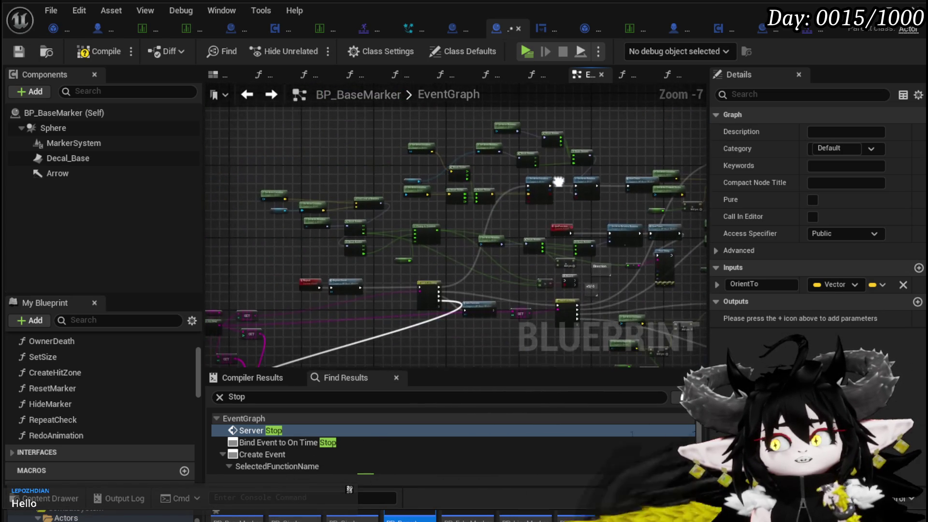
pyautogui.scroll(2, 555, 182)
pyautogui.moveTo(343, 172); pyautogui.dragTo(536, 170)
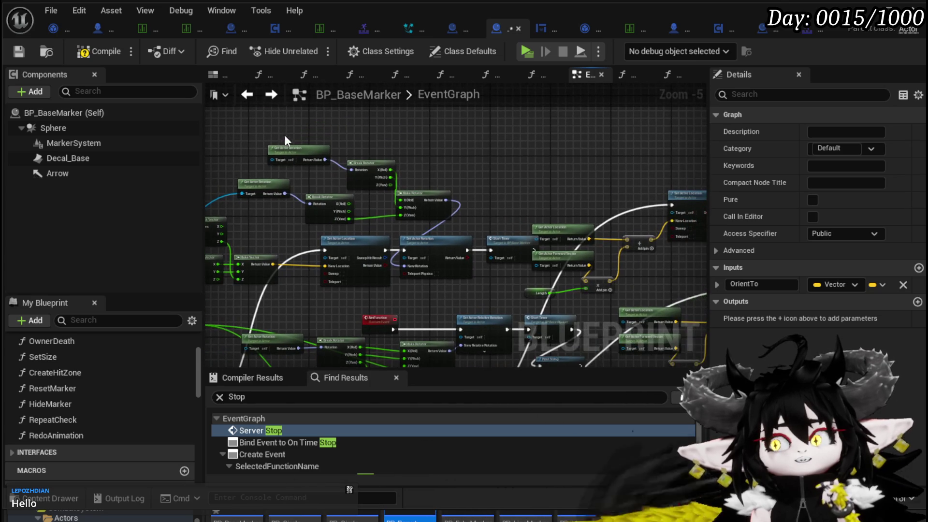
pyautogui.moveTo(497, 257)
pyautogui.mouseDown()
pyautogui.moveTo(497, 241)
pyautogui.moveTo(353, 213)
pyautogui.moveTo(211, 213)
pyautogui.mouseUp()
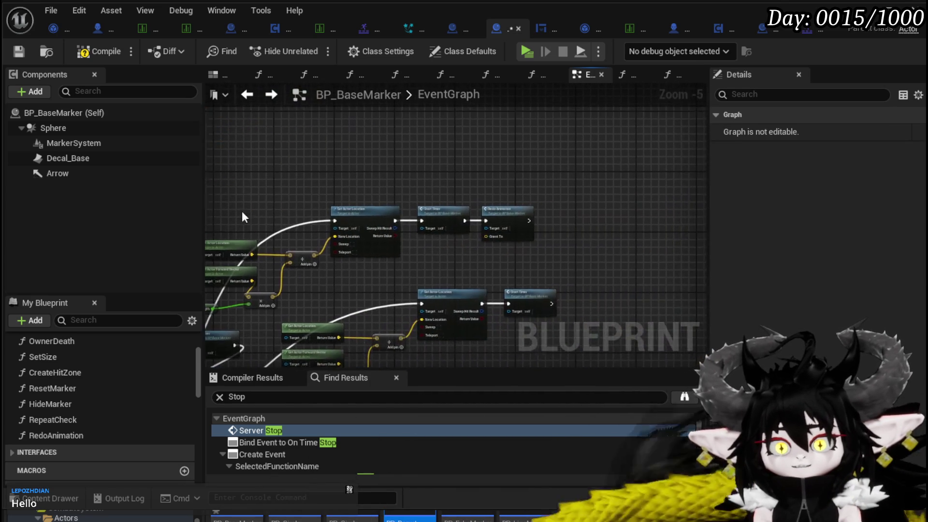
pyautogui.scroll(2, 541, 286)
pyautogui.moveTo(540, 286); pyautogui.dragTo(681, 228)
pyautogui.moveTo(418, 263)
pyautogui.mouseDown()
pyautogui.moveTo(553, 237)
pyautogui.moveTo(510, 218)
pyautogui.moveTo(463, 218)
pyautogui.moveTo(516, 235)
pyautogui.moveTo(440, 232)
pyautogui.moveTo(263, 261)
pyautogui.moveTo(289, 247)
pyautogui.moveTo(598, 221)
pyautogui.moveTo(587, 211)
pyautogui.mouseUp()
# Feed the summed location from the Add node into Redo Animation's Orient To input.
pyautogui.click(625, 165)
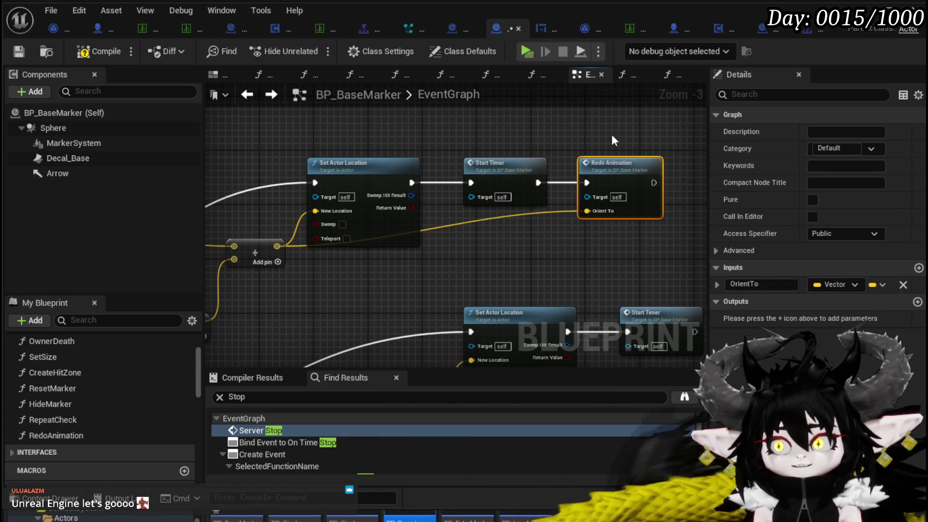
pyautogui.scroll(-3, 634, 140)
pyautogui.scroll(3, 509, 170)
pyautogui.click(269, 170)
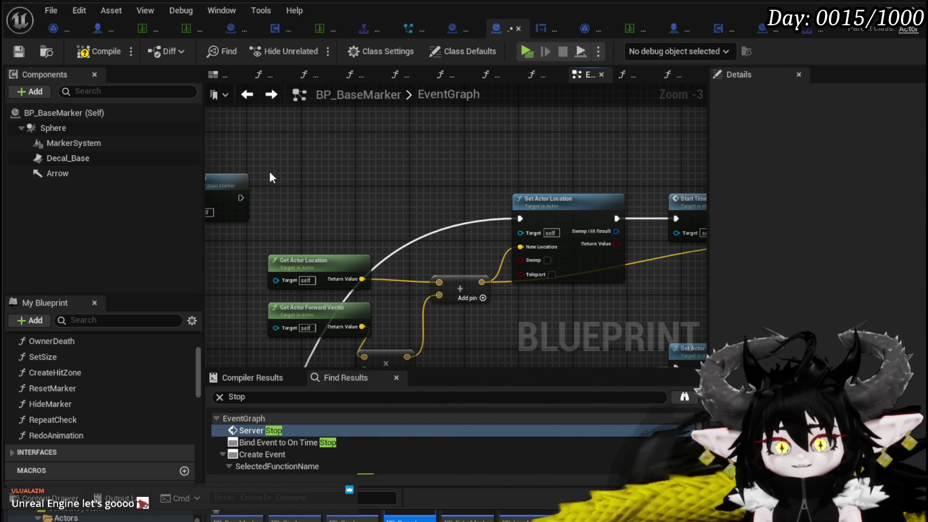
# Undo the last edit, move the Start Timer node up, and select the Redo Animation node.
pyautogui.hotkey('ctrl', 'z')
pyautogui.moveTo(263, 169); pyautogui.dragTo(405, 221)
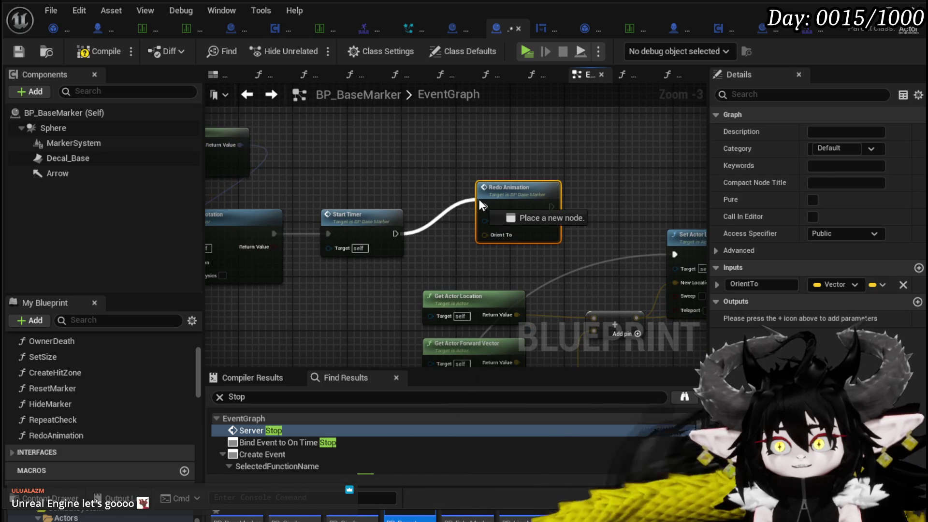
pyautogui.moveTo(343, 211); pyautogui.dragTo(342, 164)
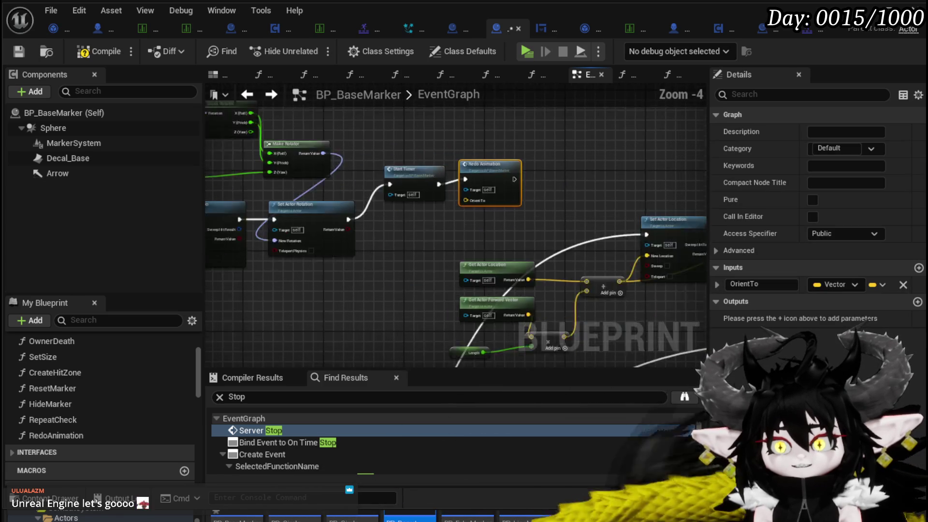
pyautogui.scroll(1, 588, 204)
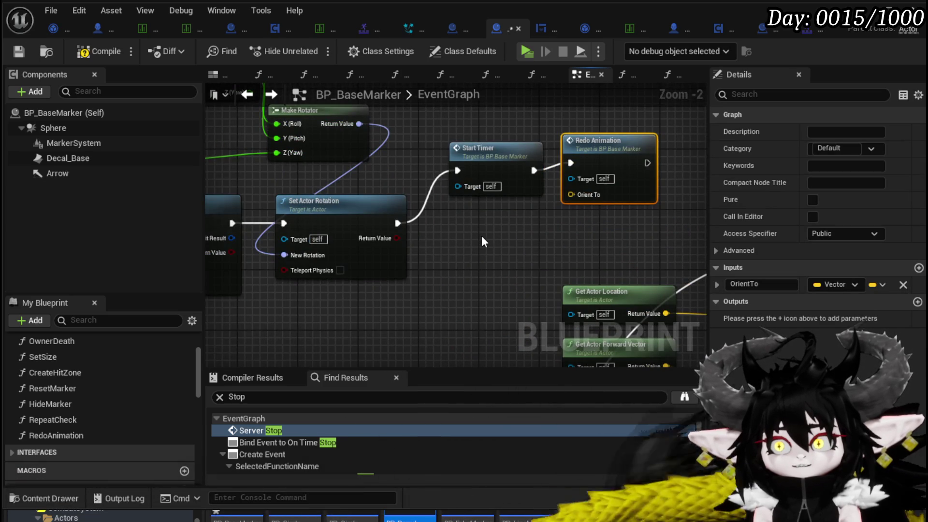
pyautogui.scroll(-2, 671, 201)
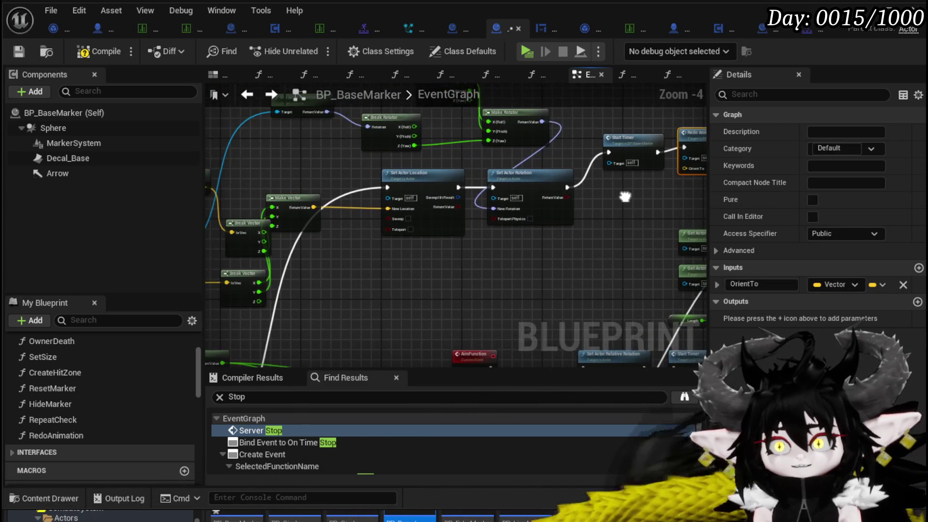
pyautogui.moveTo(329, 221)
pyautogui.mouseDown()
pyautogui.moveTo(301, 262)
pyautogui.moveTo(290, 252)
pyautogui.moveTo(309, 240)
pyautogui.moveTo(642, 200)
pyautogui.moveTo(625, 218)
pyautogui.moveTo(637, 199)
pyautogui.moveTo(563, 229)
pyautogui.mouseUp()
pyautogui.moveTo(566, 223); pyautogui.dragTo(620, 160)
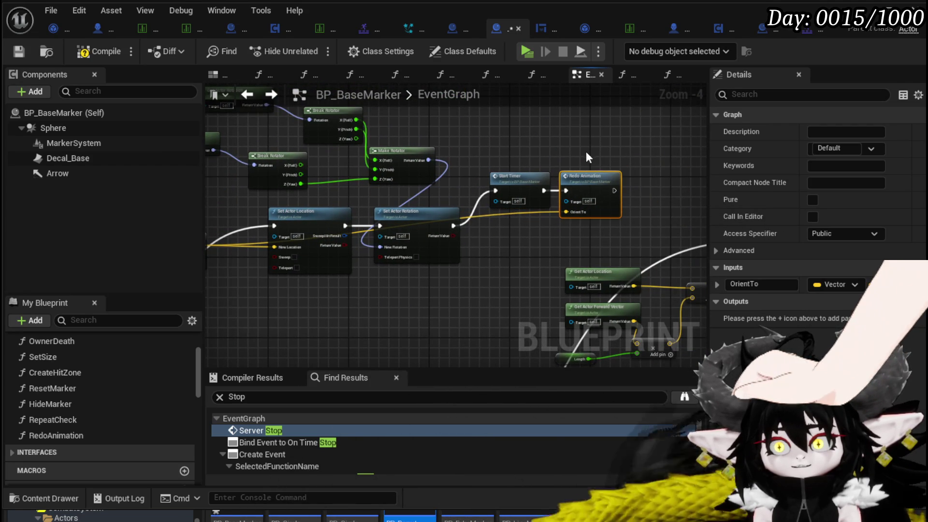
pyautogui.moveTo(413, 261)
pyautogui.mouseDown()
pyautogui.moveTo(664, 212)
pyautogui.moveTo(578, 94)
pyautogui.moveTo(619, 153)
pyautogui.mouseUp()
pyautogui.moveTo(677, 116)
pyautogui.mouseDown()
pyautogui.moveTo(449, 201)
pyautogui.moveTo(352, 328)
pyautogui.moveTo(341, 320)
pyautogui.moveTo(543, 272)
pyautogui.moveTo(515, 190)
pyautogui.mouseUp()
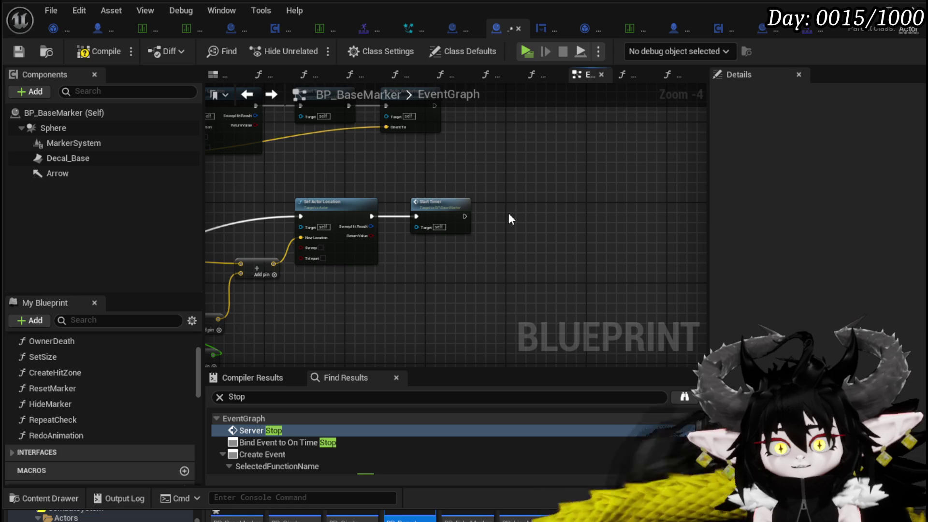
# Paste a Redo Animation after the next Start Timer, wiring exec and the Add output to OrientTo.
pyautogui.hotkey('ctrl', 'v')
pyautogui.moveTo(465, 216)
pyautogui.mouseDown()
pyautogui.moveTo(493, 222)
pyautogui.moveTo(657, 169)
pyautogui.mouseUp()
pyautogui.moveTo(530, 222)
pyautogui.mouseDown()
pyautogui.moveTo(410, 225)
pyautogui.moveTo(647, 187)
pyautogui.mouseUp()
pyautogui.click(640, 222)
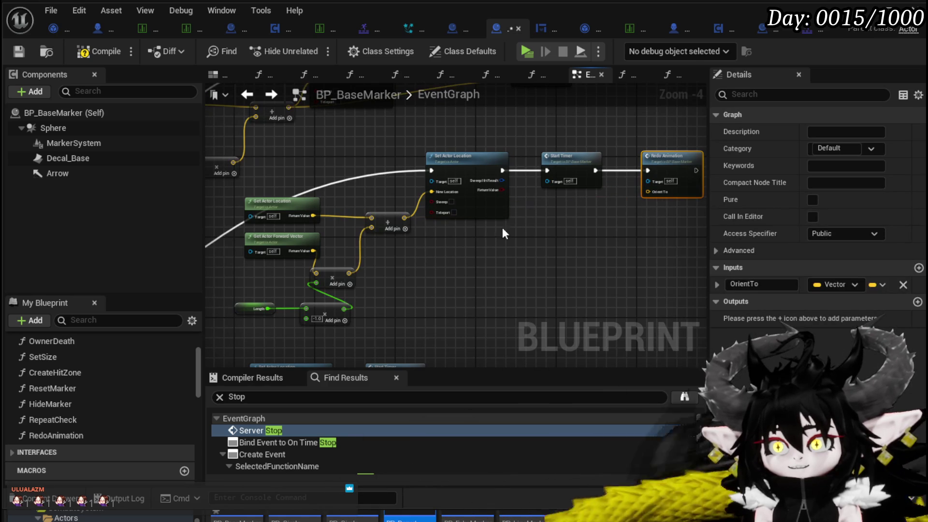
pyautogui.moveTo(402, 217)
pyautogui.mouseDown()
pyautogui.moveTo(636, 196)
pyautogui.moveTo(658, 171)
pyautogui.moveTo(530, 154)
pyautogui.moveTo(642, 244)
pyautogui.moveTo(626, 216)
pyautogui.mouseUp()
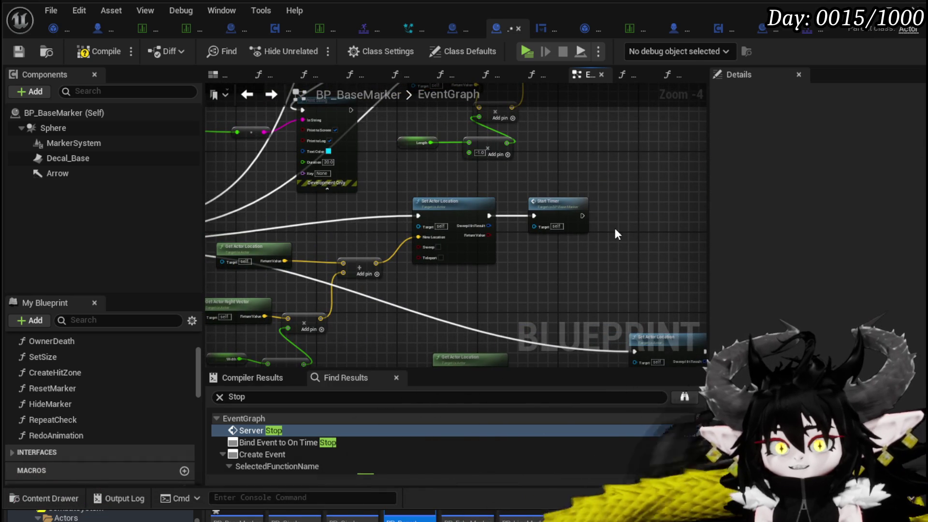
# Paste and wire another Redo Animation after Start Timer, then delete the stray duplicate node.
pyautogui.hotkey('ctrl', 'v')
pyautogui.moveTo(582, 220)
pyautogui.mouseDown()
pyautogui.moveTo(590, 214)
pyautogui.moveTo(566, 211)
pyautogui.moveTo(621, 218)
pyautogui.mouseUp()
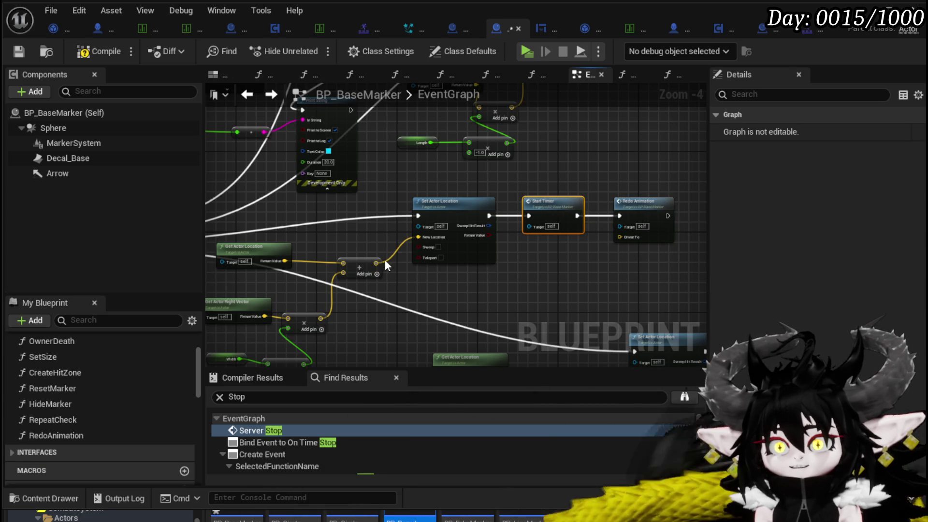
pyautogui.moveTo(375, 265); pyautogui.dragTo(624, 237)
pyautogui.moveTo(462, 281); pyautogui.dragTo(501, 220)
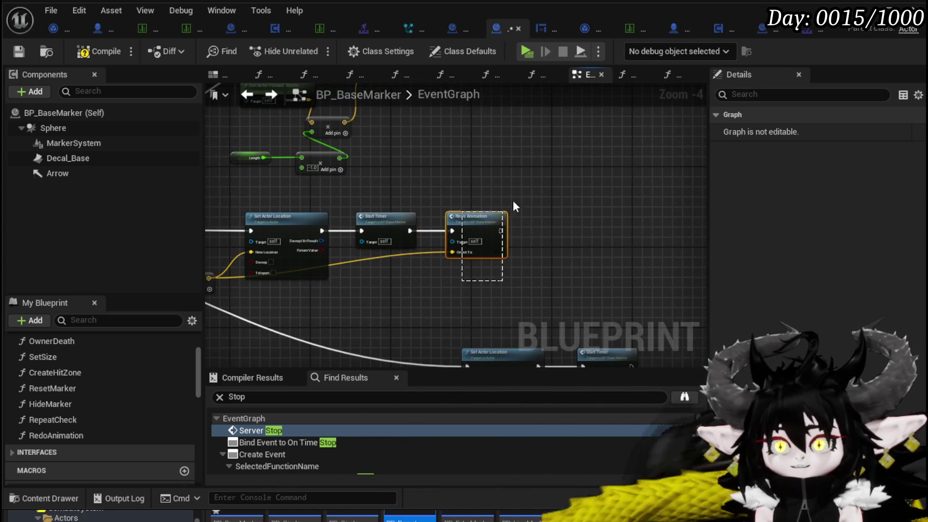
pyautogui.press('Delete')
pyautogui.scroll(1, 605, 233)
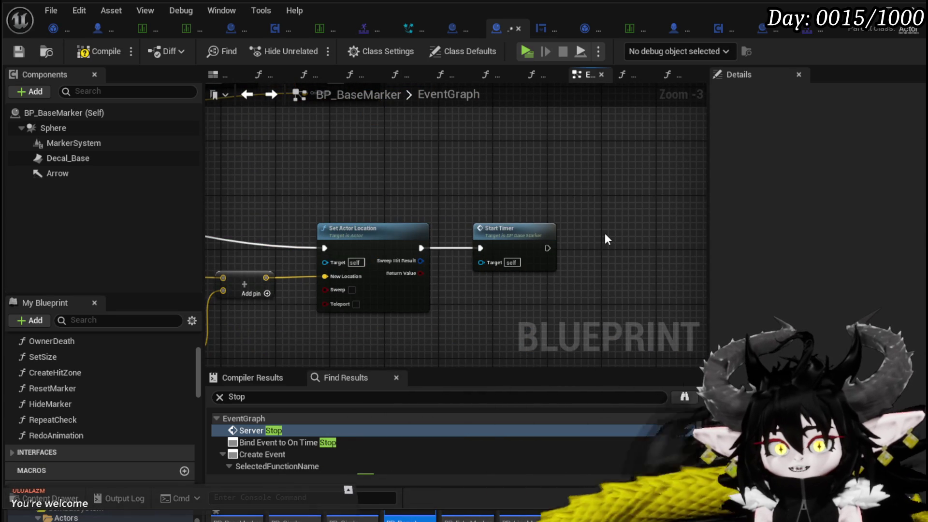
# Chain a pasted Redo Animation after the next Start Timer, with the summed location into Orient To.
pyautogui.hotkey('ctrl', 'v')
pyautogui.moveTo(547, 248); pyautogui.dragTo(580, 254)
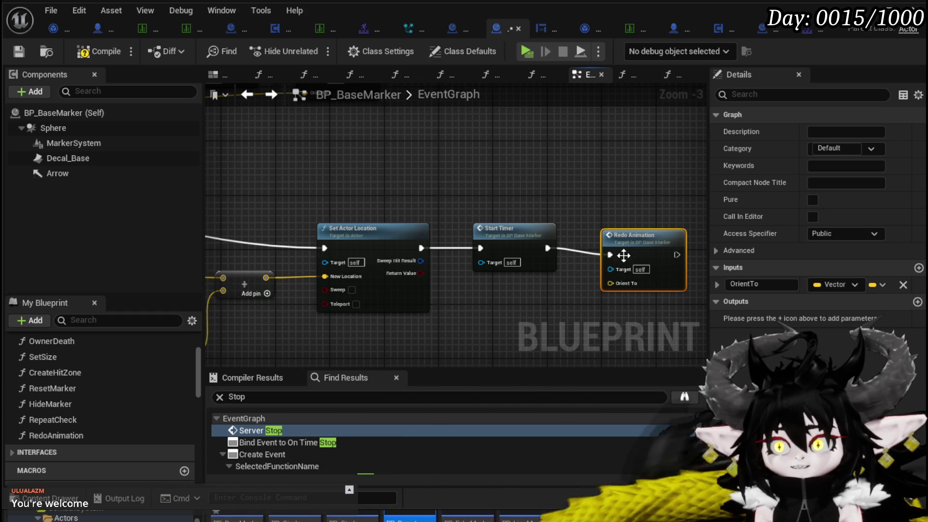
pyautogui.moveTo(350, 239); pyautogui.dragTo(575, 236)
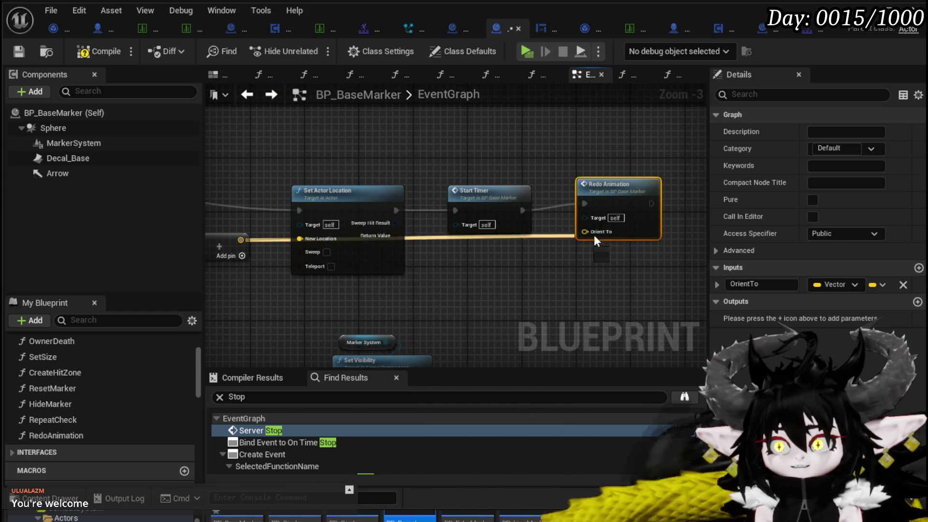
pyautogui.scroll(-2, 599, 213)
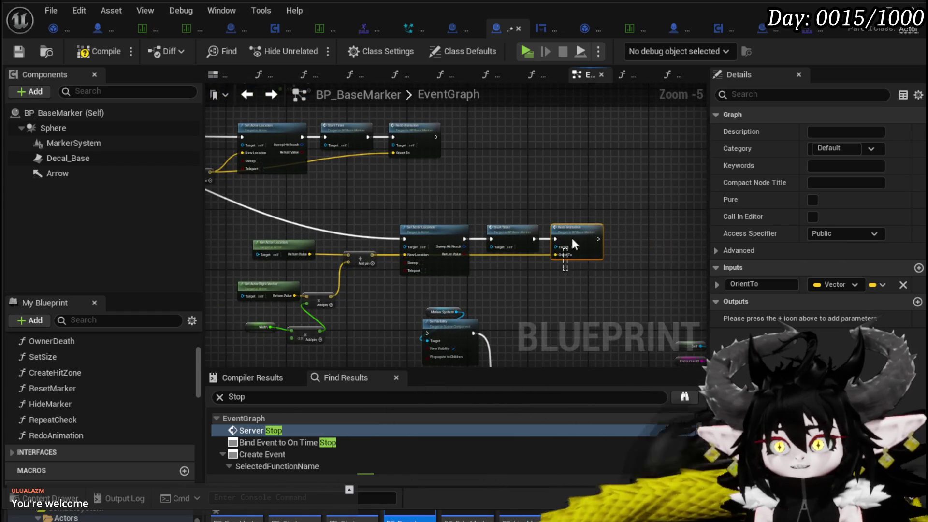
pyautogui.scroll(-2, 587, 209)
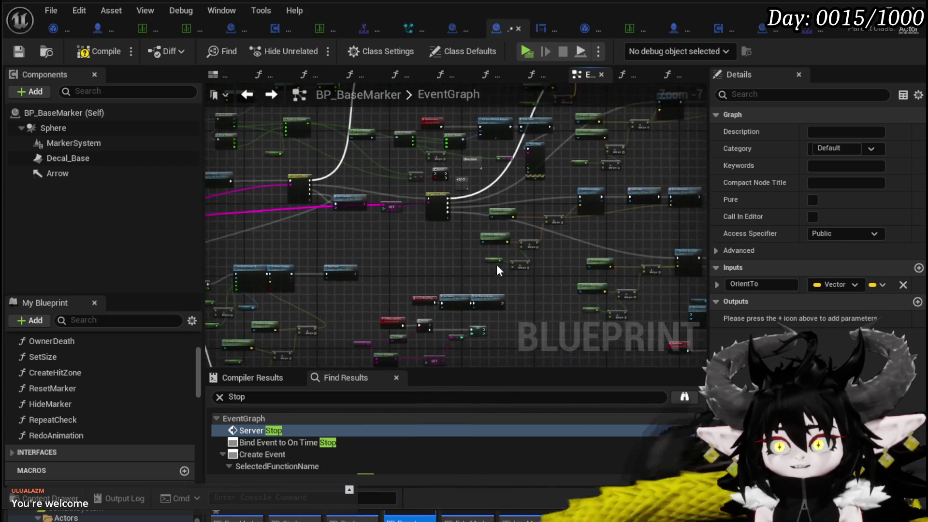
pyautogui.scroll(4, 501, 268)
pyautogui.moveTo(450, 235)
pyautogui.mouseDown()
pyautogui.moveTo(511, 251)
pyautogui.moveTo(487, 226)
pyautogui.moveTo(466, 127)
pyautogui.mouseUp()
pyautogui.scroll(-2, 512, 250)
# Add Redo Animation calls after the remaining Start Timers, linking the Add result to Orient To.
pyautogui.hotkey('ctrl', 'v')
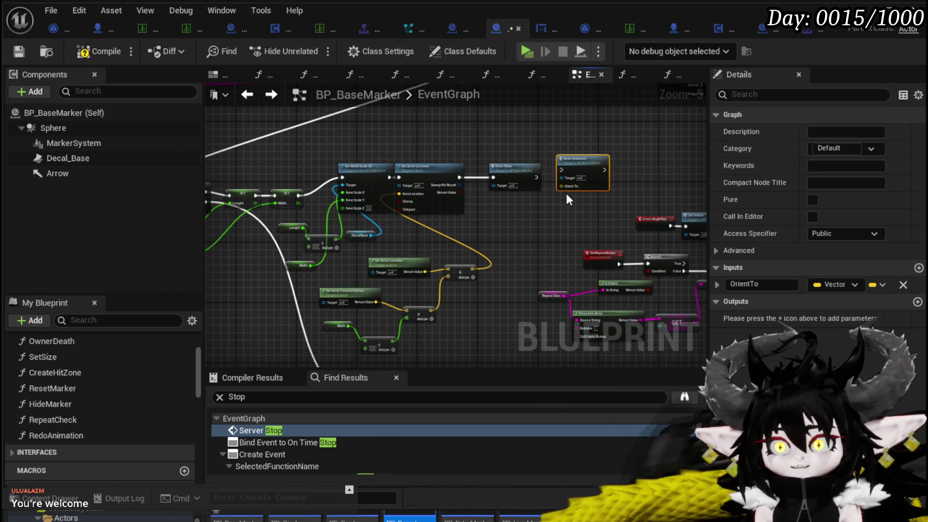
pyautogui.moveTo(534, 177); pyautogui.dragTo(565, 171)
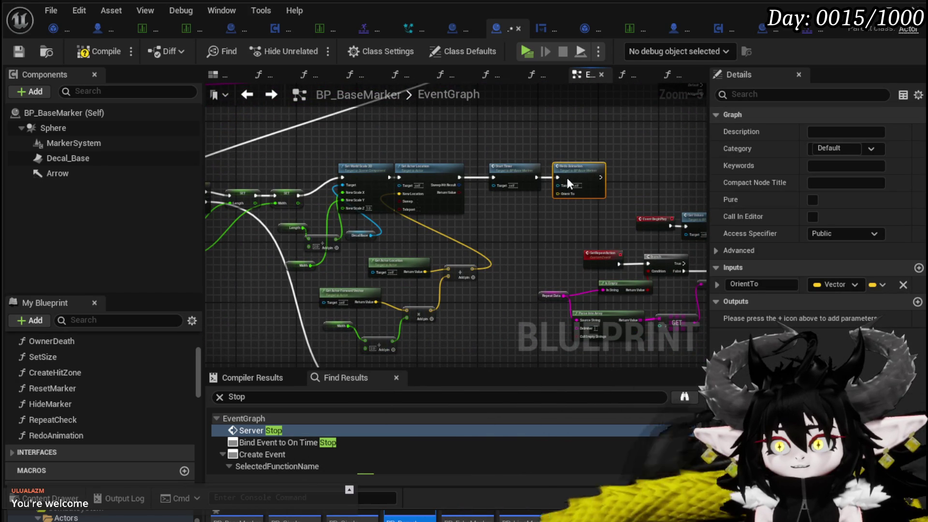
pyautogui.scroll(1, 460, 222)
pyautogui.moveTo(462, 220); pyautogui.dragTo(423, 229)
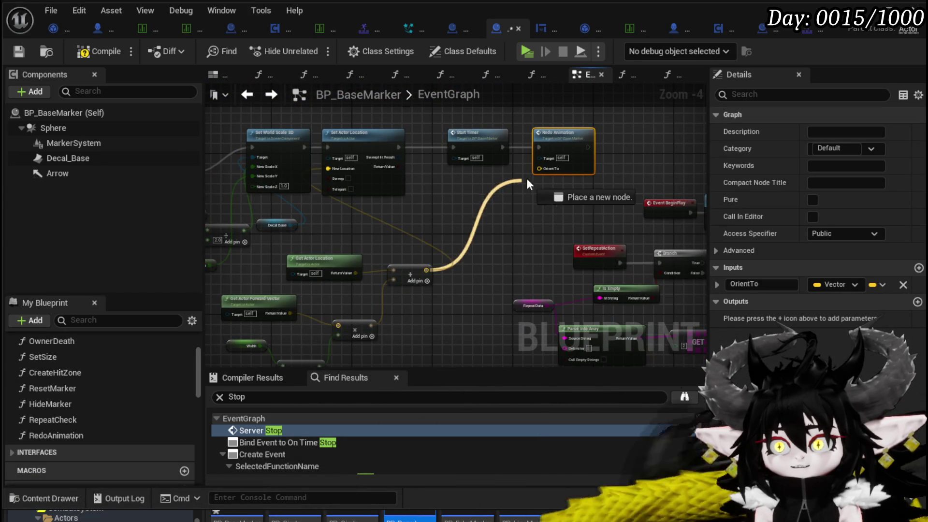
pyautogui.moveTo(576, 131); pyautogui.dragTo(494, 183)
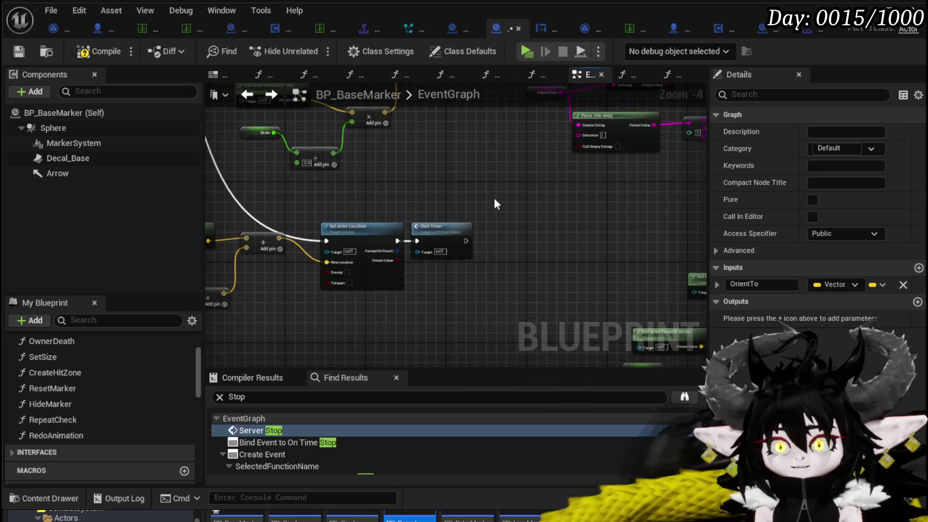
pyautogui.click(485, 223)
pyautogui.hotkey('ctrl', 'z')
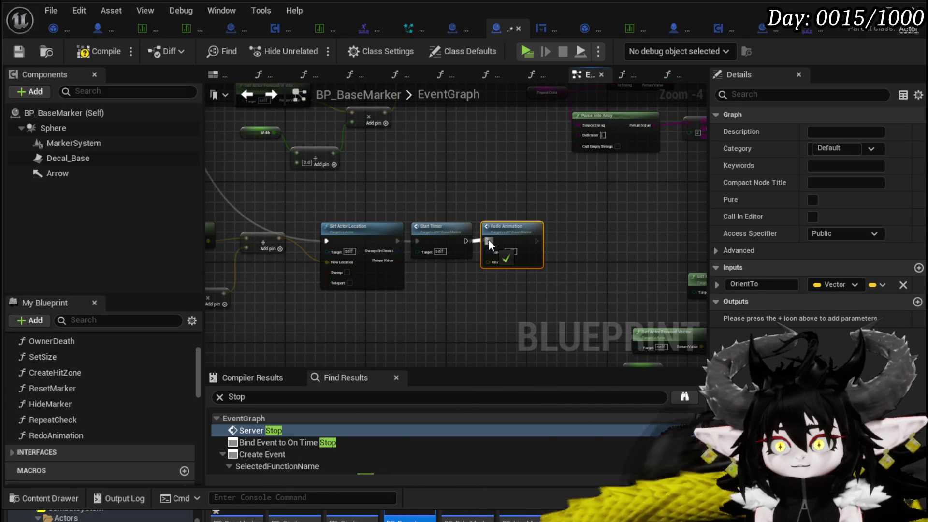
pyautogui.moveTo(279, 239); pyautogui.dragTo(468, 255)
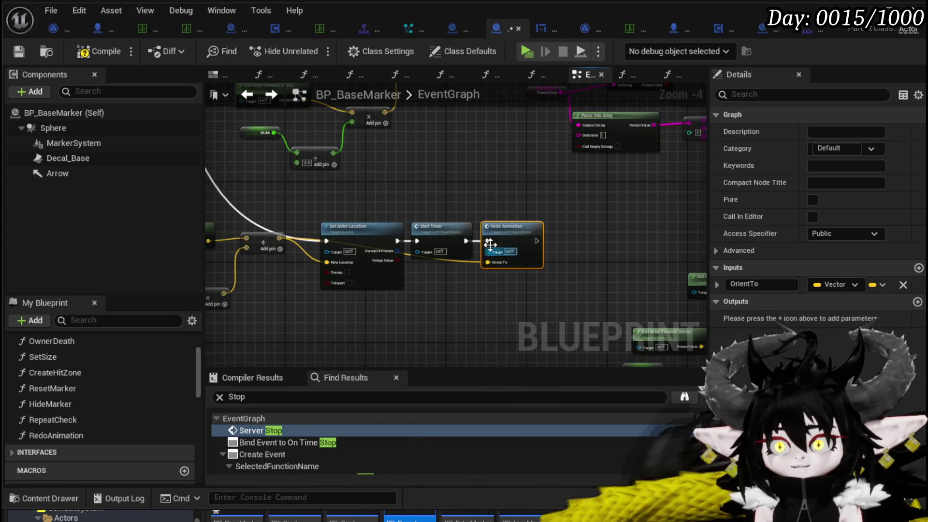
pyautogui.scroll(-2, 488, 257)
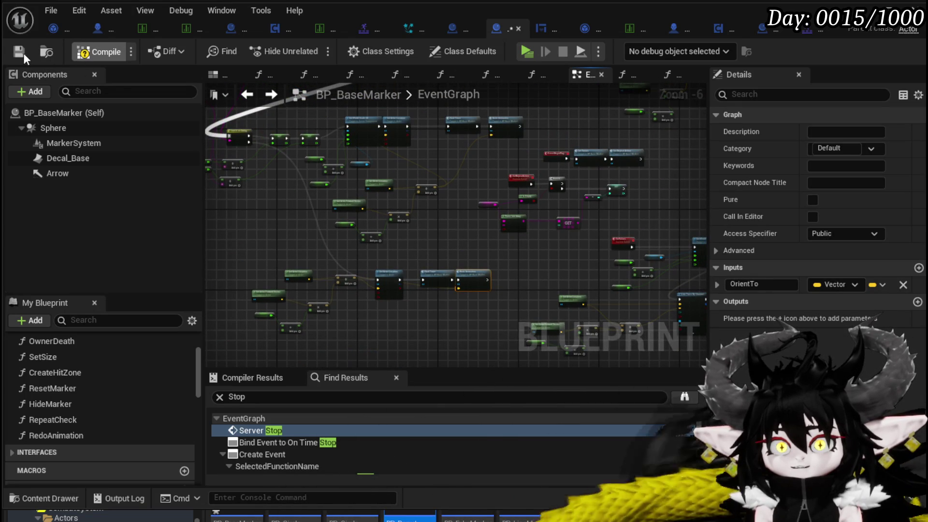
# Compile and save BP_BaseMarker, nudge a Redo Animation node right, and review the event graph.
pyautogui.click(21, 52)
pyautogui.scroll(2, 489, 241)
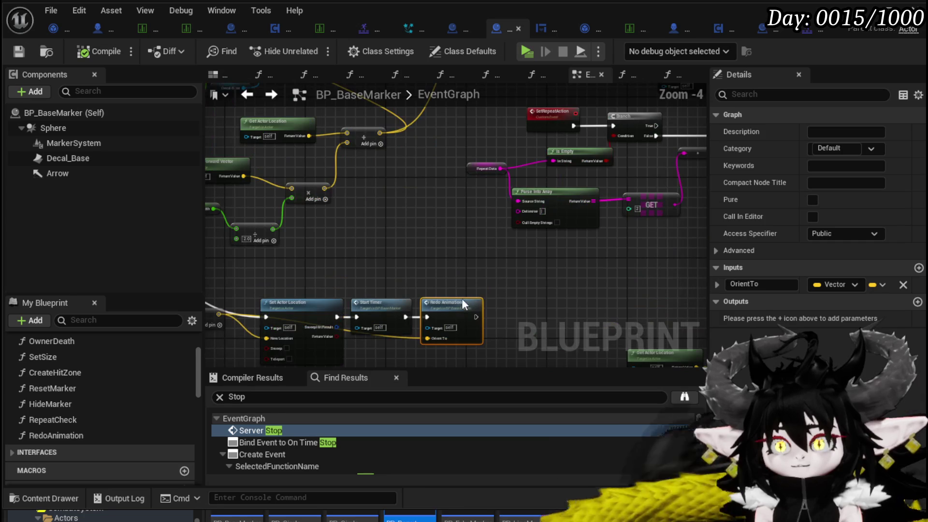
pyautogui.moveTo(467, 302); pyautogui.dragTo(478, 303)
pyautogui.click(460, 283)
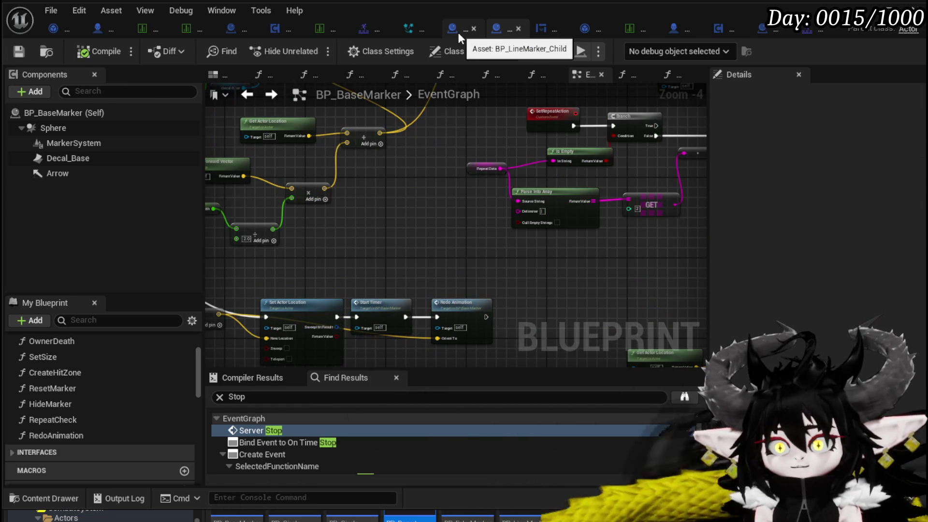
pyautogui.scroll(-2, 426, 224)
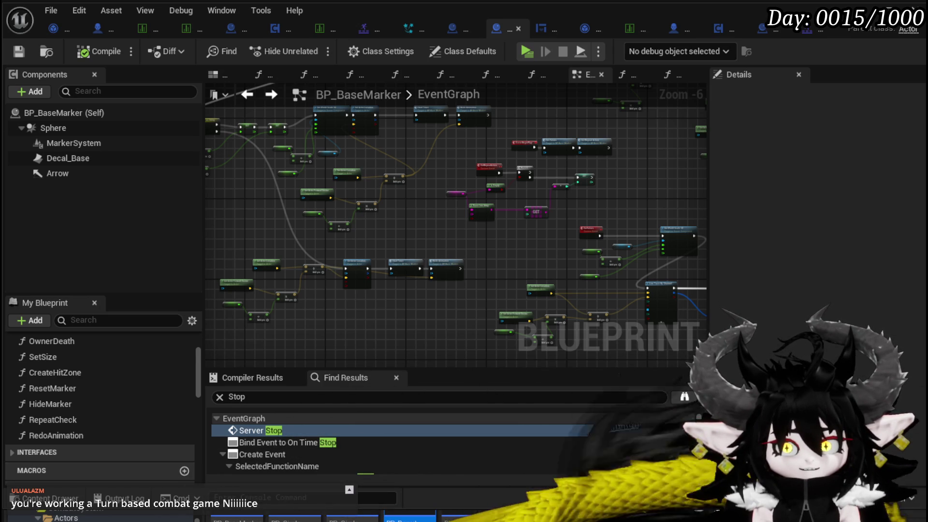
pyautogui.moveTo(479, 193); pyautogui.dragTo(306, 183)
pyautogui.scroll(4, 309, 229)
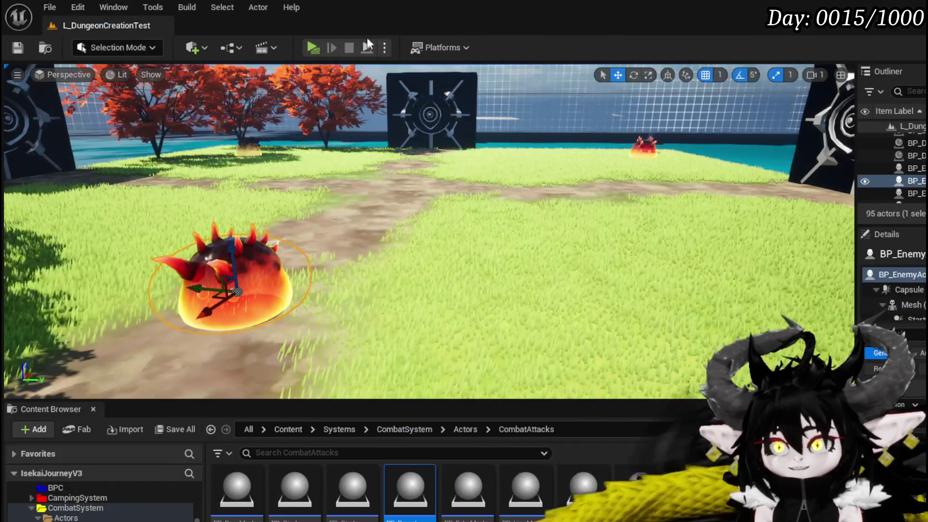
# Play the level, walk to a slime, and attack it to start combat.
pyautogui.click(305, 49)
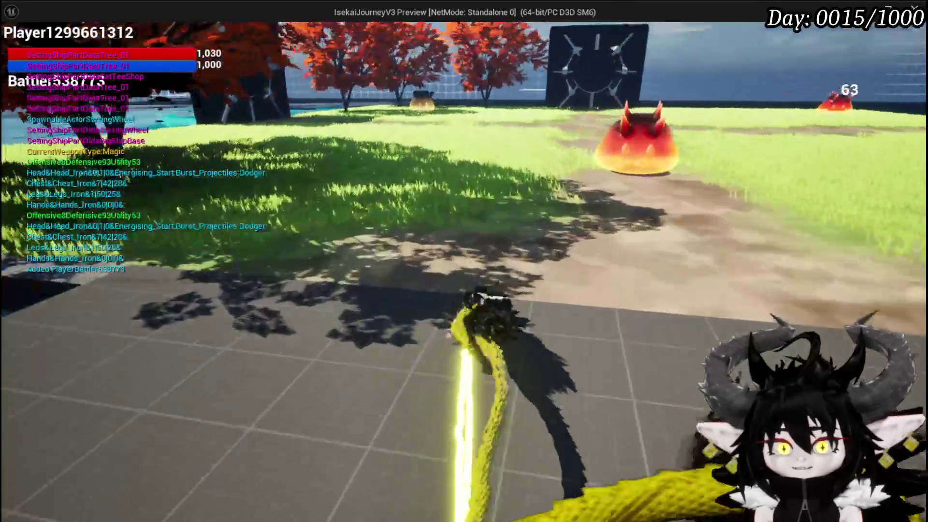
pyautogui.press('w')
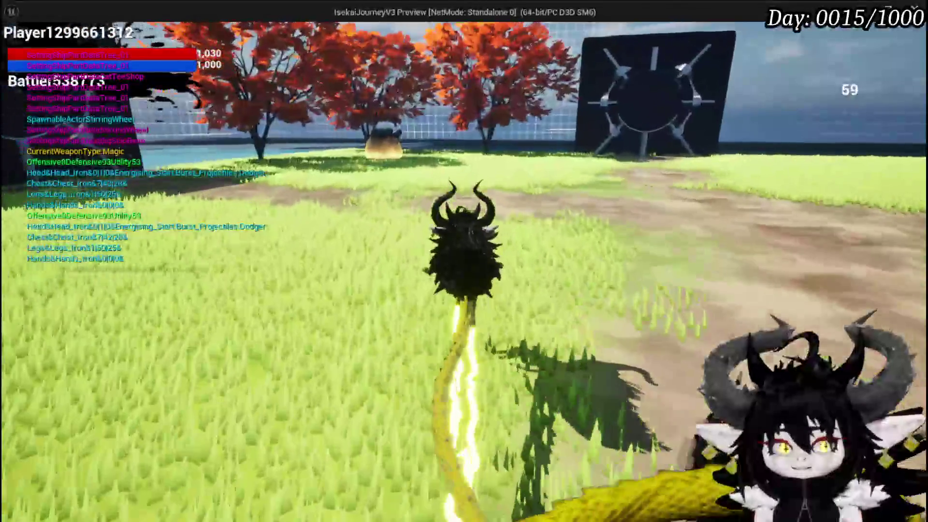
pyautogui.press('w')
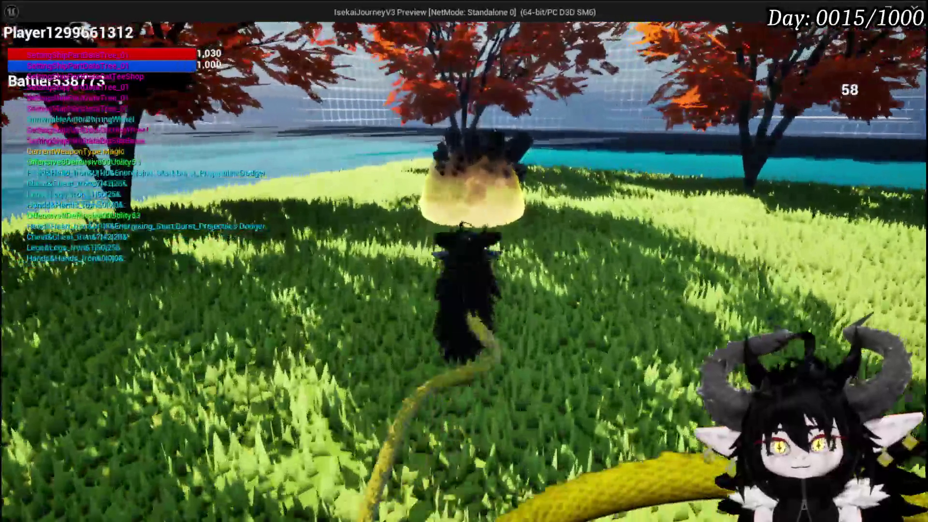
pyautogui.click(464, 261)
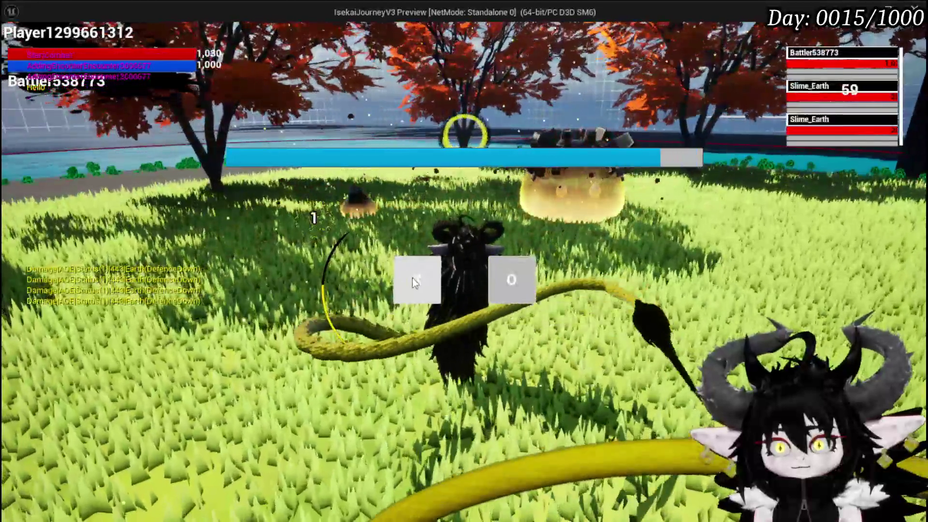
pyautogui.click(414, 279)
pyautogui.press('w')
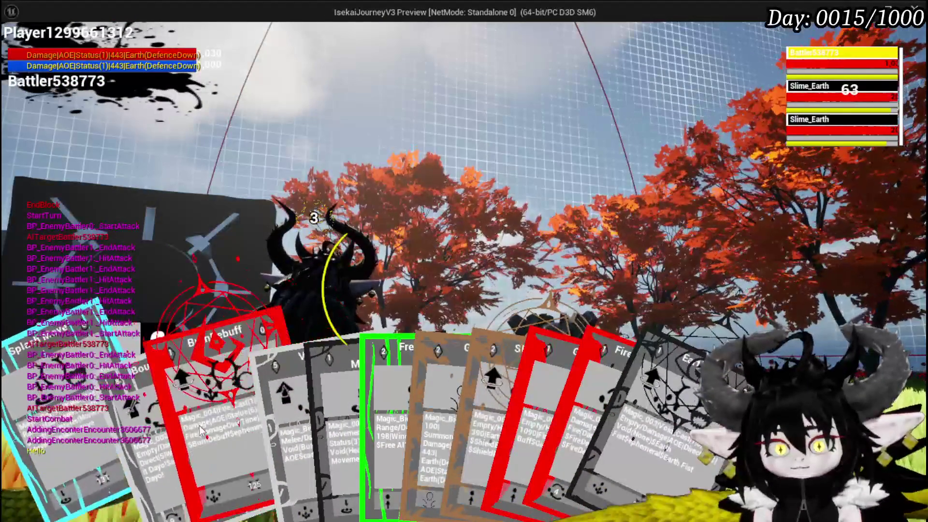
# Cast the Void Movement card, then choose Giga Ball and confirm its target.
pyautogui.moveTo(283, 413)
pyautogui.click(318, 399)
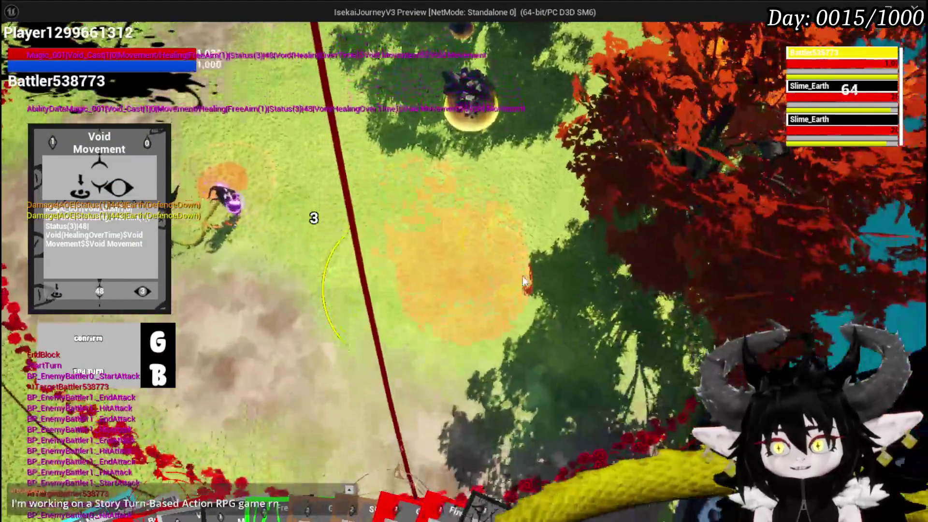
pyautogui.click(525, 282)
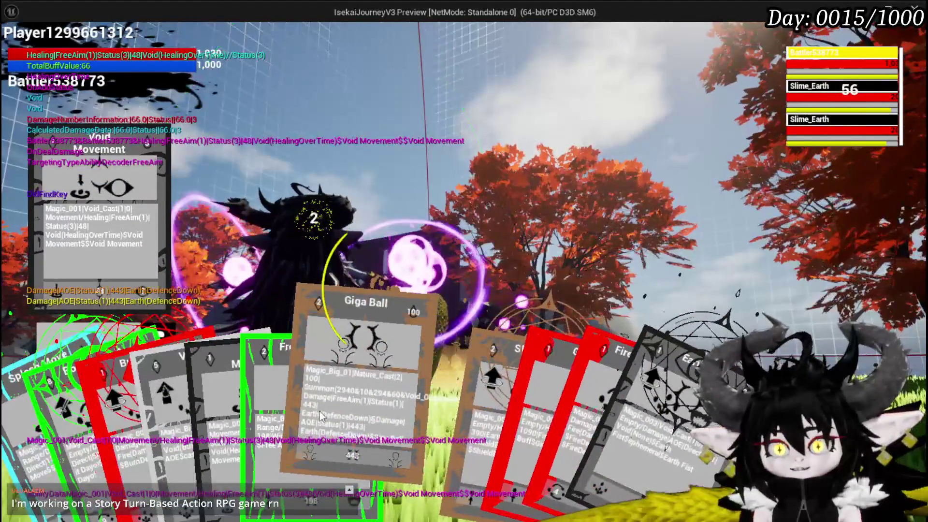
pyautogui.click(382, 411)
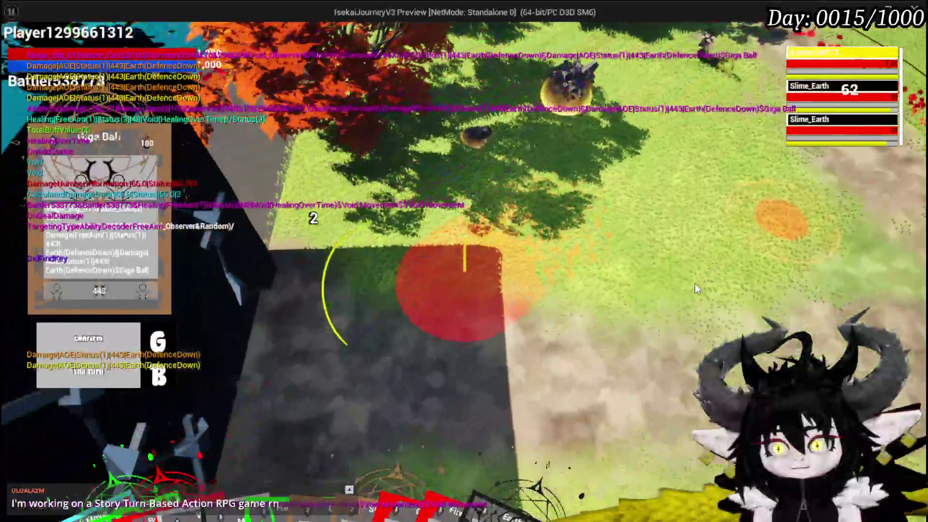
pyautogui.click(580, 287)
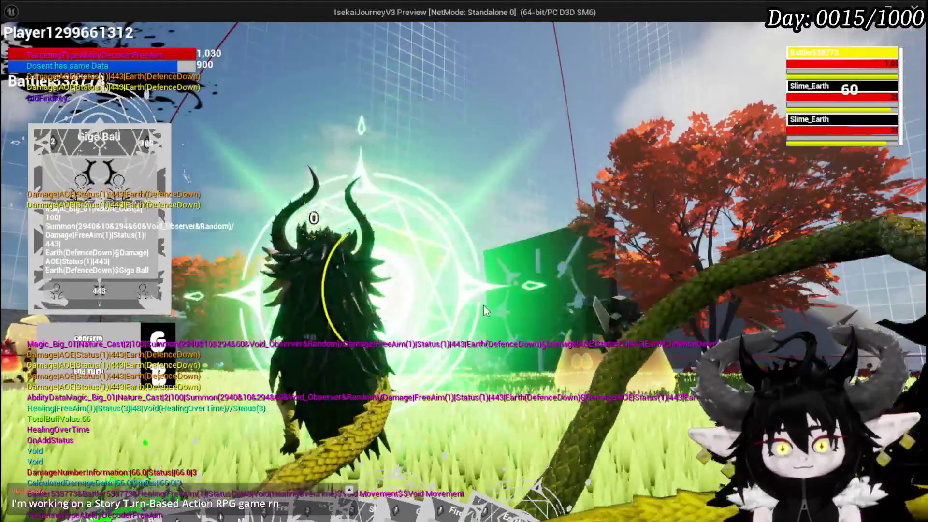
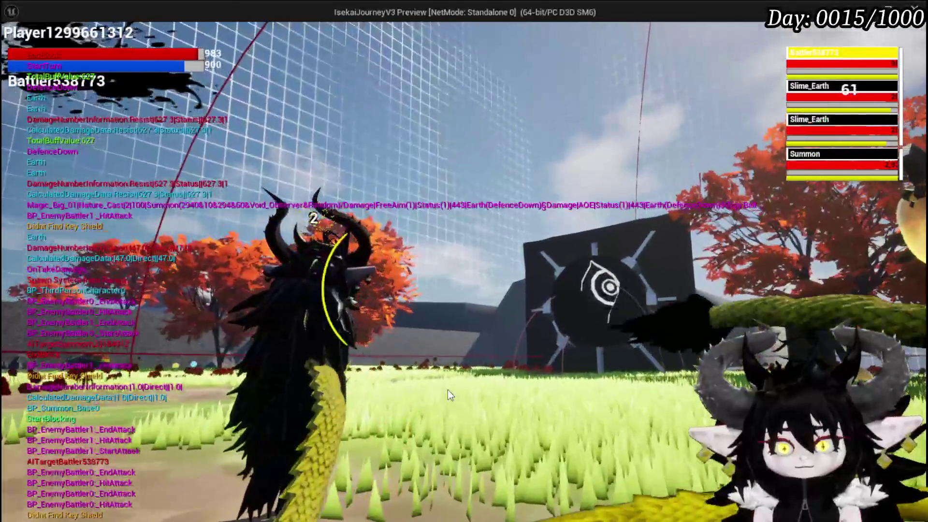
# Stop the running playtest, save the level and changed assets, and start a new playtest.
pyautogui.press('Escape')
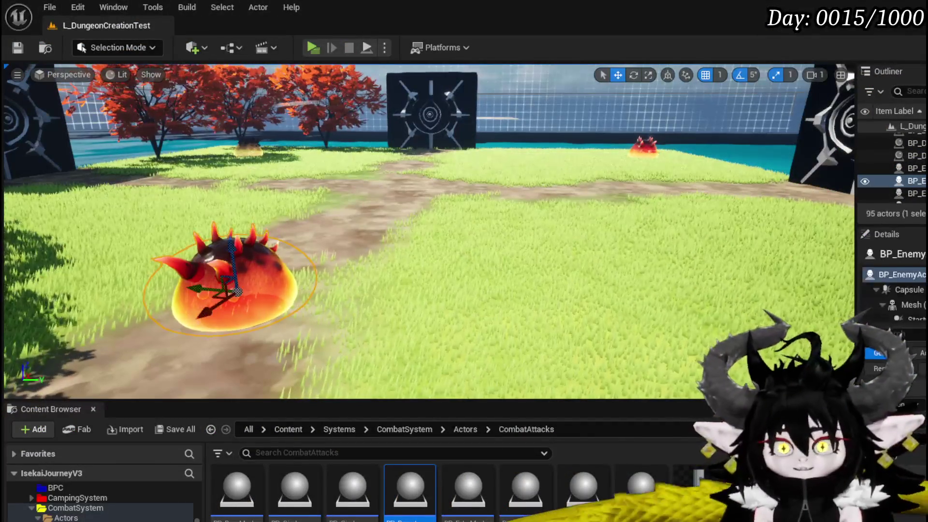
pyautogui.hotkey('ctrl', 's')
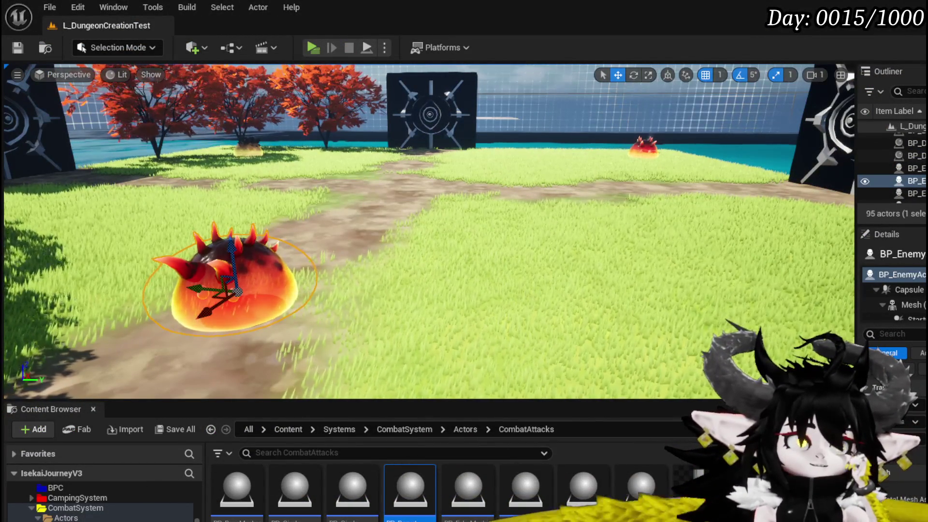
pyautogui.click(309, 48)
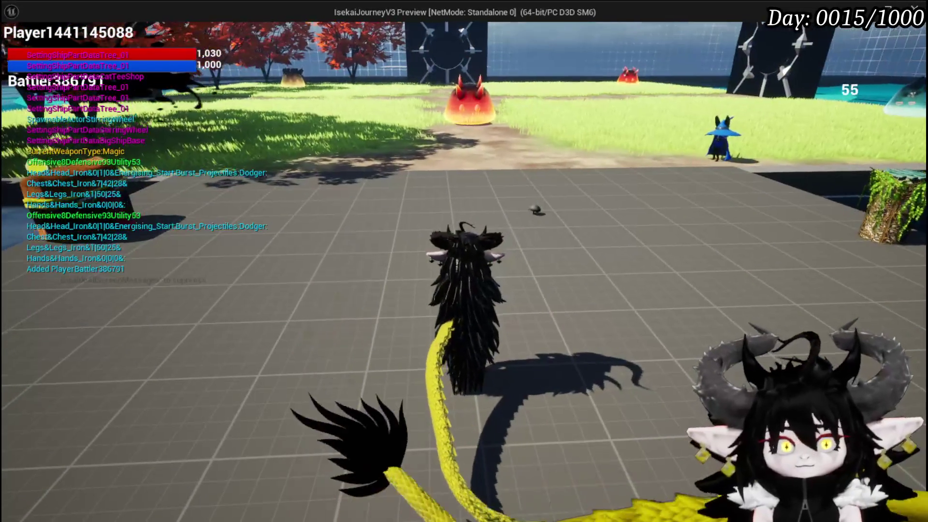
# Toggle the in-game menu, run across the grass back to the slimes, then exit to the editor.
pyautogui.press('Tab')
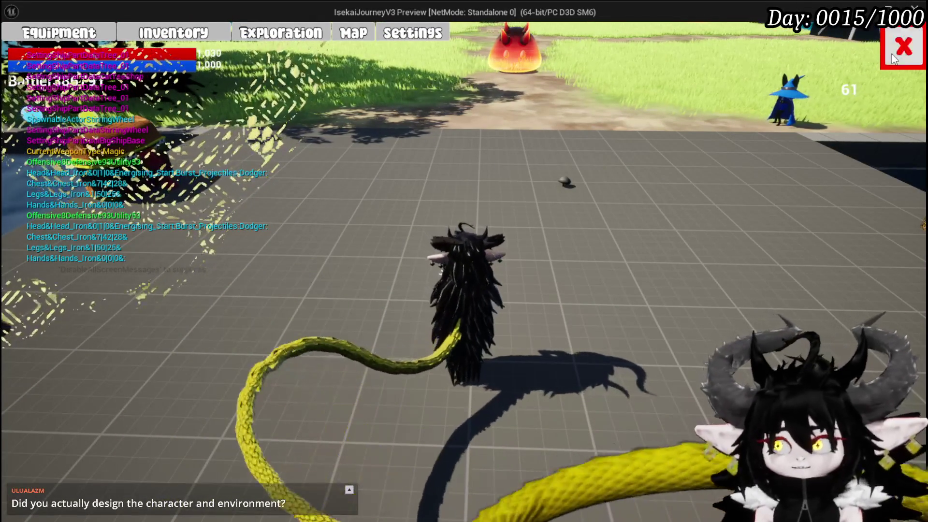
pyautogui.press('Tab')
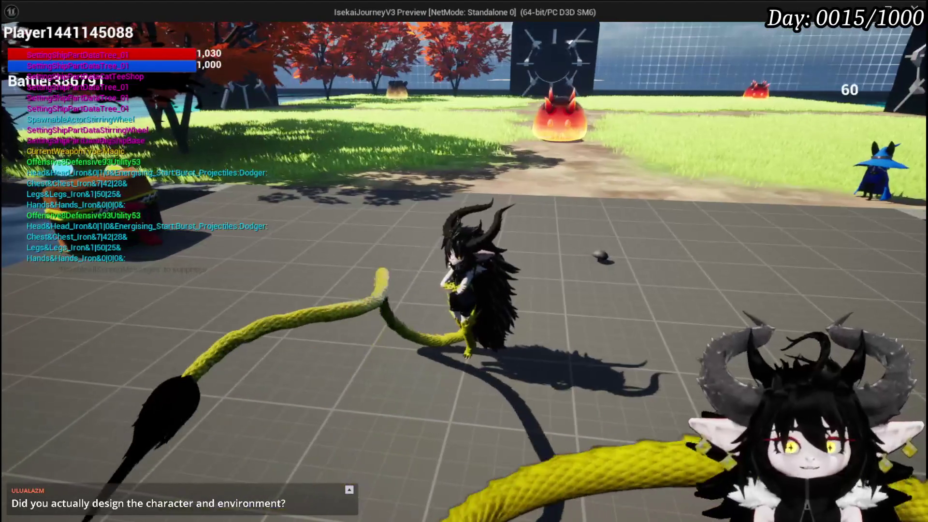
pyautogui.scroll(5, 464, 261)
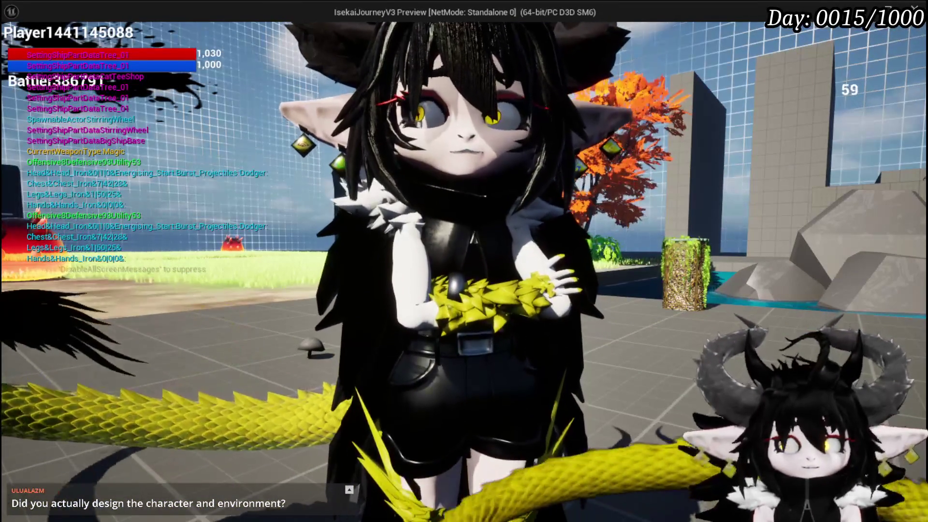
pyautogui.press('w')
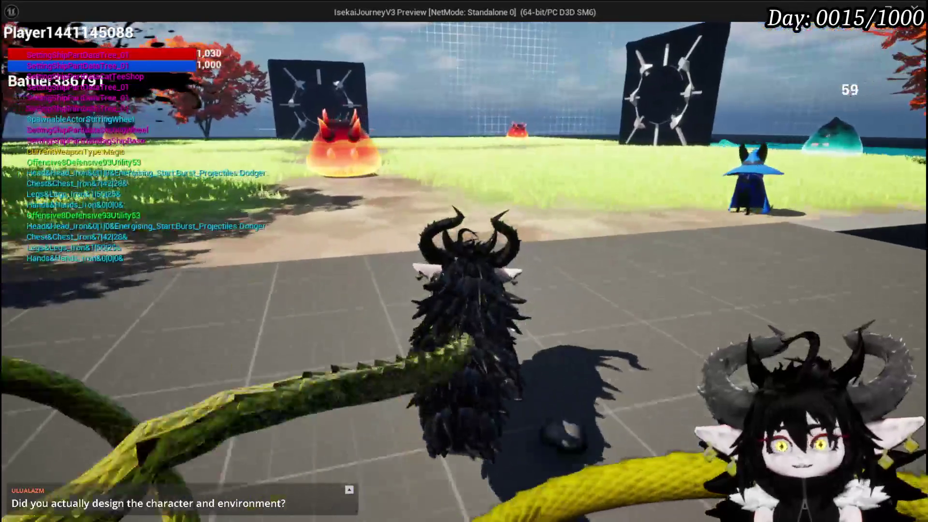
pyautogui.press('a')
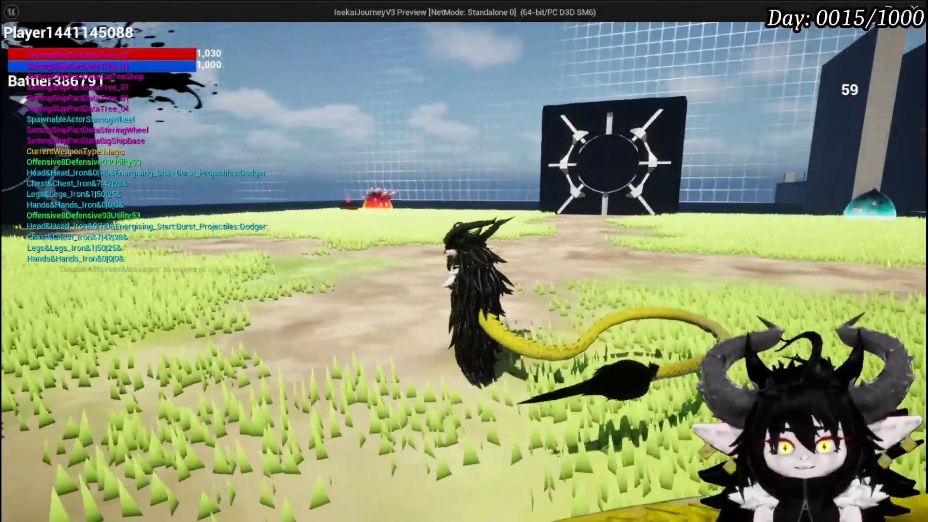
pyautogui.press('Escape')
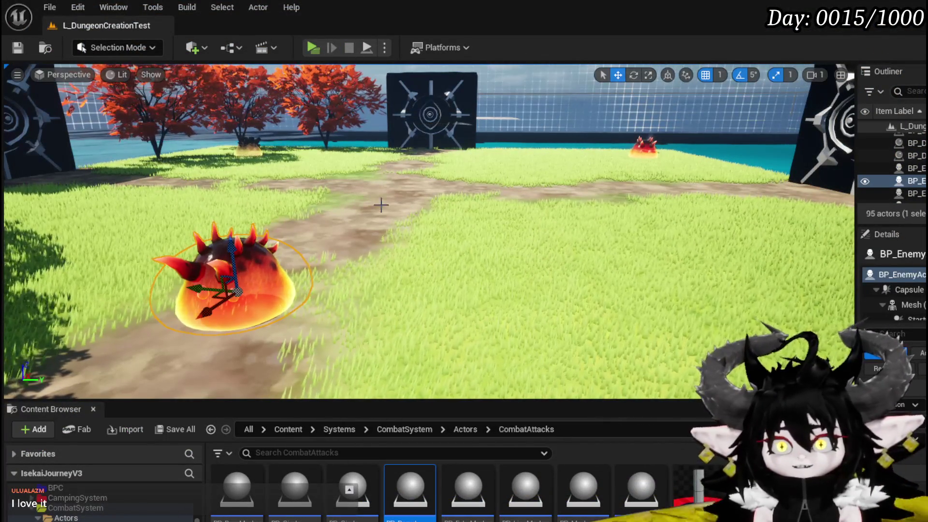
# Launch another playtest and steer the character around the floor toward the slimes.
pyautogui.click(313, 48)
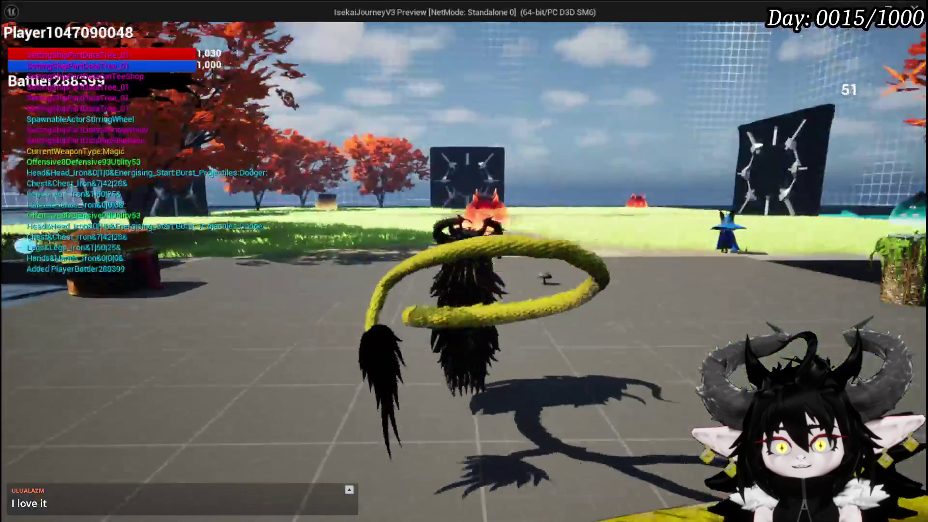
pyautogui.press('a')
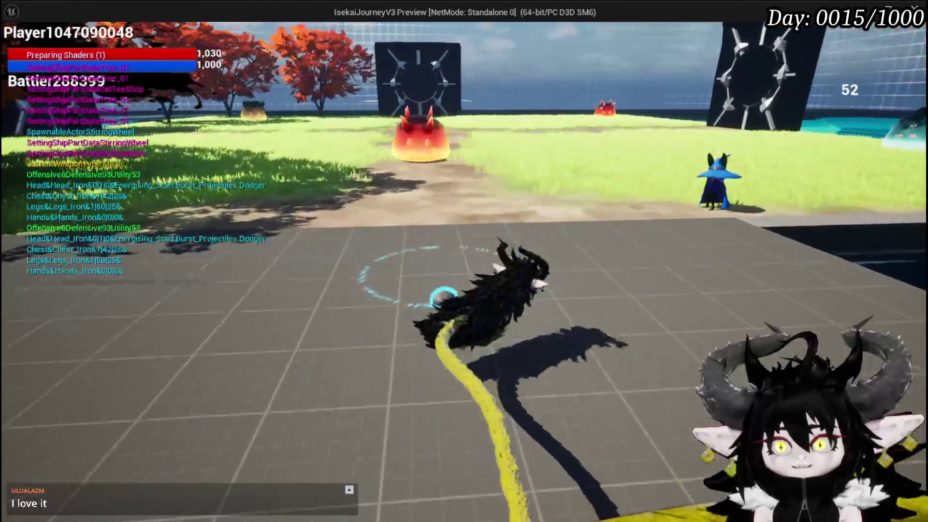
pyautogui.press('w')
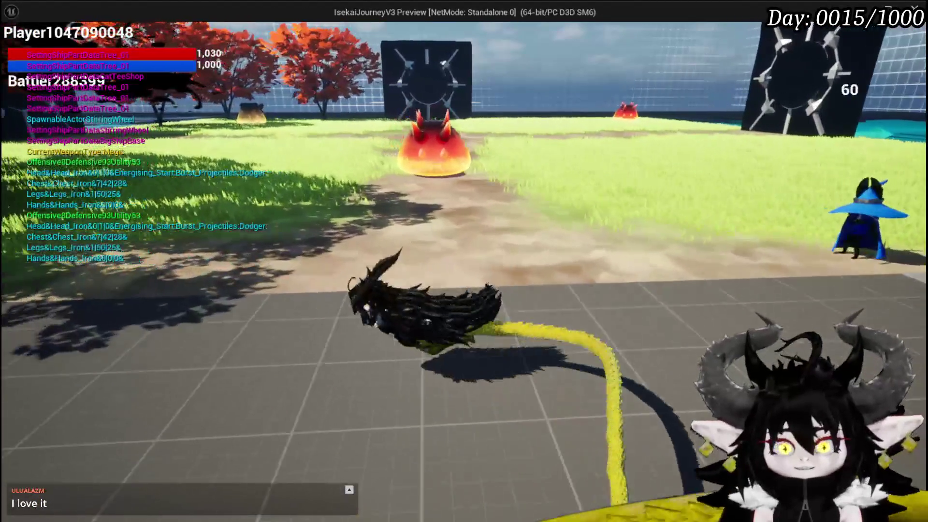
pyautogui.press('w')
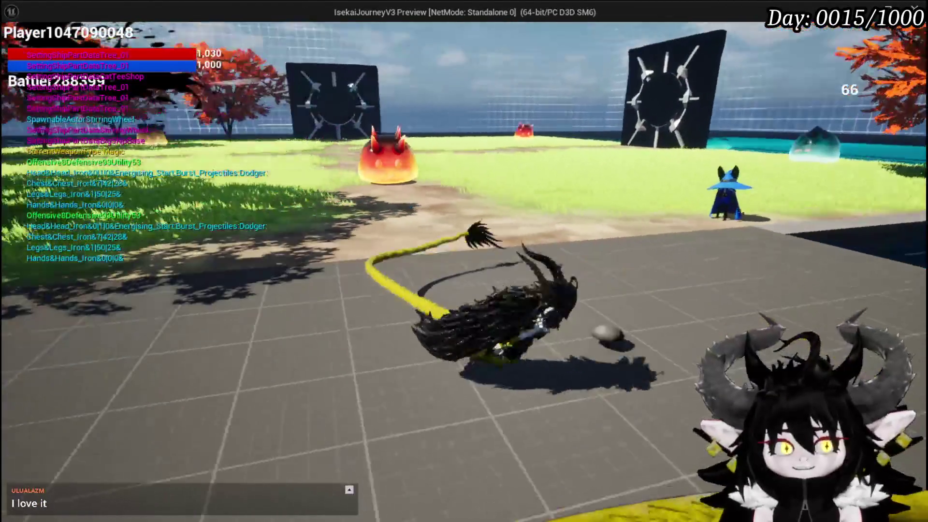
# Toggle the in-game menu, move toward the field, then stop the playtest and save the level.
pyautogui.press('Tab')
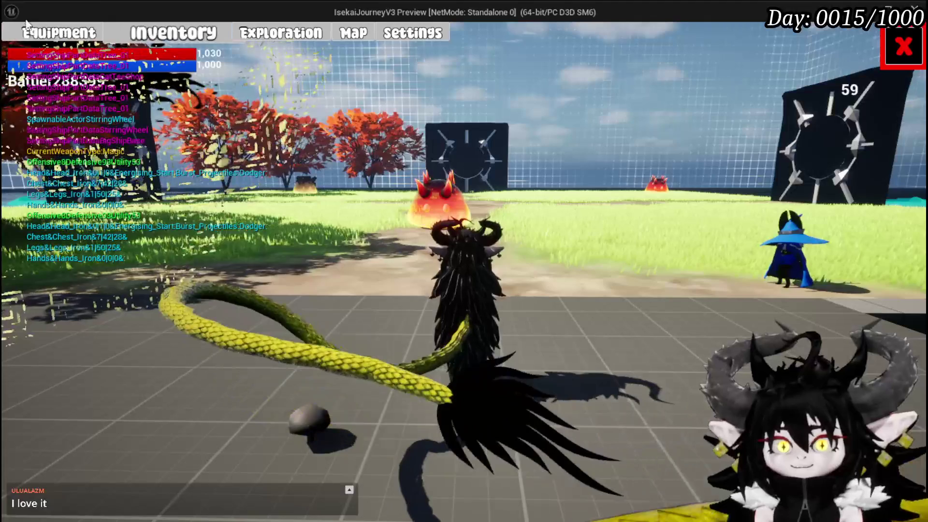
pyautogui.press('Tab')
pyautogui.press('w')
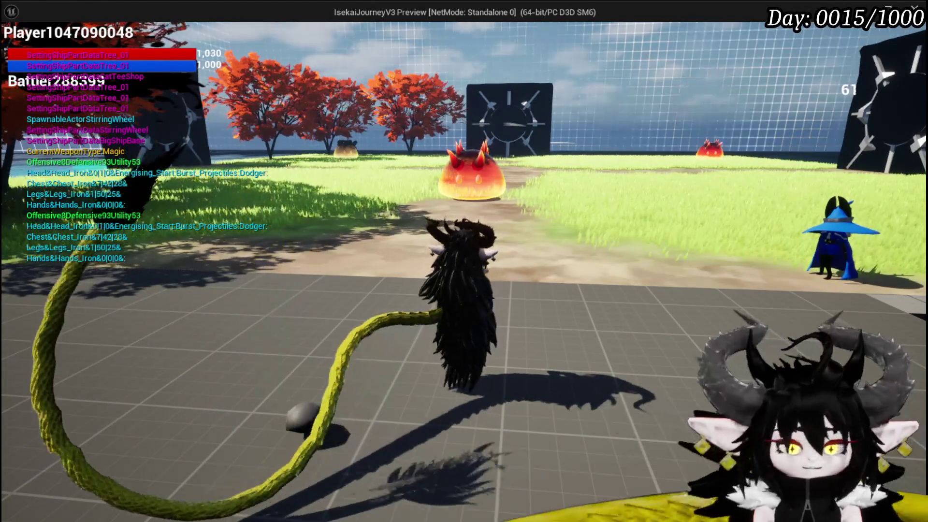
pyautogui.press('Escape')
pyautogui.click(17, 47)
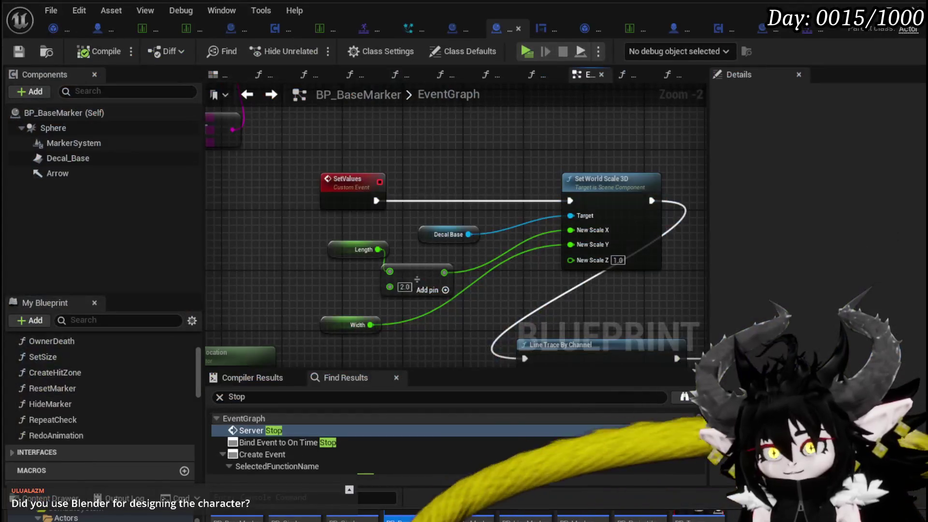
# Zoom and pan around BP_BaseMarker's event graph past the time dilation loop to center the SpawnSystem and data table nodes.
pyautogui.scroll(-3, 528, 296)
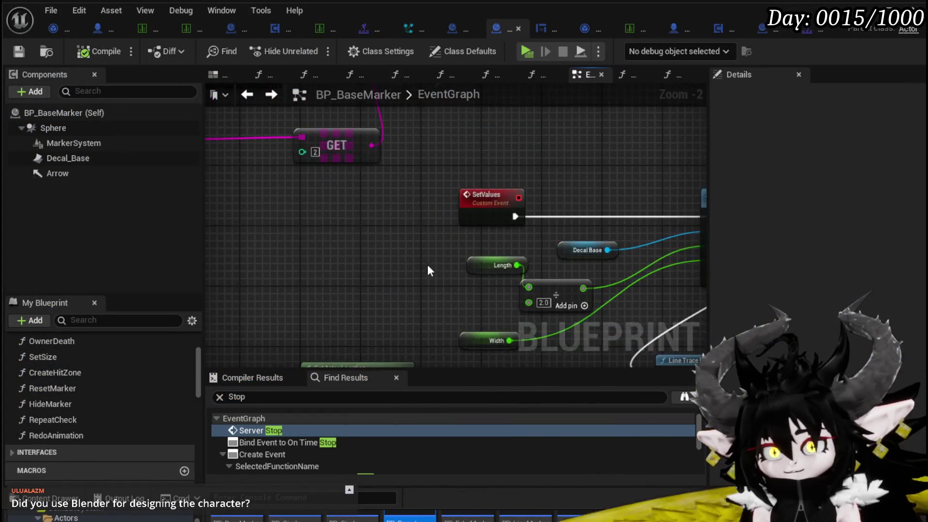
pyautogui.moveTo(483, 251)
pyautogui.mouseDown()
pyautogui.moveTo(454, 279)
pyautogui.moveTo(588, 270)
pyautogui.moveTo(498, 233)
pyautogui.mouseUp()
pyautogui.scroll(2, 497, 228)
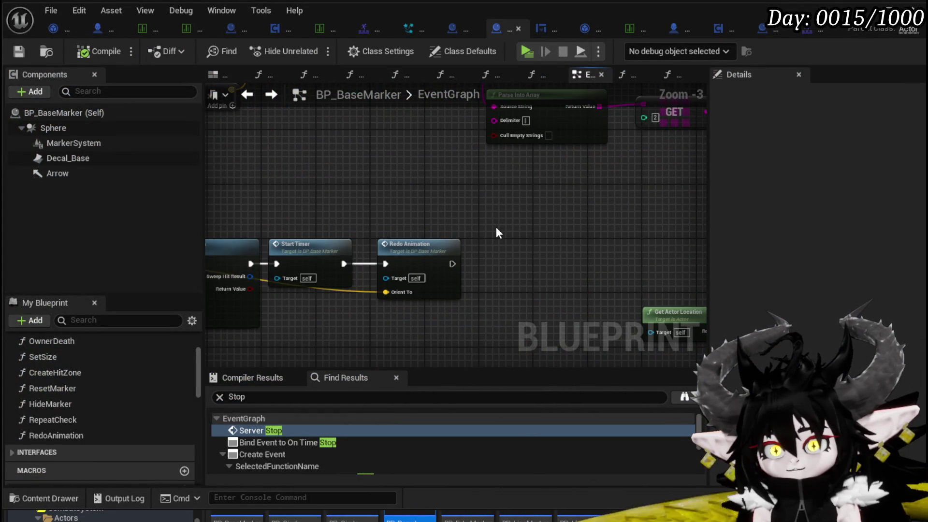
pyautogui.scroll(-5, 555, 249)
pyautogui.scroll(4, 414, 210)
pyautogui.scroll(-2, 629, 250)
pyautogui.moveTo(630, 250)
pyautogui.mouseDown()
pyautogui.moveTo(362, 303)
pyautogui.moveTo(403, 290)
pyautogui.moveTo(365, 234)
pyautogui.mouseUp()
pyautogui.scroll(4, 364, 234)
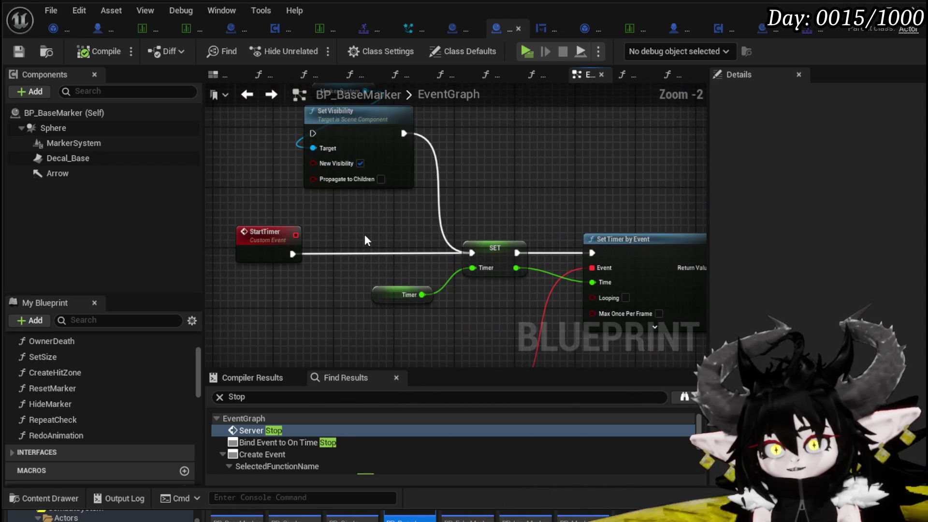
pyautogui.scroll(-3, 365, 234)
pyautogui.scroll(-7, 439, 230)
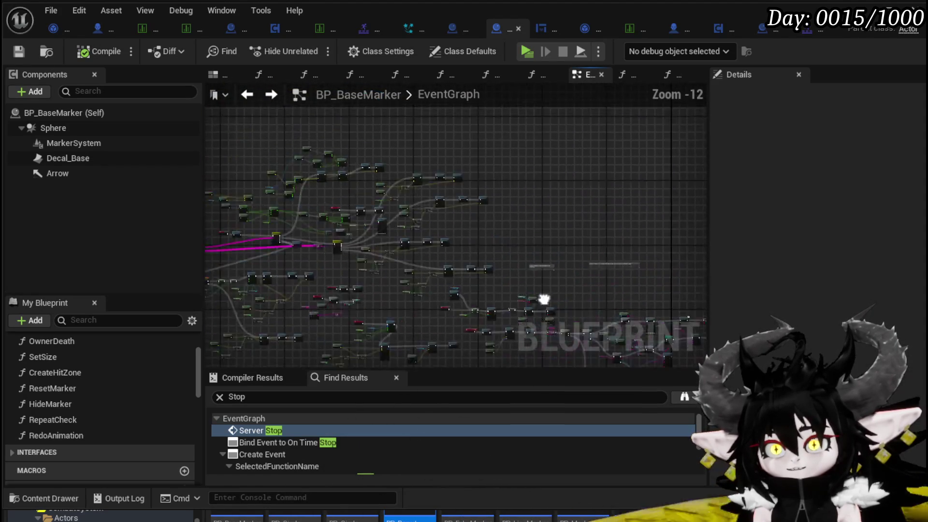
pyautogui.moveTo(636, 215); pyautogui.dragTo(389, 116)
pyautogui.scroll(5, 402, 228)
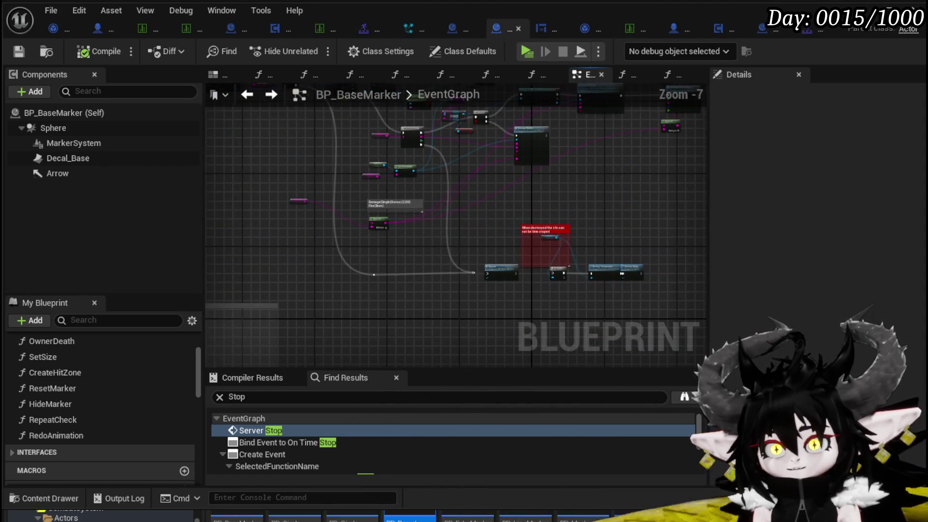
pyautogui.scroll(-5, 601, 215)
pyautogui.scroll(4, 470, 251)
pyautogui.moveTo(469, 250)
pyautogui.mouseDown()
pyautogui.moveTo(587, 286)
pyautogui.moveTo(274, 287)
pyautogui.moveTo(335, 236)
pyautogui.moveTo(353, 280)
pyautogui.moveTo(207, 209)
pyautogui.mouseUp()
pyautogui.scroll(4, 549, 271)
pyautogui.scroll(-4, 274, 287)
pyautogui.scroll(3, 355, 287)
pyautogui.scroll(-4, 355, 286)
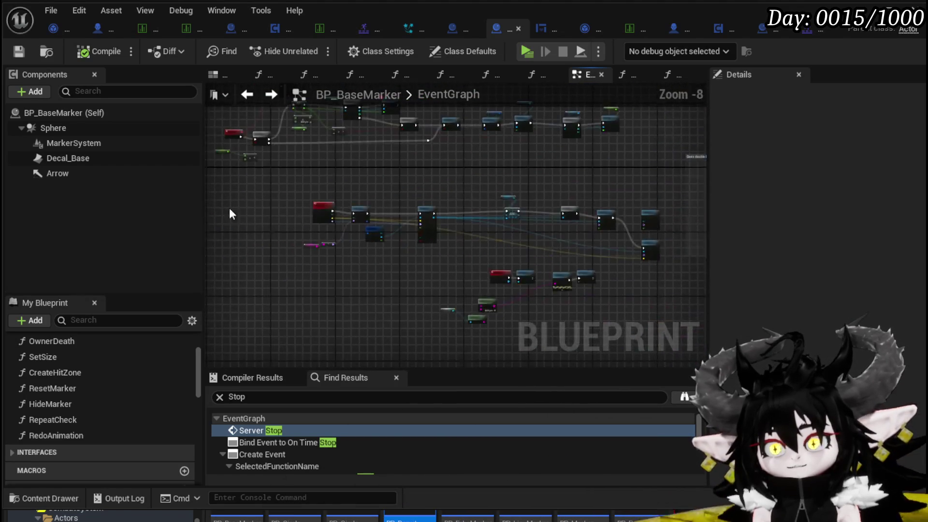
pyautogui.scroll(4, 509, 267)
pyautogui.scroll(2, 463, 291)
pyautogui.moveTo(392, 280)
pyautogui.mouseDown()
pyautogui.moveTo(564, 310)
pyautogui.moveTo(489, 305)
pyautogui.mouseUp()
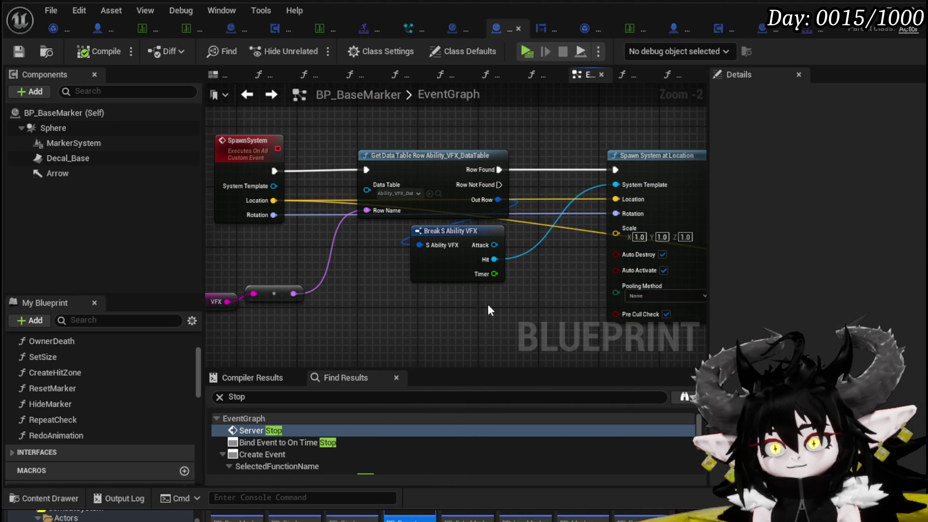
# Search the blueprint for 'SpawnSystem' and jump to its call, selecting the Get Actor Location node.
pyautogui.click(255, 398)
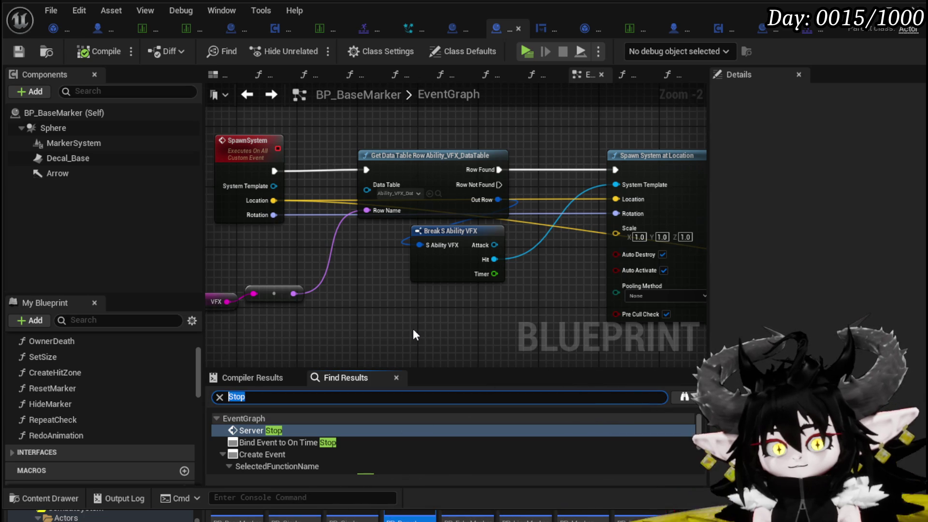
pyautogui.write('Spawn')
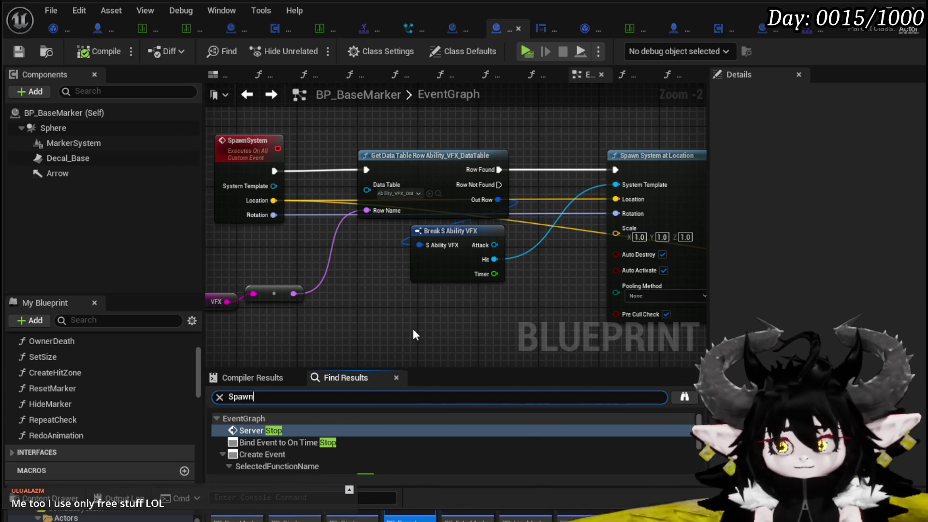
pyautogui.write('System')
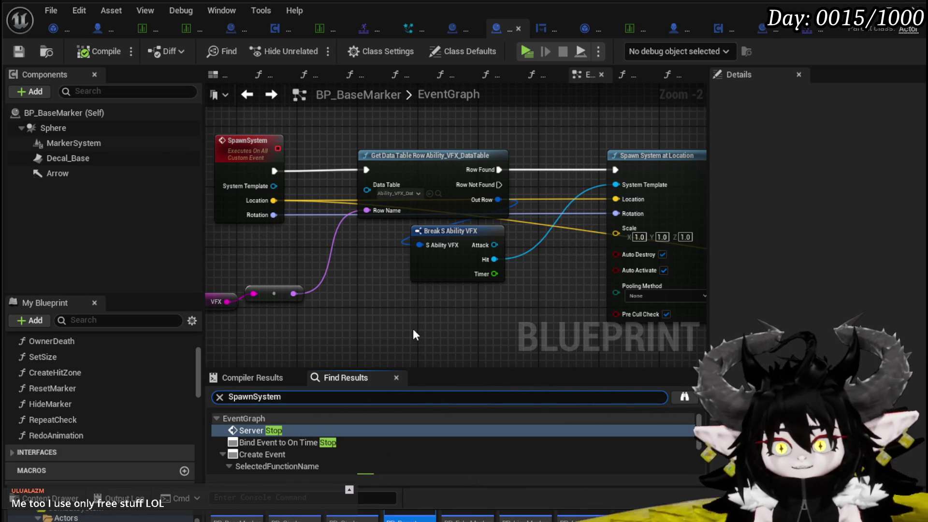
pyautogui.doubleClick(280, 455)
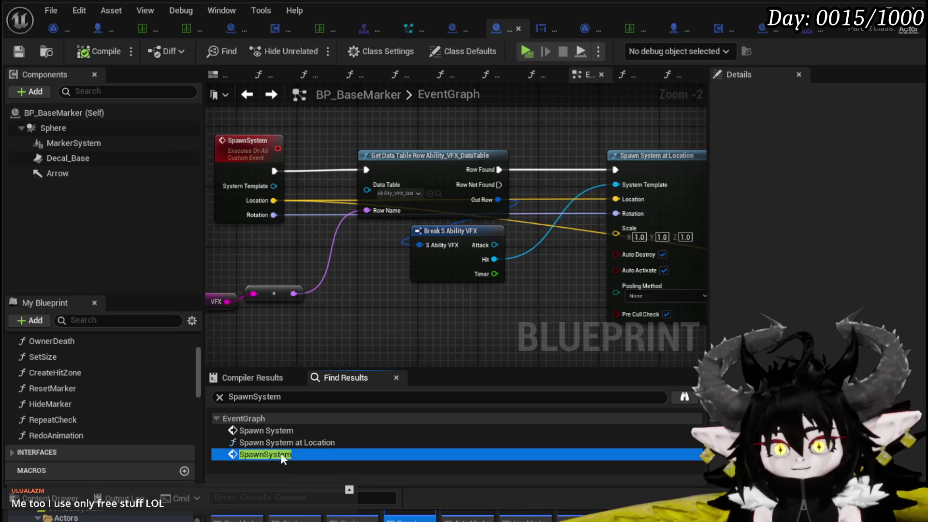
pyautogui.scroll(-5, 490, 287)
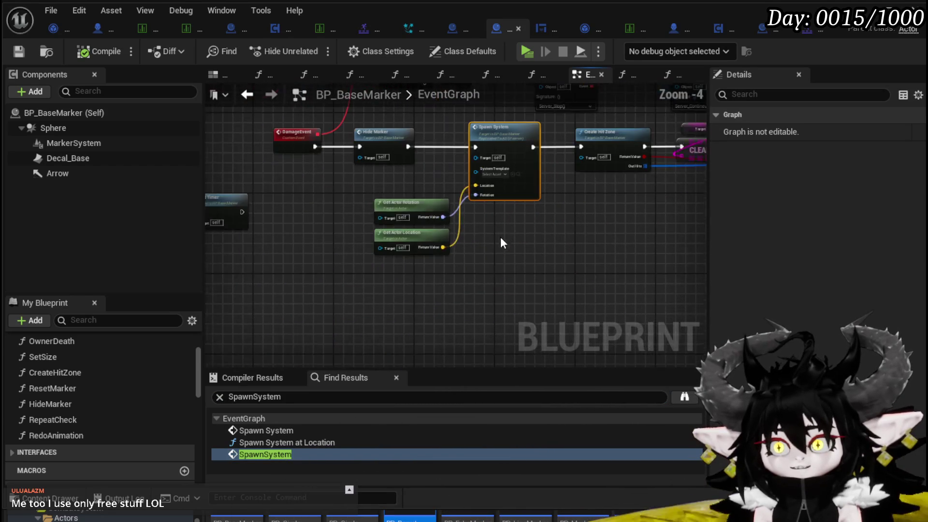
pyautogui.click(411, 220)
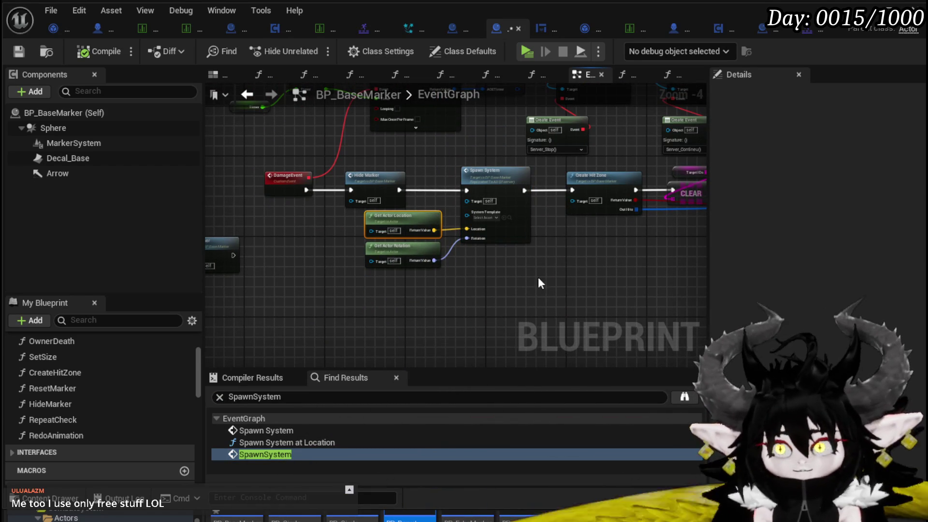
# Pan along the damage chain past Set Timer by Event, Create Hit Zone and For Each Loop nodes.
pyautogui.scroll(3, 545, 232)
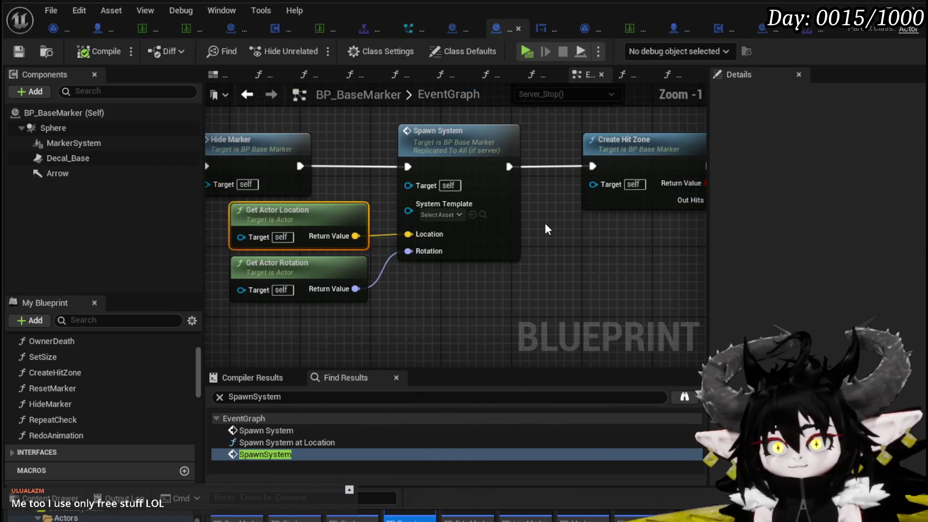
pyautogui.scroll(-2, 544, 222)
pyautogui.moveTo(544, 222)
pyautogui.mouseDown()
pyautogui.moveTo(582, 238)
pyautogui.moveTo(486, 263)
pyautogui.moveTo(494, 271)
pyautogui.moveTo(255, 224)
pyautogui.moveTo(199, 142)
pyautogui.moveTo(408, 168)
pyautogui.moveTo(485, 160)
pyautogui.moveTo(340, 219)
pyautogui.moveTo(410, 252)
pyautogui.moveTo(341, 240)
pyautogui.moveTo(424, 170)
pyautogui.moveTo(215, 163)
pyautogui.mouseUp()
pyautogui.scroll(-1, 484, 160)
pyautogui.scroll(1, 409, 248)
pyautogui.moveTo(321, 157); pyautogui.dragTo(255, 180)
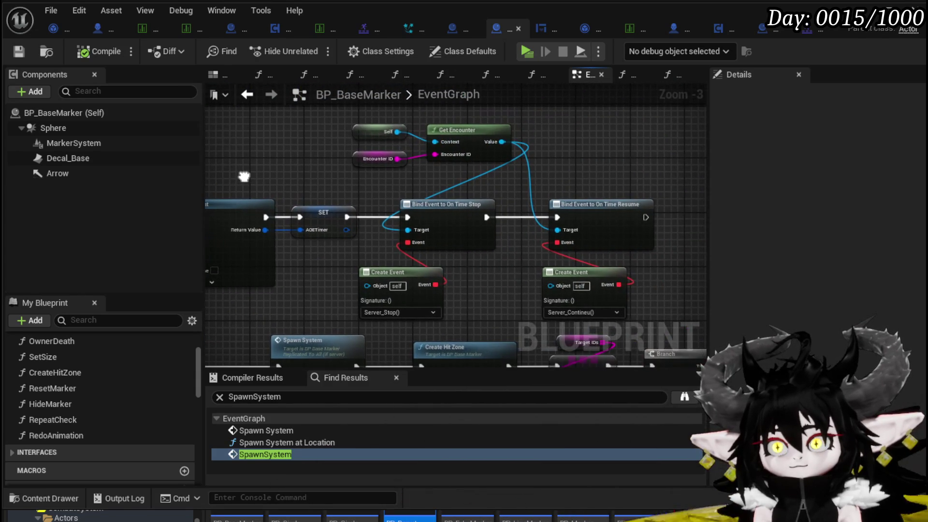
pyautogui.moveTo(492, 289); pyautogui.dragTo(457, 152)
pyautogui.scroll(-1, 457, 153)
pyautogui.moveTo(480, 269)
pyautogui.mouseDown()
pyautogui.moveTo(238, 259)
pyautogui.moveTo(485, 206)
pyautogui.moveTo(474, 239)
pyautogui.mouseUp()
pyautogui.moveTo(624, 268); pyautogui.dragTo(515, 326)
pyautogui.scroll(3, 515, 326)
# Move the Spawn System node aside, jump to its event implementation, and bring up Ability_VFX_DataTable.
pyautogui.moveTo(408, 314); pyautogui.dragTo(583, 195)
pyautogui.moveTo(564, 278); pyautogui.dragTo(451, 308)
pyautogui.click(450, 309)
pyautogui.moveTo(491, 242)
pyautogui.mouseDown()
pyautogui.moveTo(483, 266)
pyautogui.moveTo(523, 252)
pyautogui.mouseUp()
pyautogui.click(566, 291)
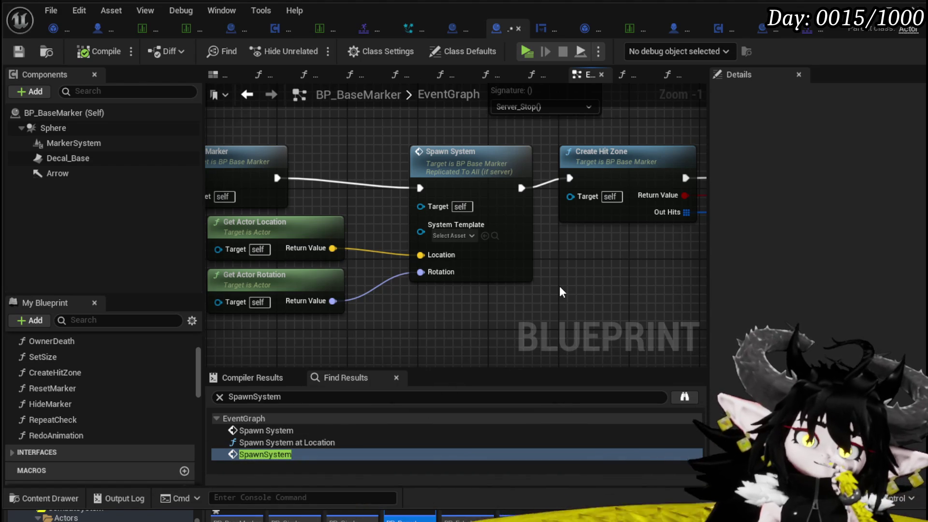
pyautogui.moveTo(483, 256); pyautogui.dragTo(457, 247)
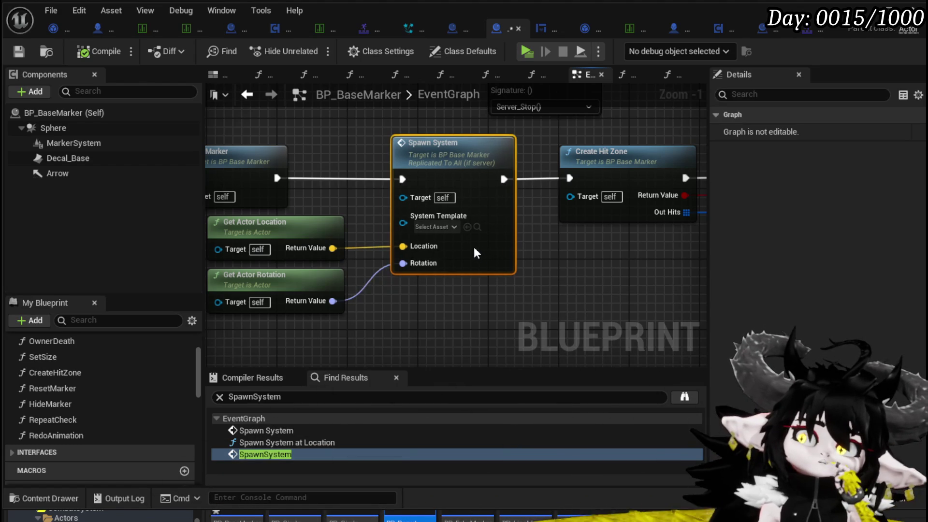
pyautogui.doubleClick(472, 255)
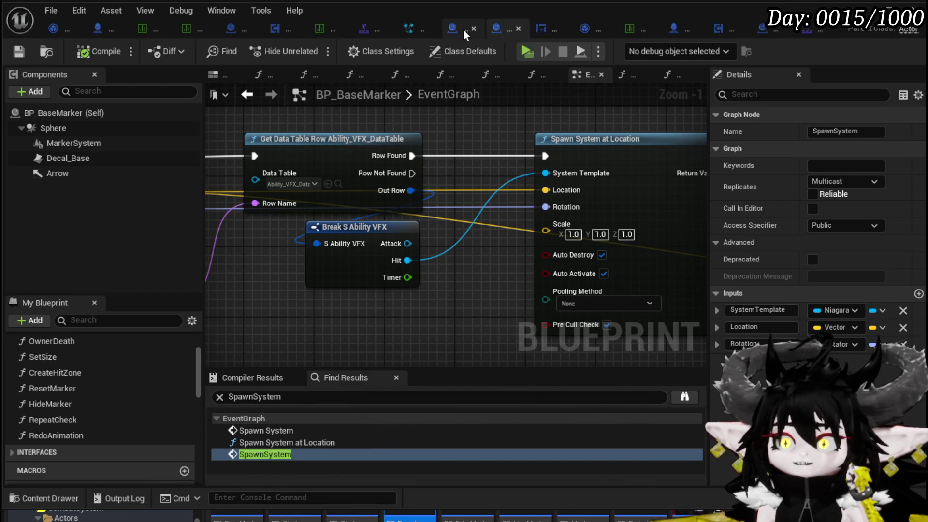
pyautogui.click(325, 25)
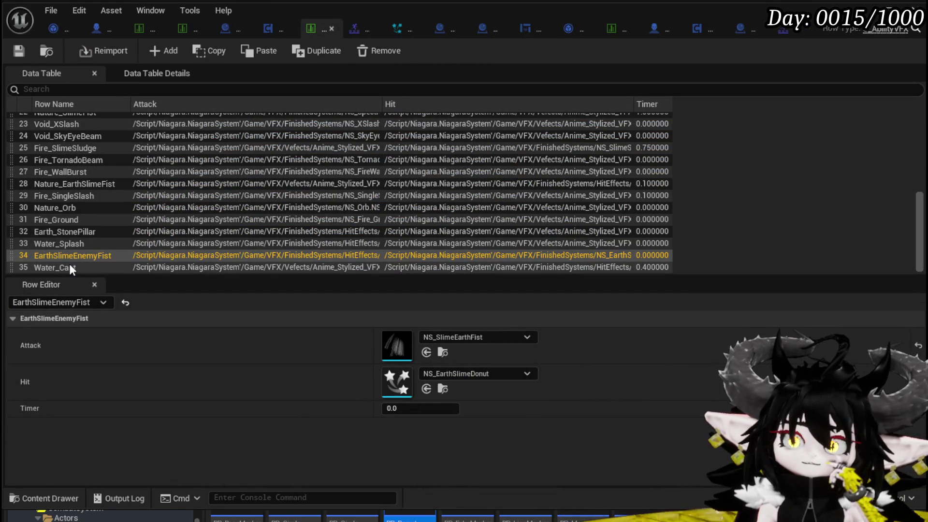
# Select the Earth_StonePillar row and search its Hit effect picker for the single pillar effect.
pyautogui.click(77, 233)
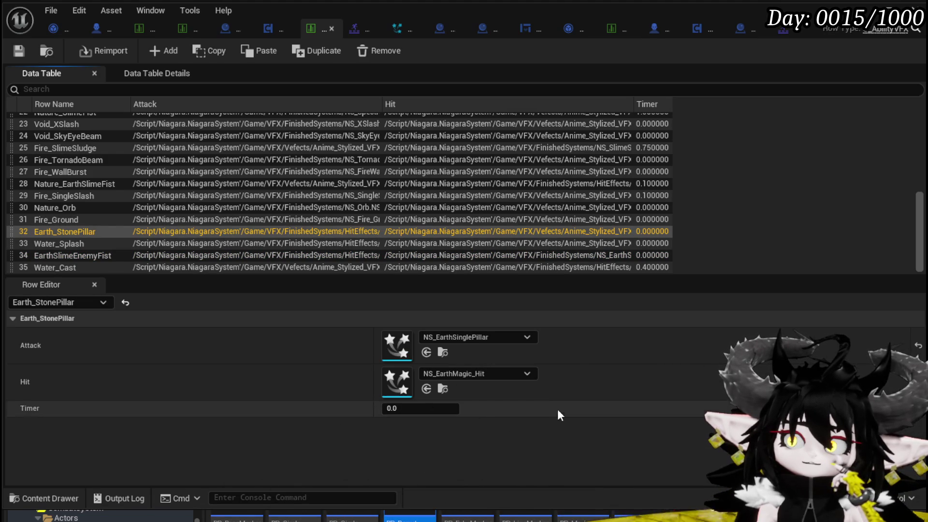
pyautogui.click(495, 374)
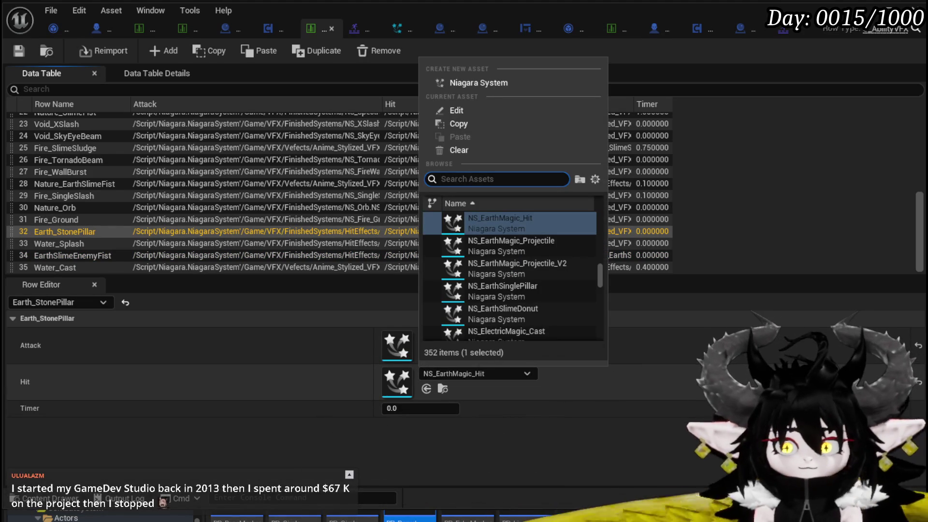
pyautogui.write('Sl')
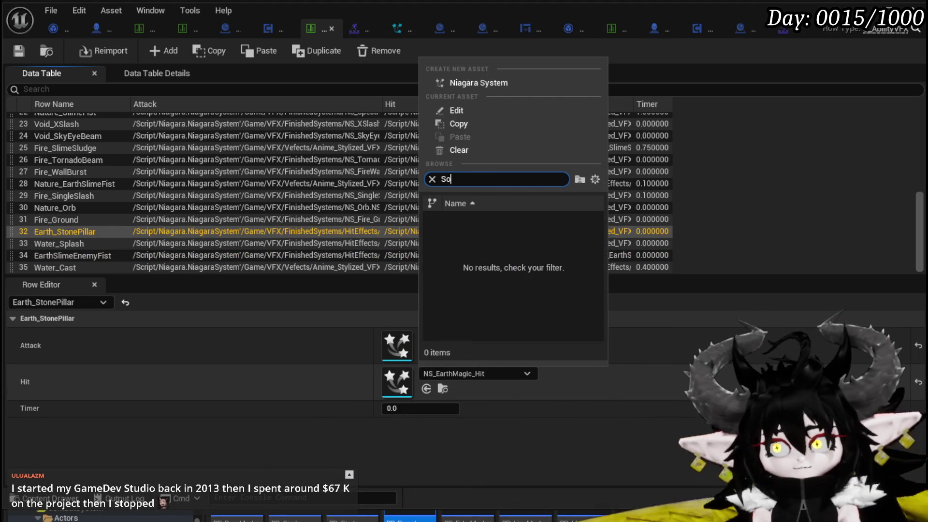
pyautogui.write('ngle')
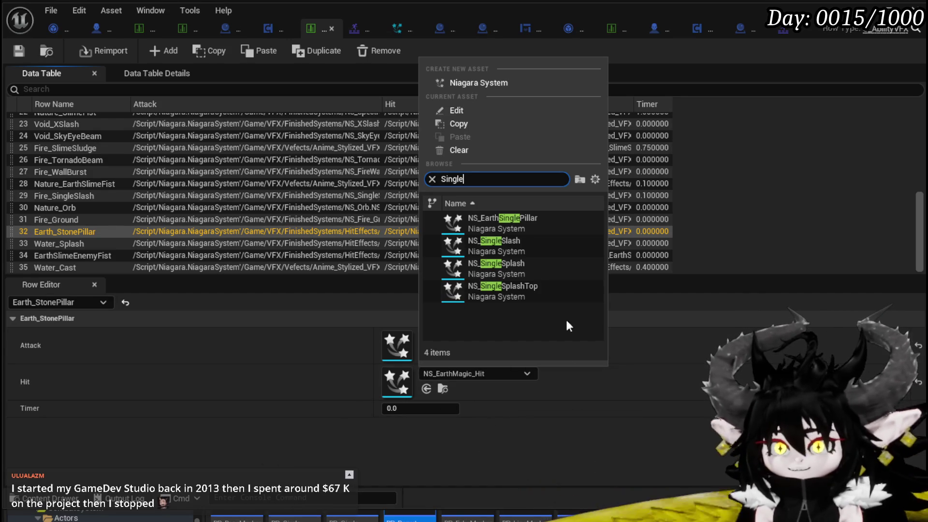
# Set Earth_StonePillar's Hit to NS_EarthSinglePillar and its Attack to NS_EarthMagic_Cast.
pyautogui.click(506, 225)
pyautogui.click(460, 337)
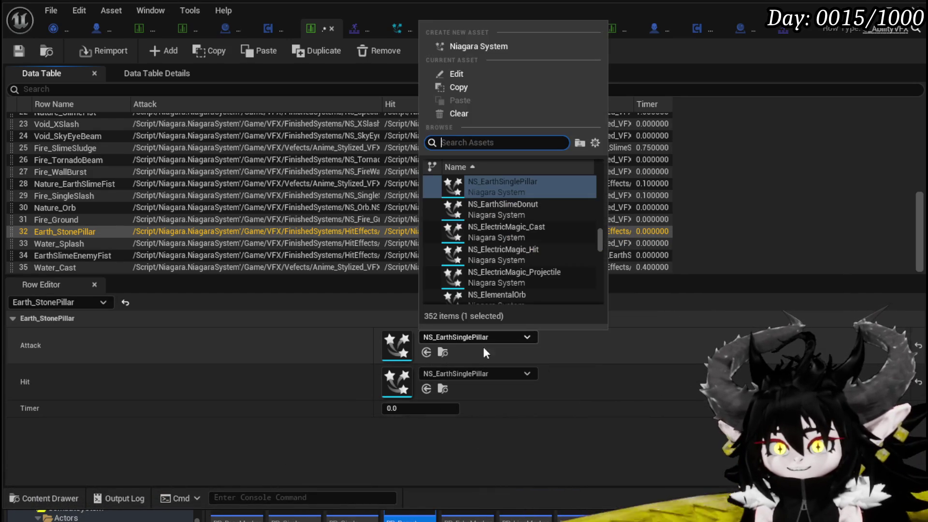
pyautogui.write('Ea')
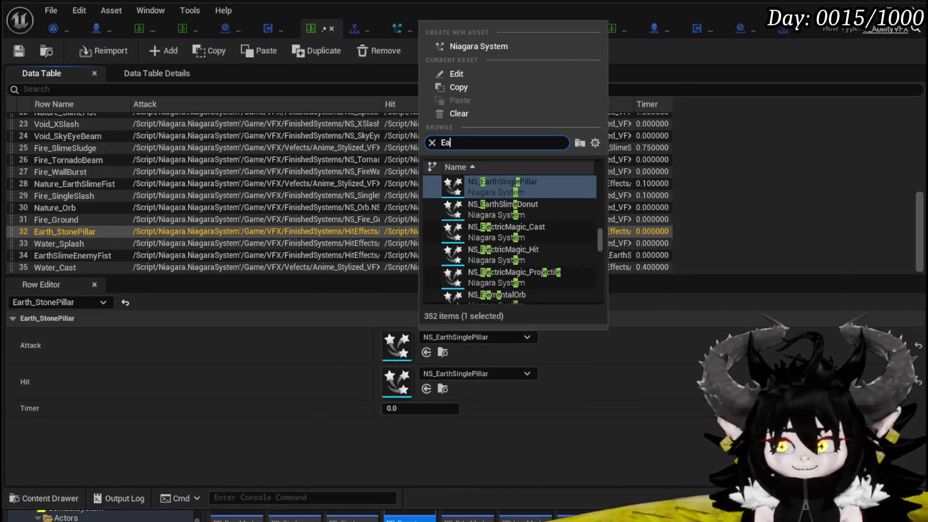
pyautogui.write('rth m')
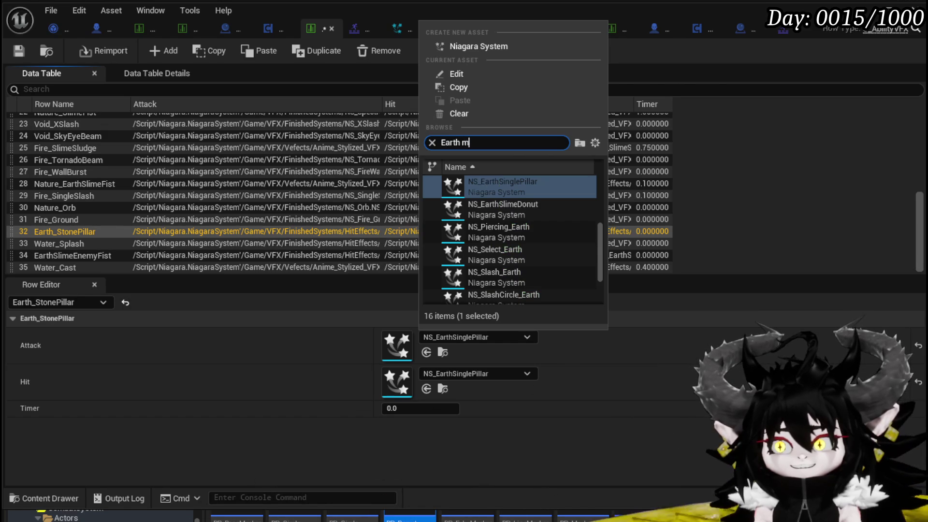
pyautogui.write('agic cast')
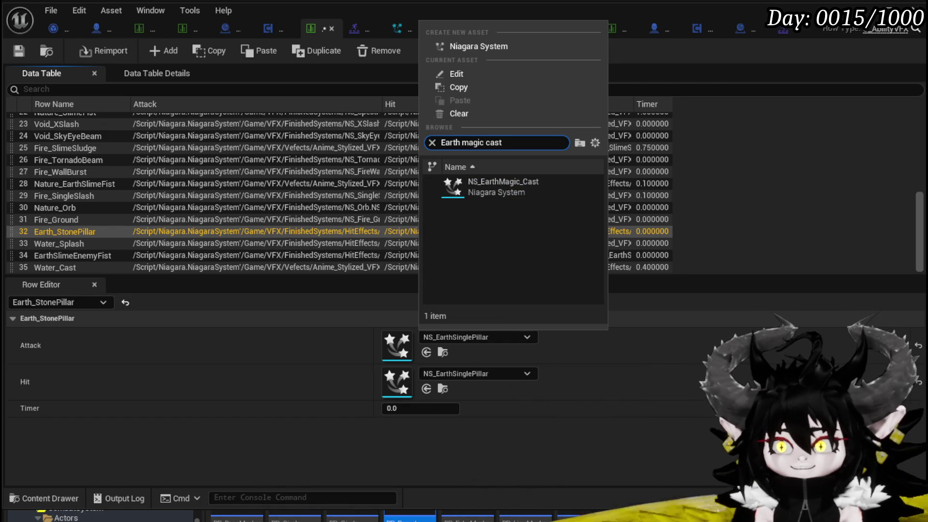
pyautogui.click(517, 180)
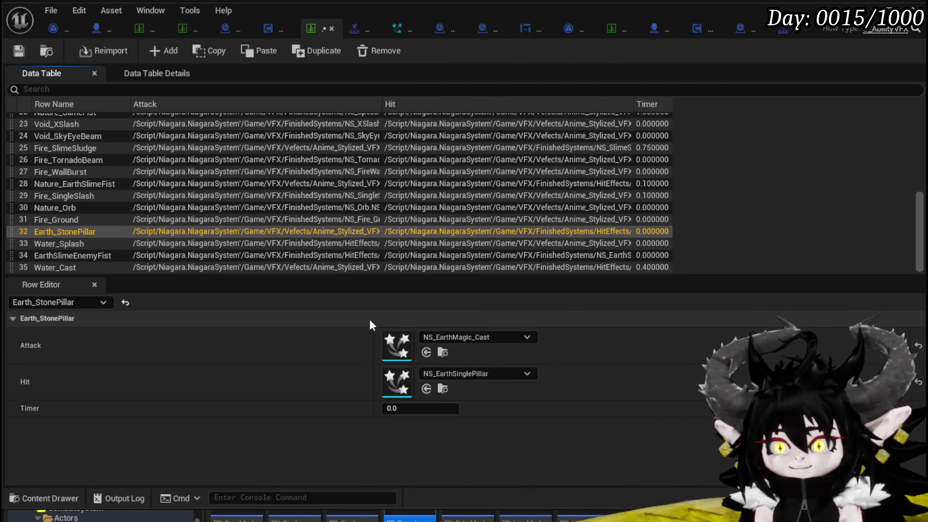
pyautogui.click(395, 408)
pyautogui.write('0.7')
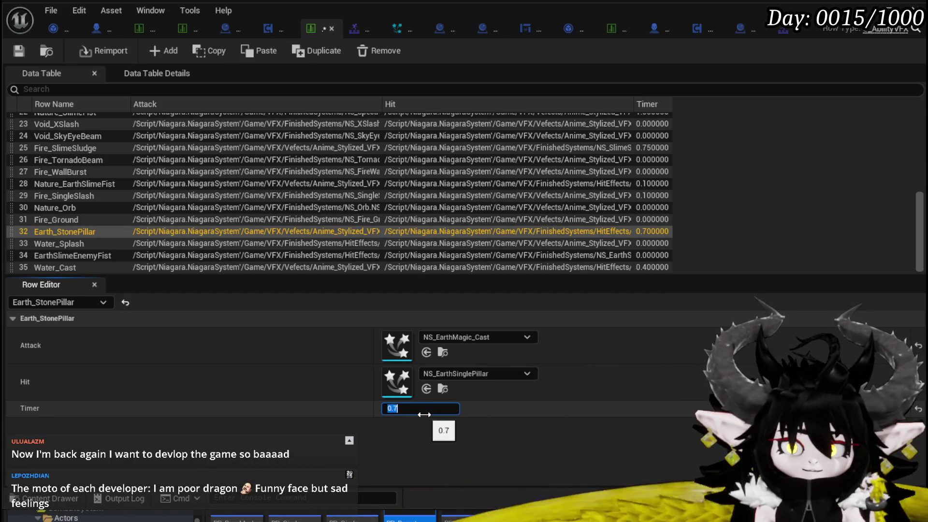
# Commit the 0.7 Timer value for the Earth_StonePillar row.
pyautogui.click(18, 51)
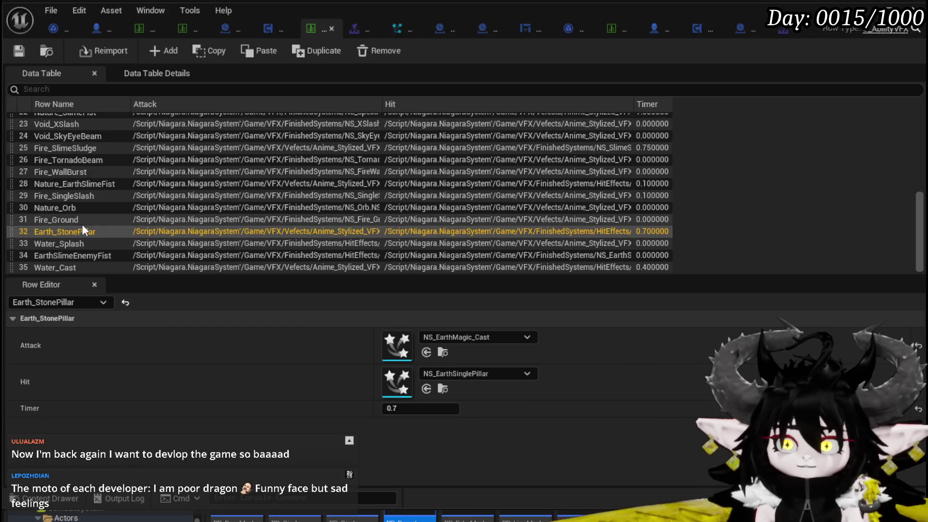
pyautogui.scroll(1, 79, 211)
# Review the Nature_EarthSlimeFist row and scroll through the data table's other rows.
pyautogui.click(85, 202)
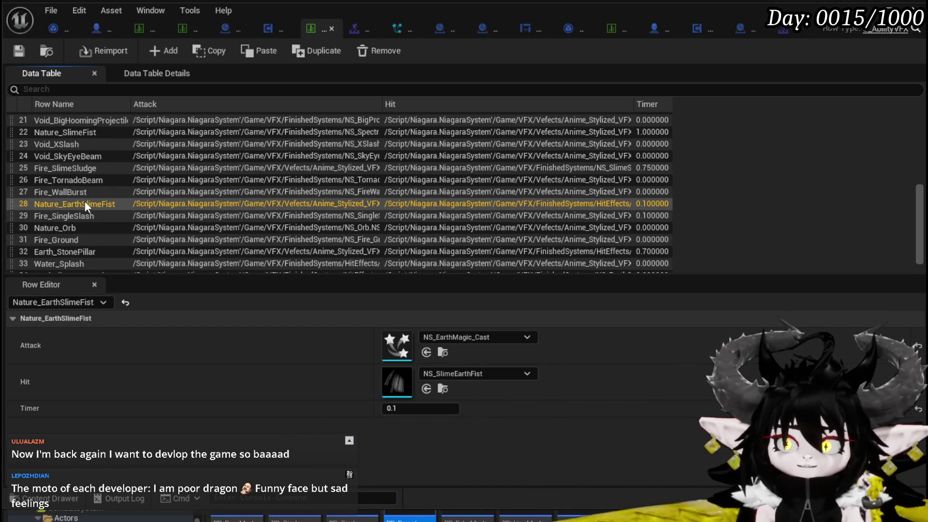
pyautogui.scroll(1, 85, 204)
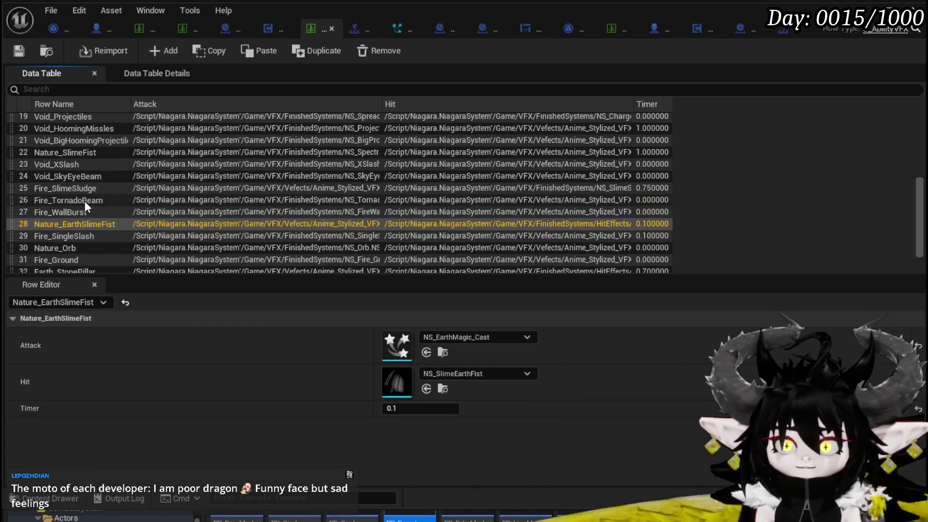
pyautogui.scroll(1, 76, 208)
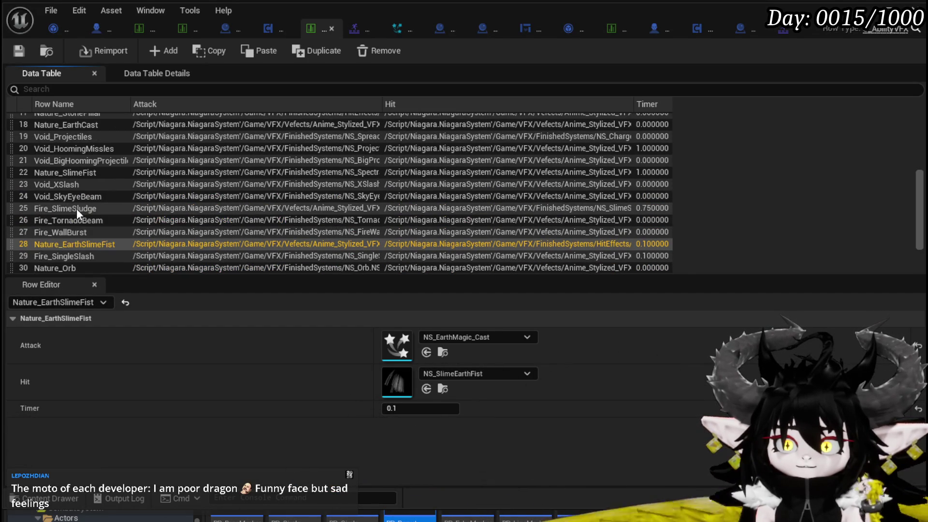
pyautogui.scroll(2, 78, 201)
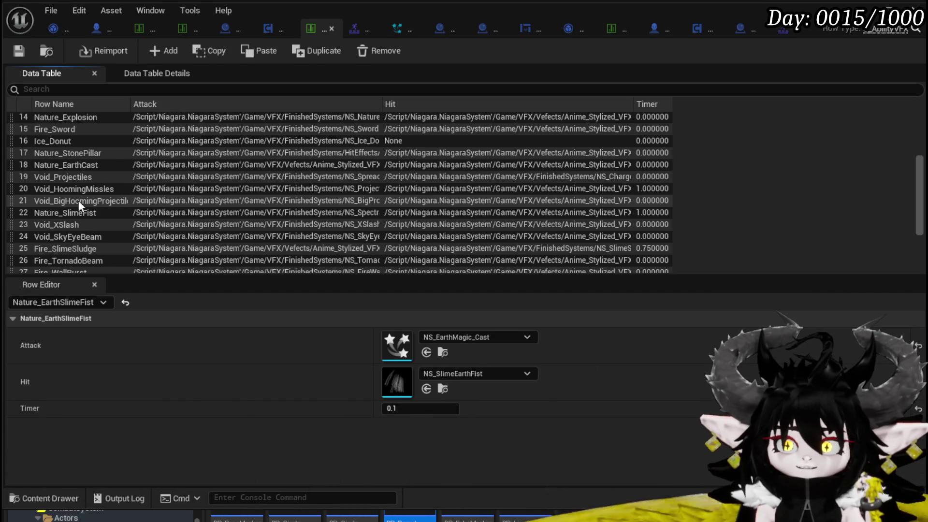
pyautogui.scroll(2, 78, 200)
pyautogui.scroll(2, 78, 200)
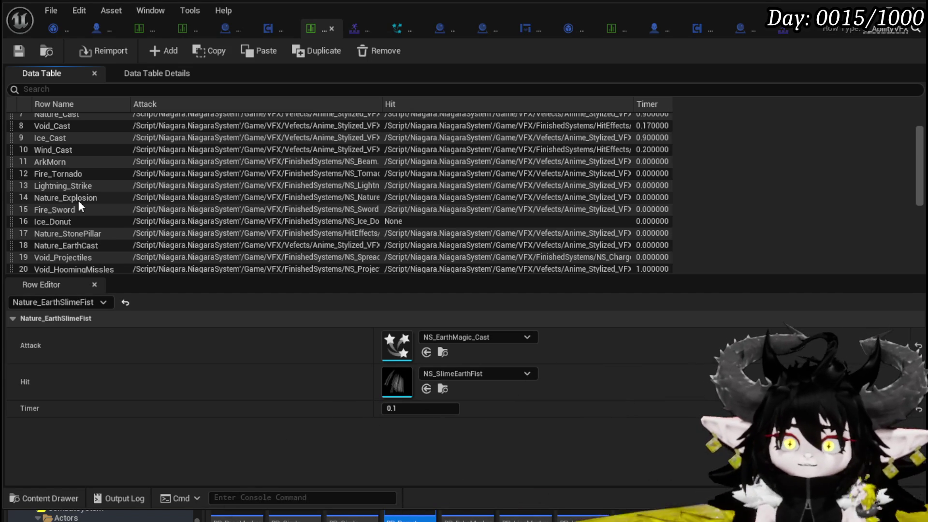
pyautogui.scroll(3, 80, 202)
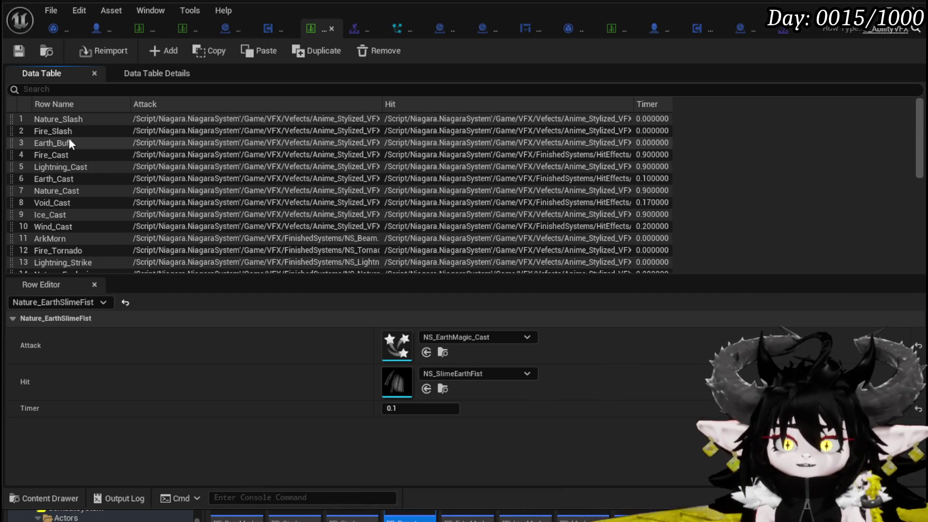
pyautogui.scroll(-1, 107, 164)
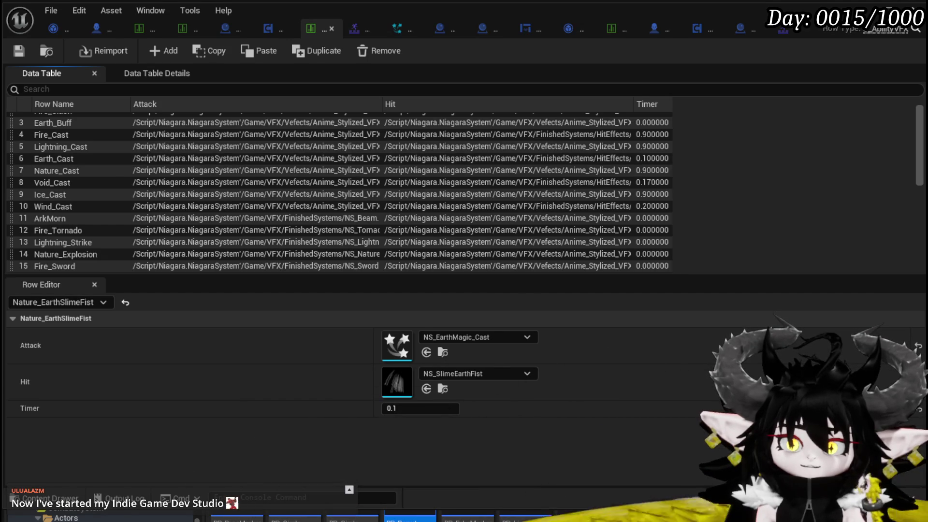
pyautogui.scroll(1, 97, 139)
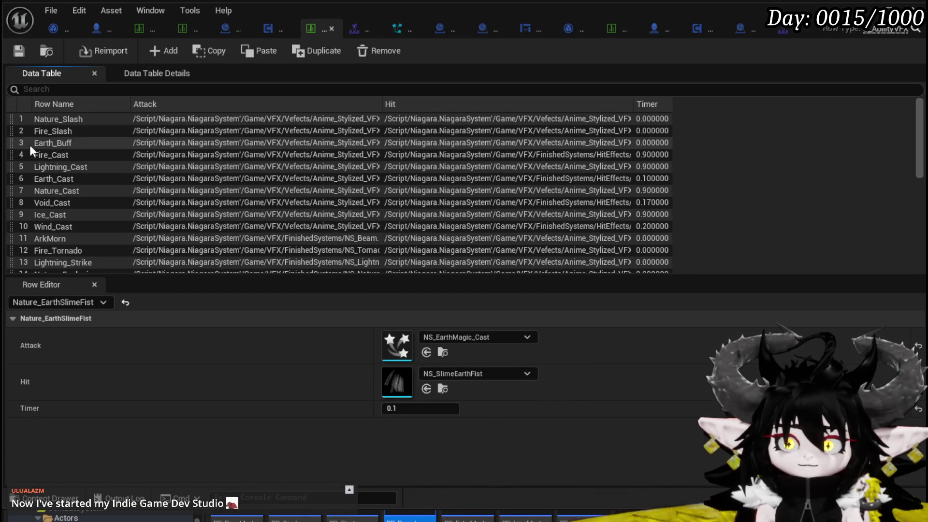
pyautogui.scroll(-3, 88, 135)
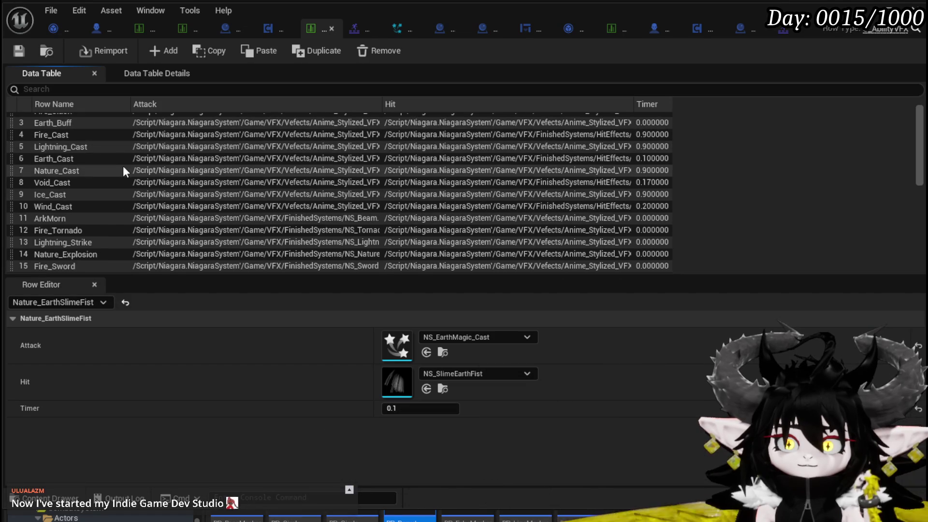
pyautogui.scroll(-2, 108, 168)
# Inspect the Nature_EarthCast and Nature_SlimeFist rows' effects, then reselect Nature_EarthSlimeFist.
pyautogui.click(82, 223)
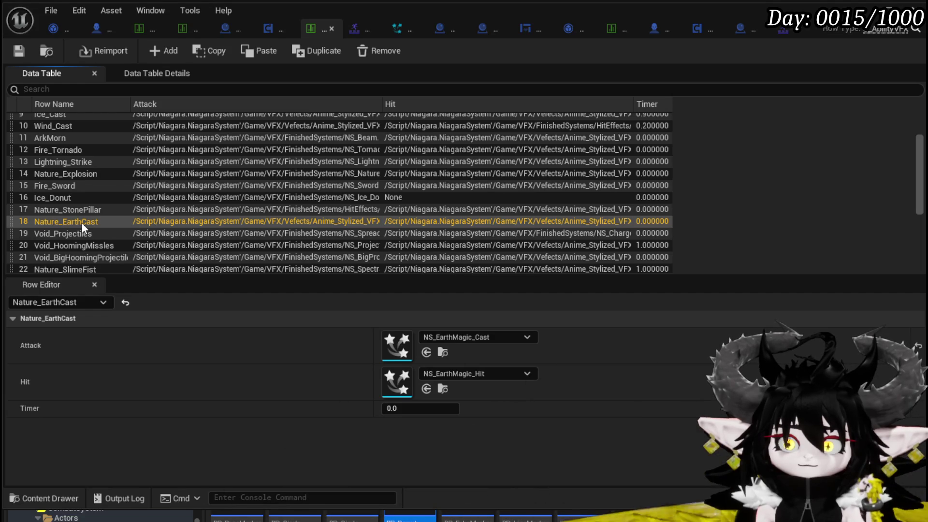
pyautogui.scroll(-2, 200, 226)
pyautogui.scroll(-2, 200, 227)
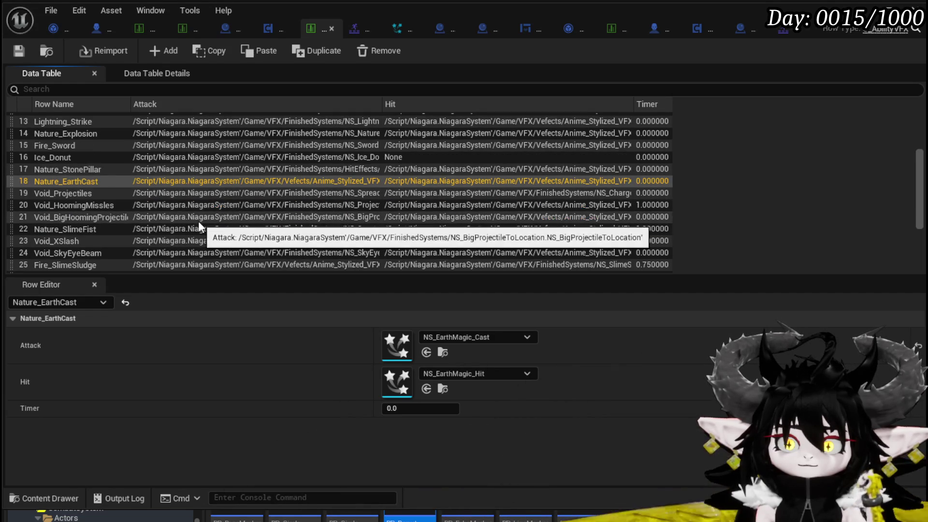
pyautogui.click(119, 230)
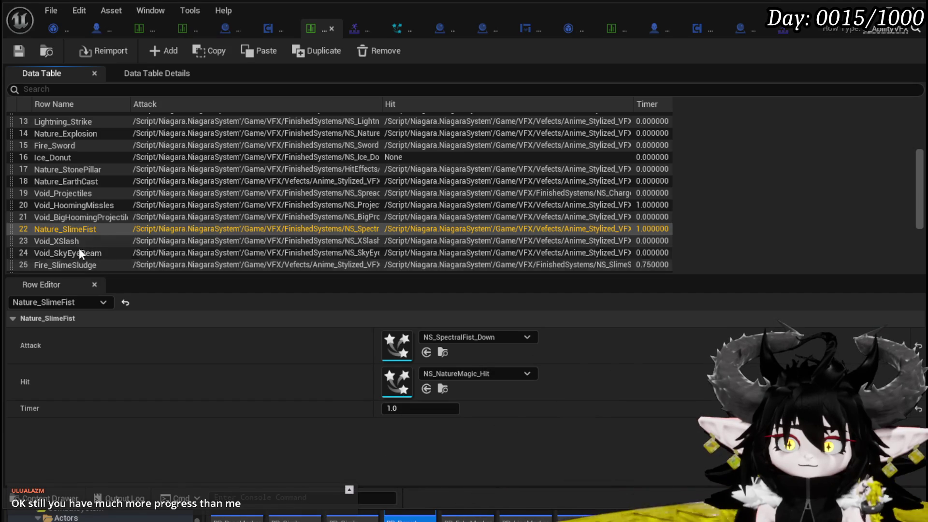
pyautogui.scroll(-3, 74, 226)
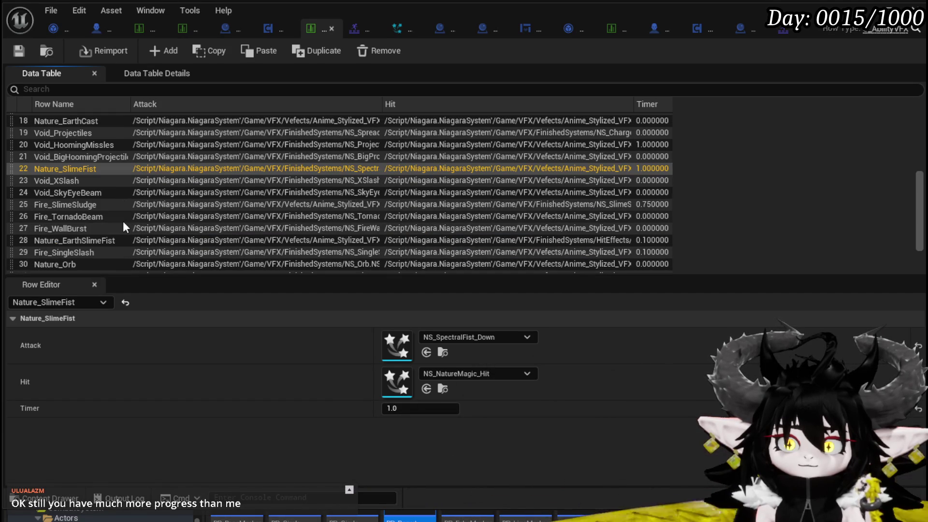
pyautogui.scroll(6, 123, 222)
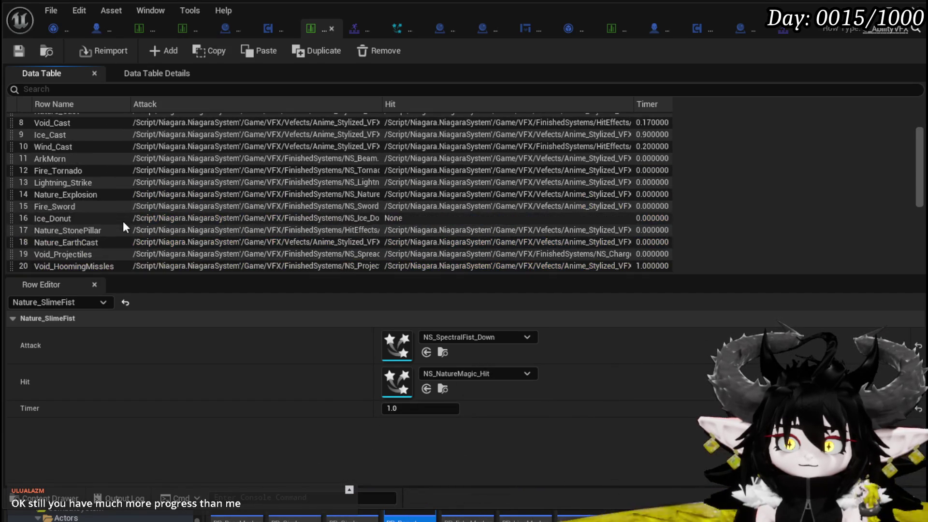
pyautogui.scroll(3, 123, 225)
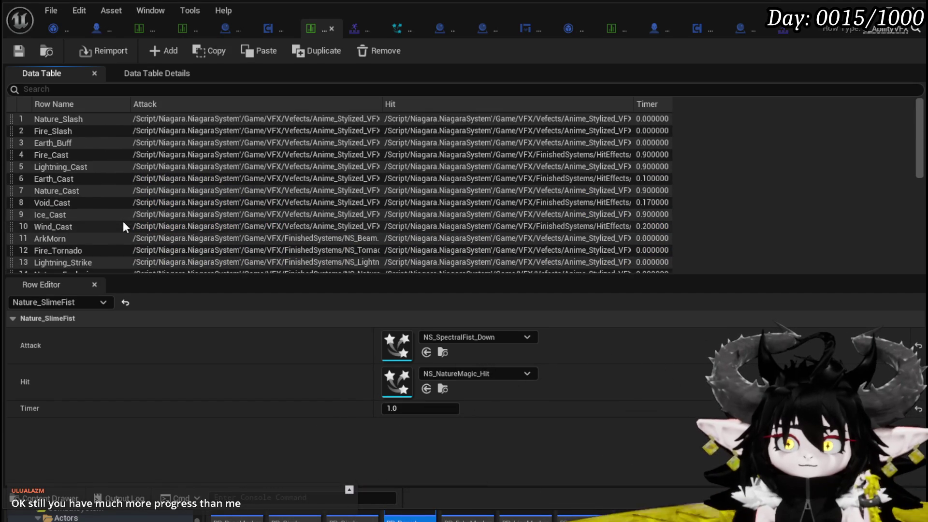
pyautogui.scroll(-3, 124, 227)
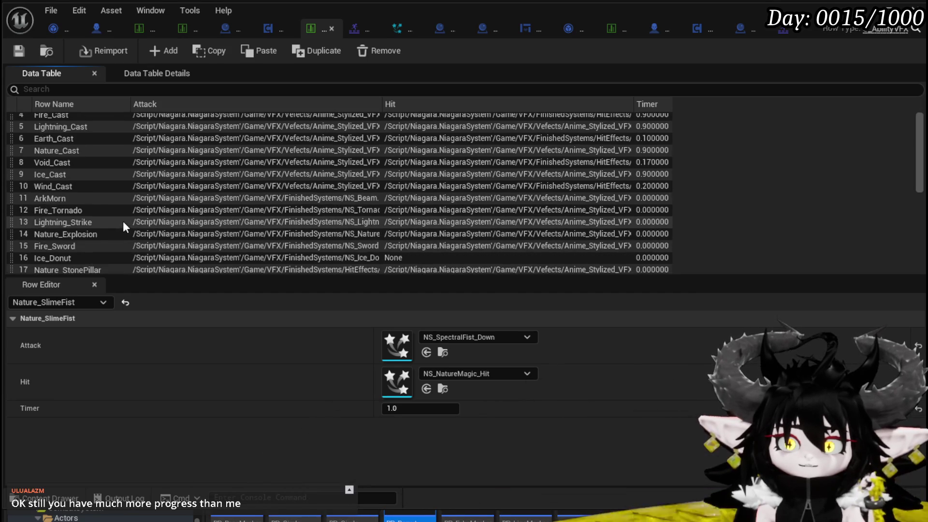
pyautogui.scroll(-7, 123, 223)
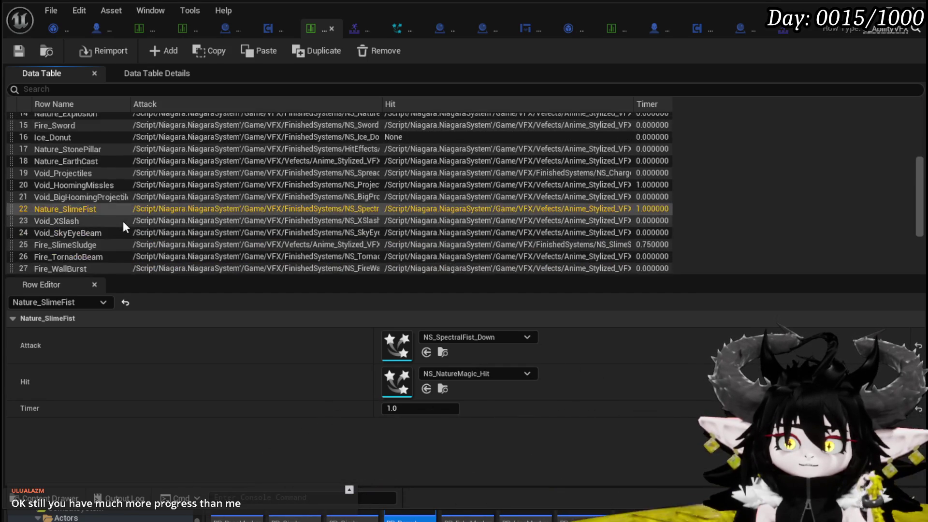
pyautogui.scroll(-2, 122, 221)
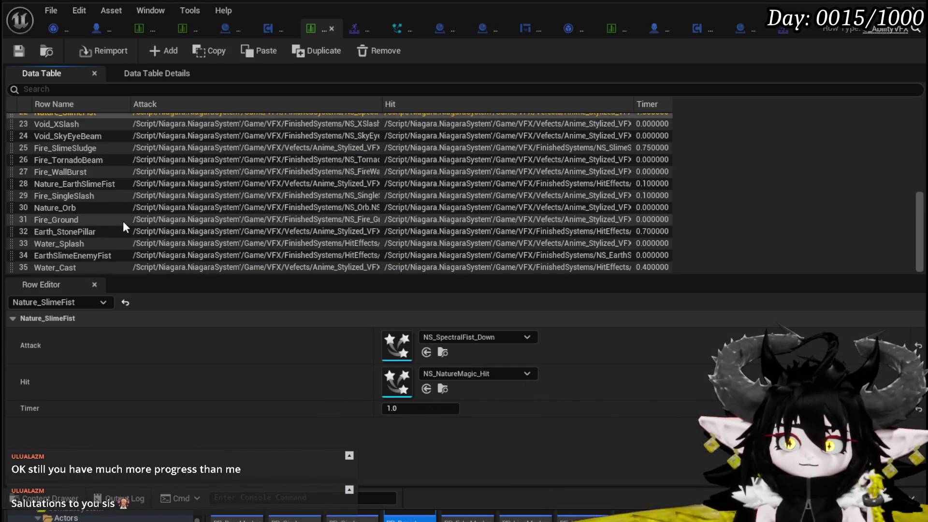
pyautogui.click(104, 186)
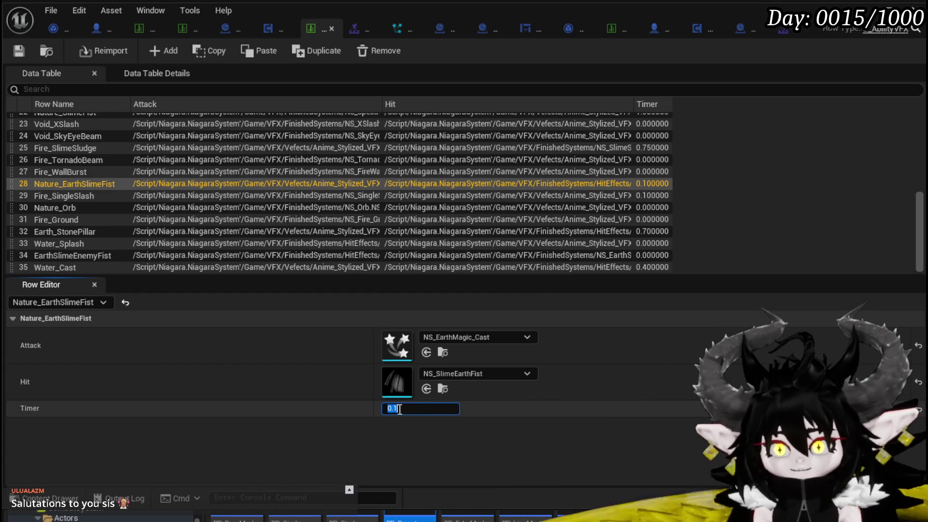
# Enter 0.7 as Nature_EarthSlimeFist's Timer, then start a standalone game preview.
pyautogui.write('0.7')
pyautogui.press('Return')
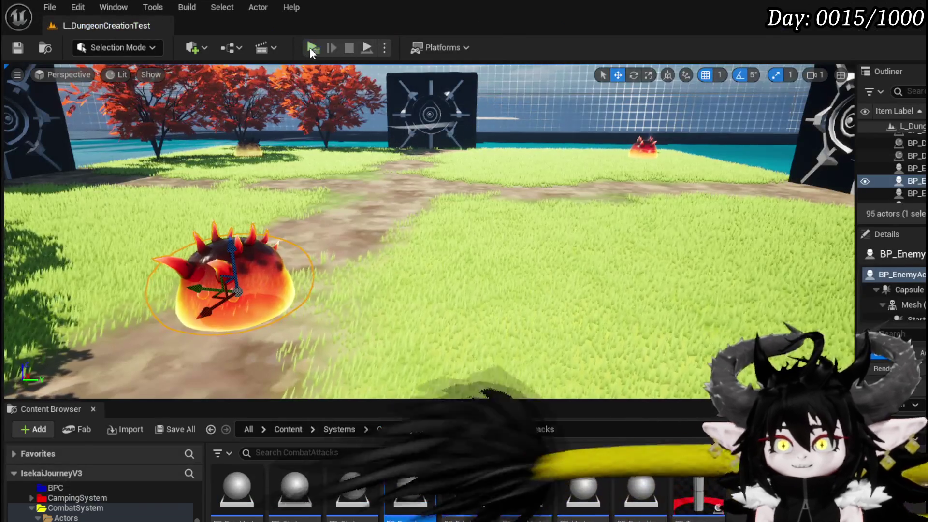
pyautogui.click(309, 48)
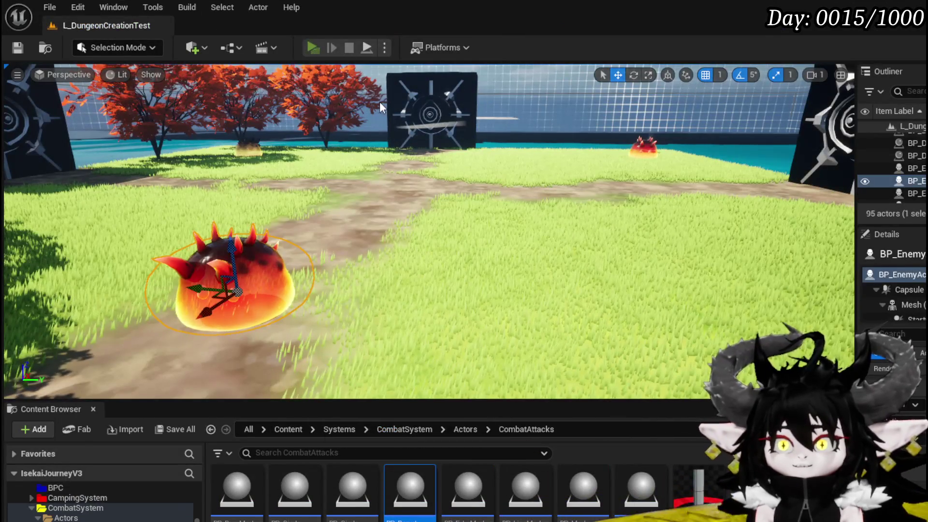
# Run across the grass to the red slime, cast a water attack at it, then exit the preview.
pyautogui.press('w')
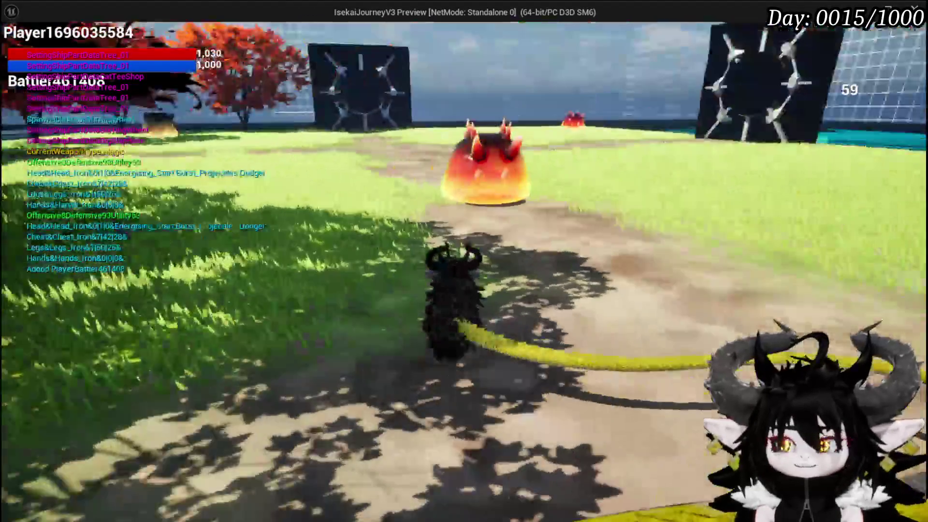
pyautogui.press('w')
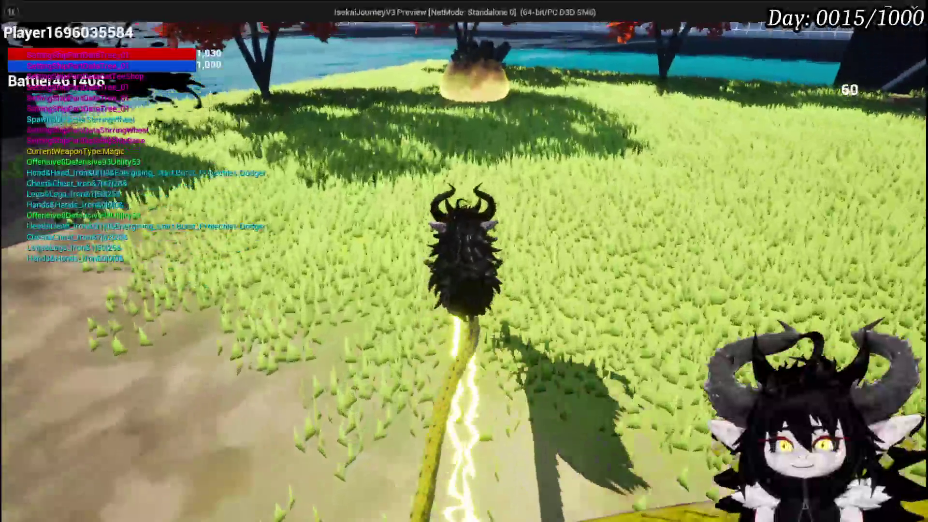
pyautogui.press('w')
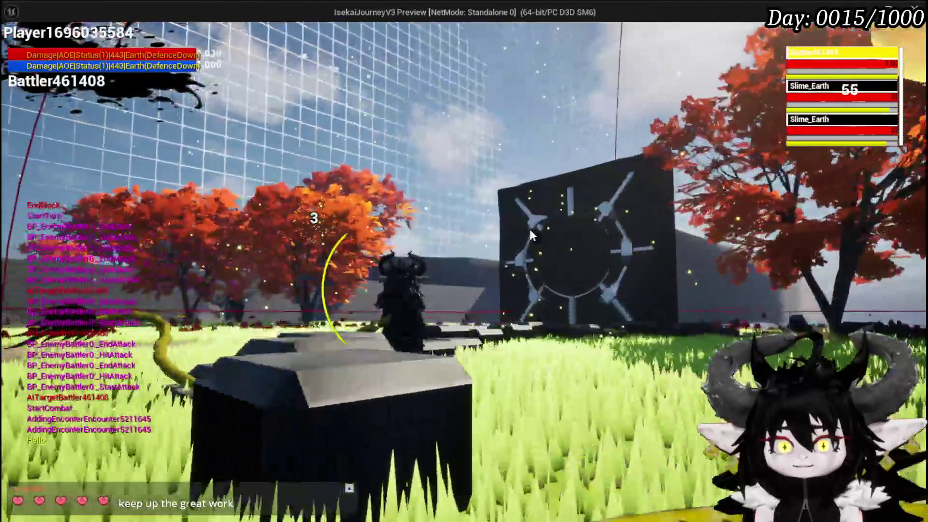
pyautogui.press('Escape')
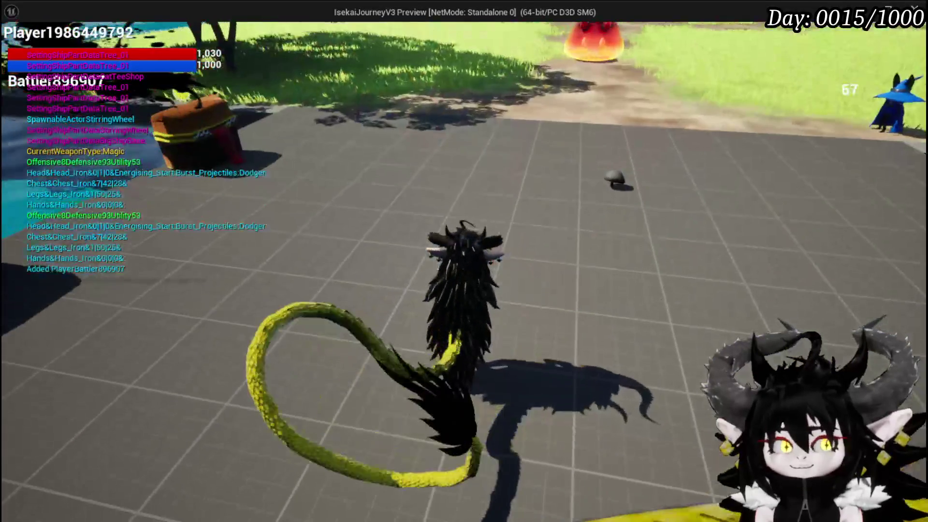
# Resume the game, walk toward the trees and glowing pot, and cast a spell.
pyautogui.click(903, 46)
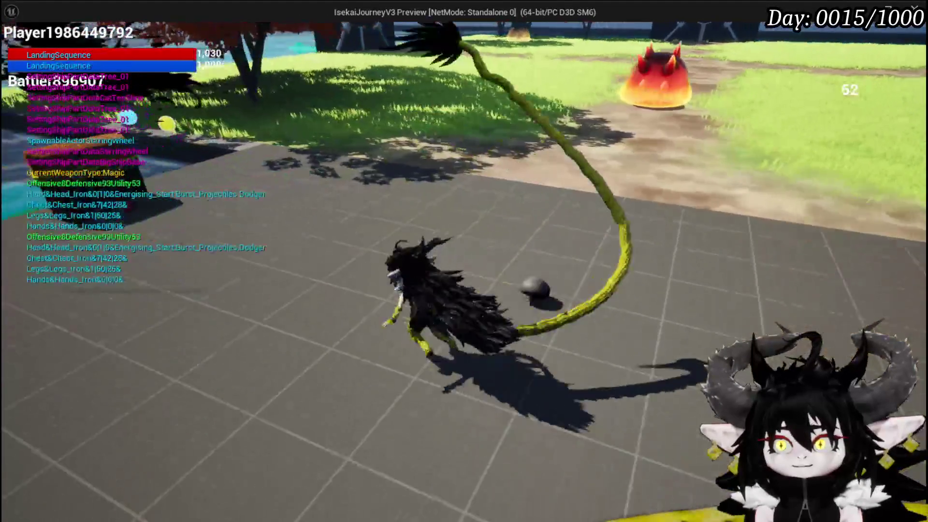
pyautogui.press('w')
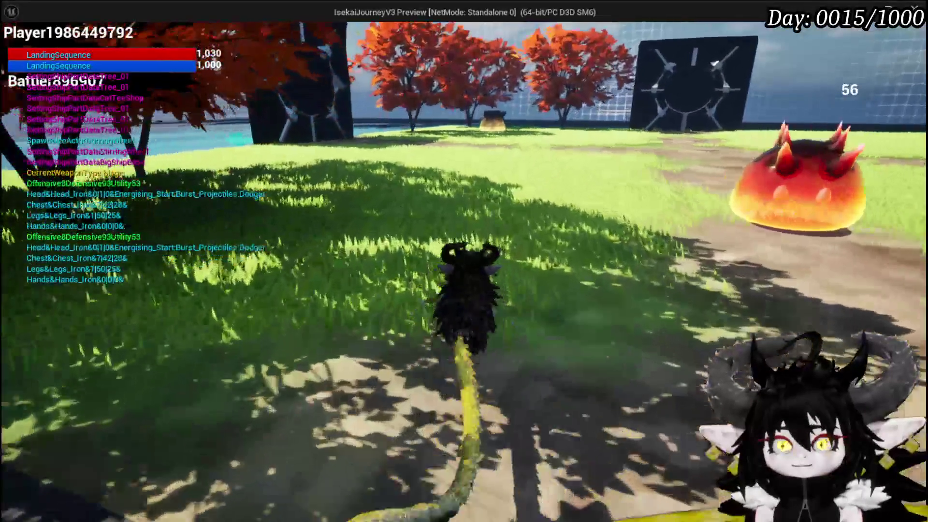
pyautogui.press('w')
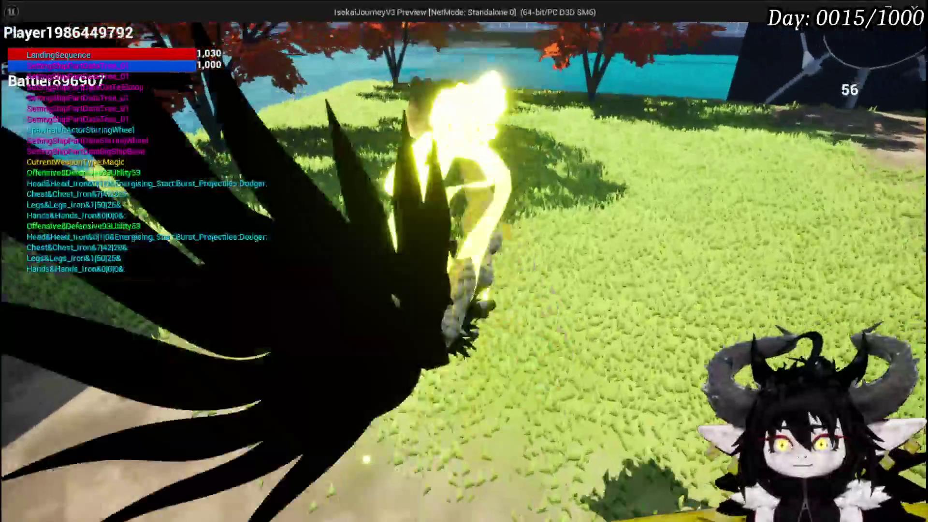
pyautogui.press('w')
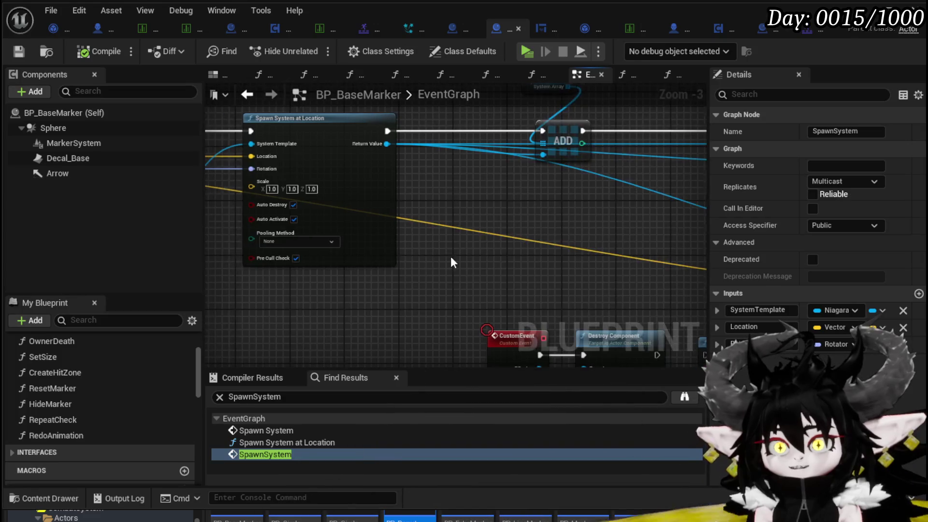
# Rearrange the nodes so both Set Niagara Variable nodes sit left of ADD and System Array, with Is Valid moved up-right.
pyautogui.moveTo(594, 265)
pyautogui.mouseDown()
pyautogui.moveTo(276, 244)
pyautogui.moveTo(242, 203)
pyautogui.moveTo(207, 228)
pyautogui.moveTo(481, 263)
pyautogui.moveTo(227, 252)
pyautogui.mouseUp()
pyautogui.moveTo(600, 263); pyautogui.dragTo(435, 248)
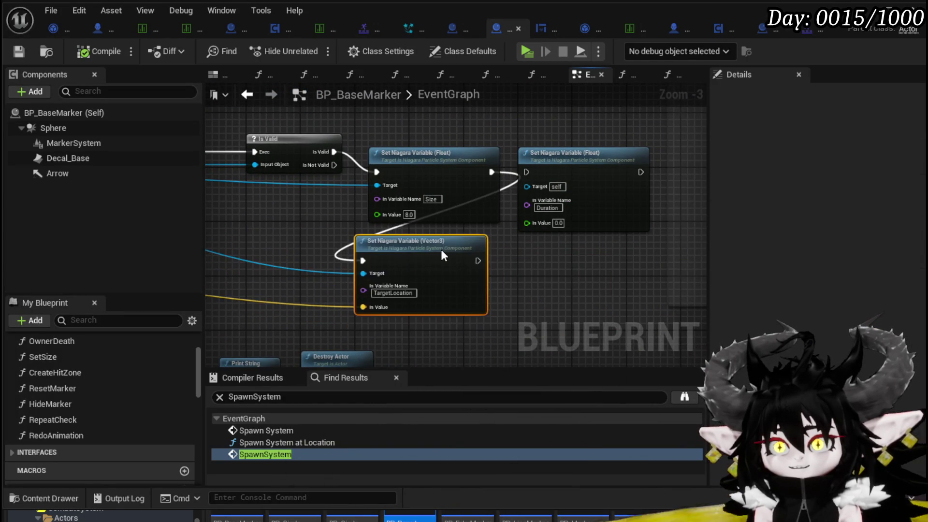
pyautogui.moveTo(289, 241)
pyautogui.mouseDown()
pyautogui.moveTo(613, 232)
pyautogui.moveTo(382, 222)
pyautogui.mouseUp()
pyautogui.moveTo(520, 177); pyautogui.dragTo(506, 178)
pyautogui.moveTo(437, 162)
pyautogui.mouseDown()
pyautogui.moveTo(547, 147)
pyautogui.moveTo(547, 124)
pyautogui.moveTo(571, 111)
pyautogui.moveTo(714, 118)
pyautogui.moveTo(632, 147)
pyautogui.mouseUp()
pyautogui.moveTo(389, 201)
pyautogui.mouseDown()
pyautogui.moveTo(491, 159)
pyautogui.moveTo(542, 161)
pyautogui.mouseUp()
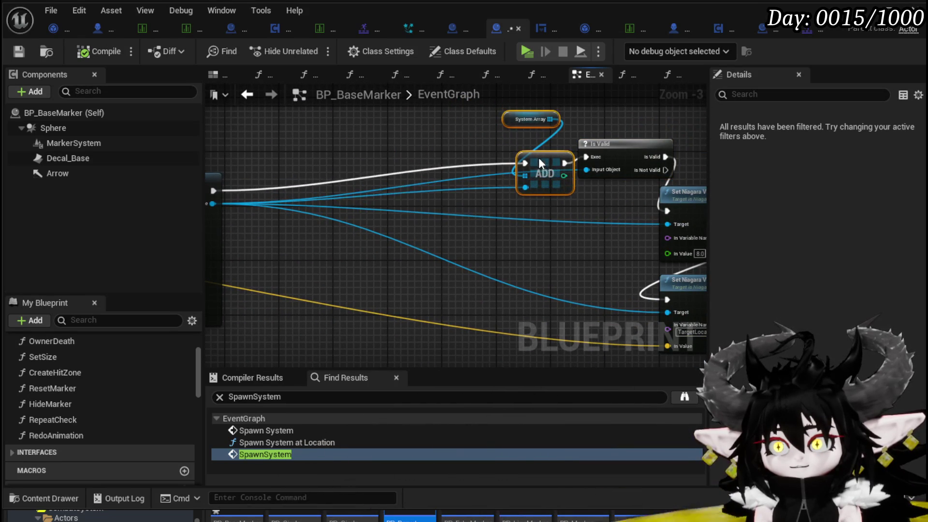
pyautogui.moveTo(559, 221); pyautogui.dragTo(469, 184)
pyautogui.moveTo(588, 188)
pyautogui.mouseDown()
pyautogui.moveTo(277, 187)
pyautogui.moveTo(285, 208)
pyautogui.moveTo(306, 193)
pyautogui.mouseUp()
# Wire Spawn System at Location's exec into Set Niagara Variable (Float) and tidy the chain.
pyautogui.moveTo(225, 194); pyautogui.dragTo(318, 218)
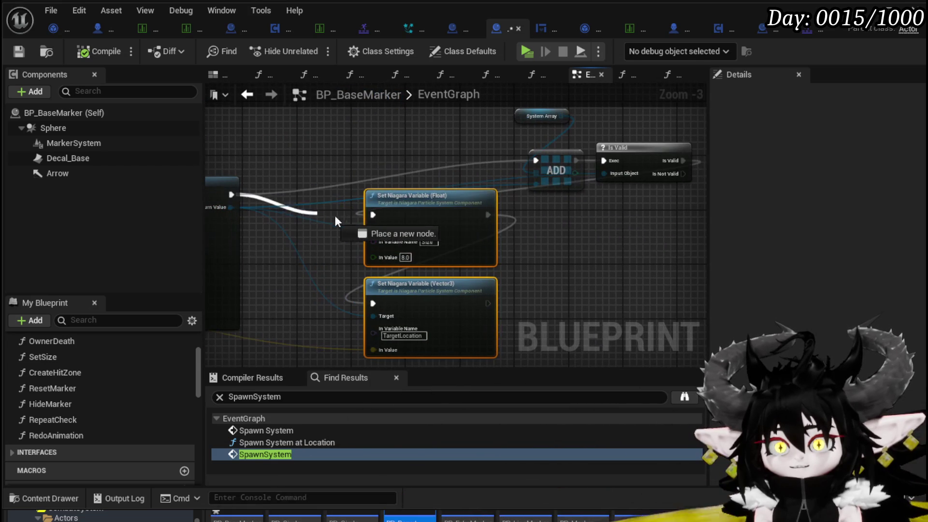
pyautogui.moveTo(381, 216); pyautogui.dragTo(375, 215)
pyautogui.moveTo(439, 303)
pyautogui.mouseDown()
pyautogui.moveTo(414, 245)
pyautogui.moveTo(404, 255)
pyautogui.moveTo(532, 170)
pyautogui.mouseUp()
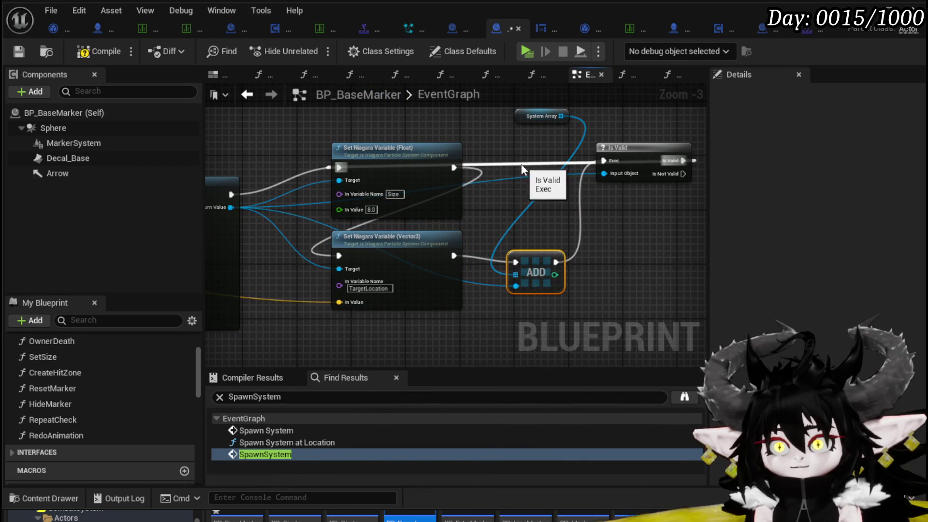
pyautogui.moveTo(618, 241)
pyautogui.mouseDown()
pyautogui.moveTo(543, 254)
pyautogui.moveTo(576, 176)
pyautogui.moveTo(526, 196)
pyautogui.moveTo(593, 195)
pyautogui.mouseUp()
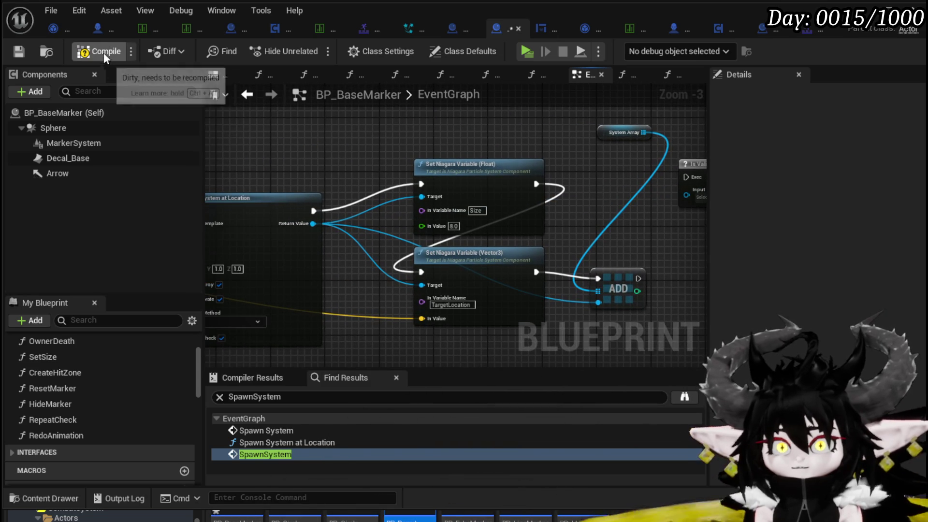
# Compile BP_BaseMarker, then playtest by running to the yellow slime and casting a water spell.
pyautogui.press('F7')
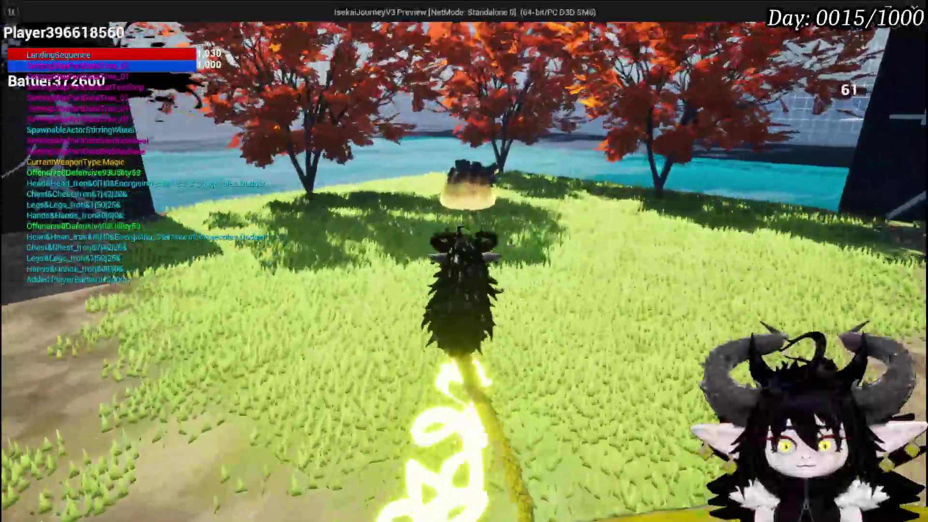
pyautogui.press('w')
pyautogui.press('e')
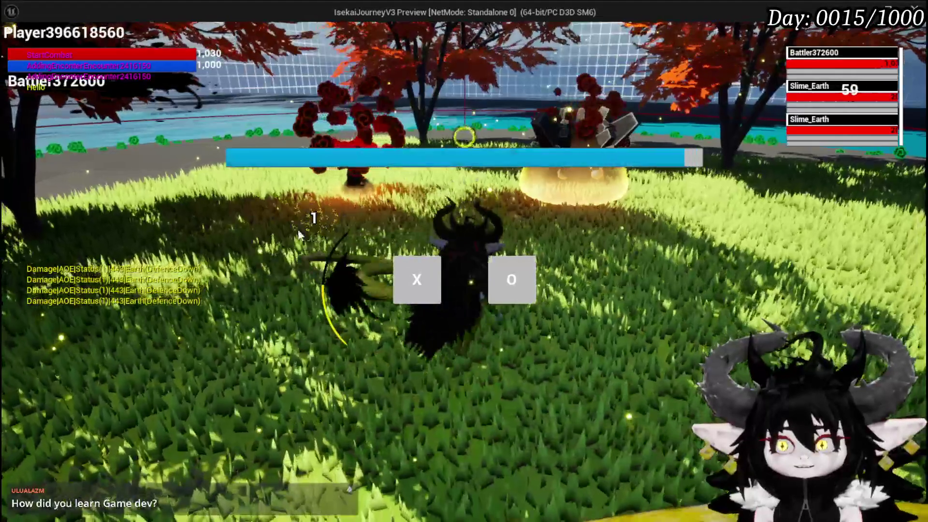
pyautogui.click(403, 274)
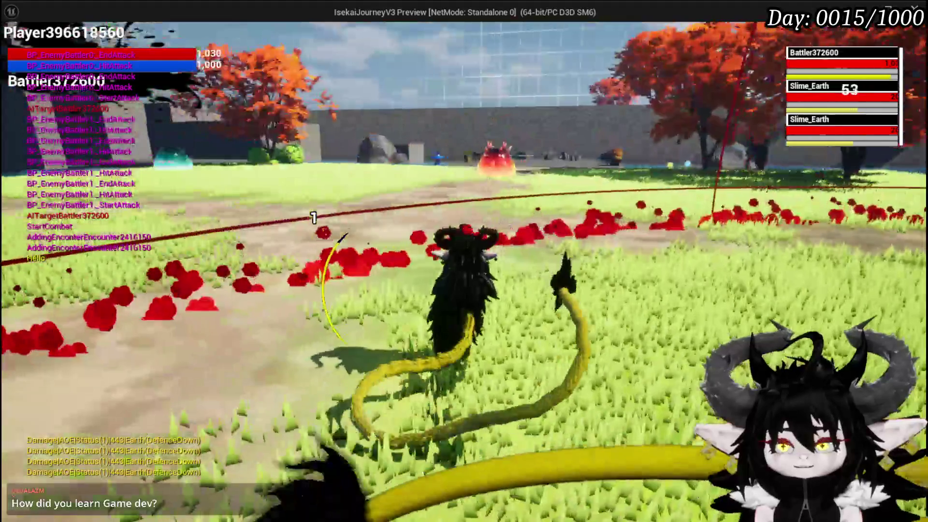
pyautogui.press('Escape')
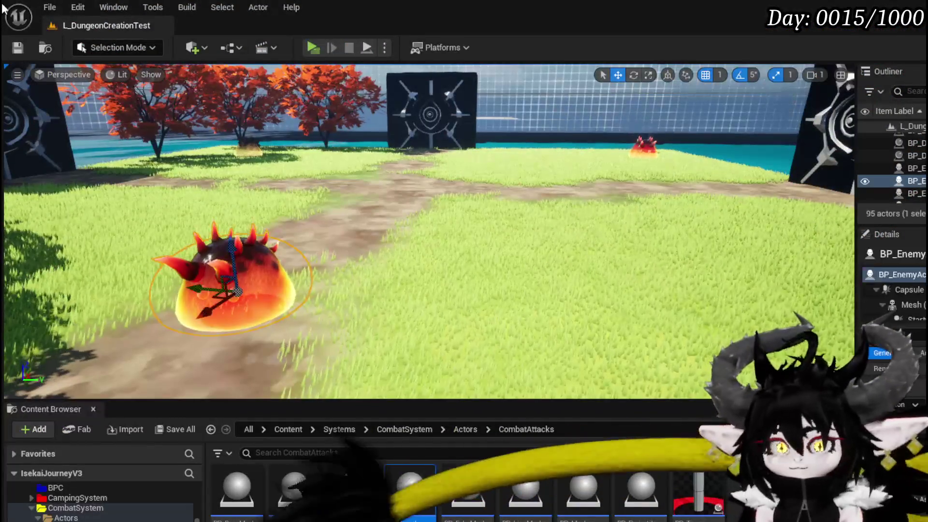
# Save the current level and move the System Array node next to ADD.
pyautogui.click(19, 52)
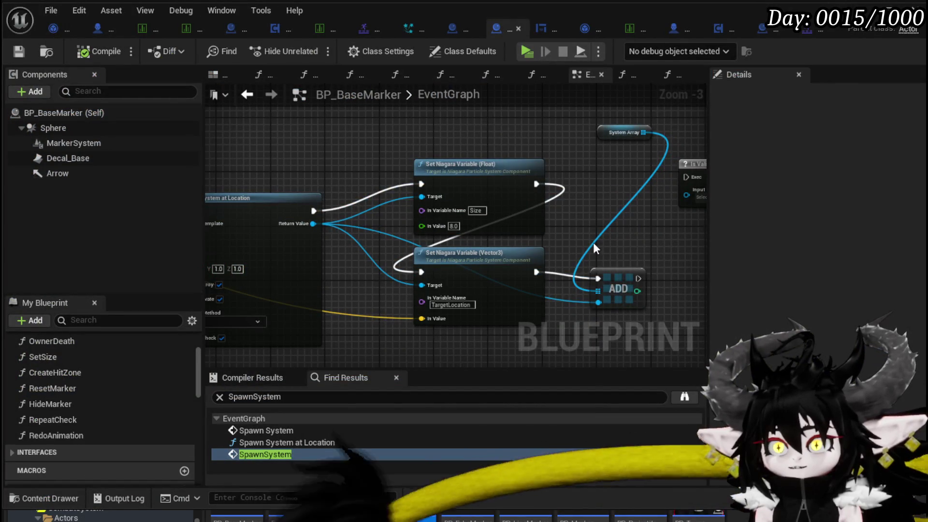
pyautogui.scroll(2, 588, 241)
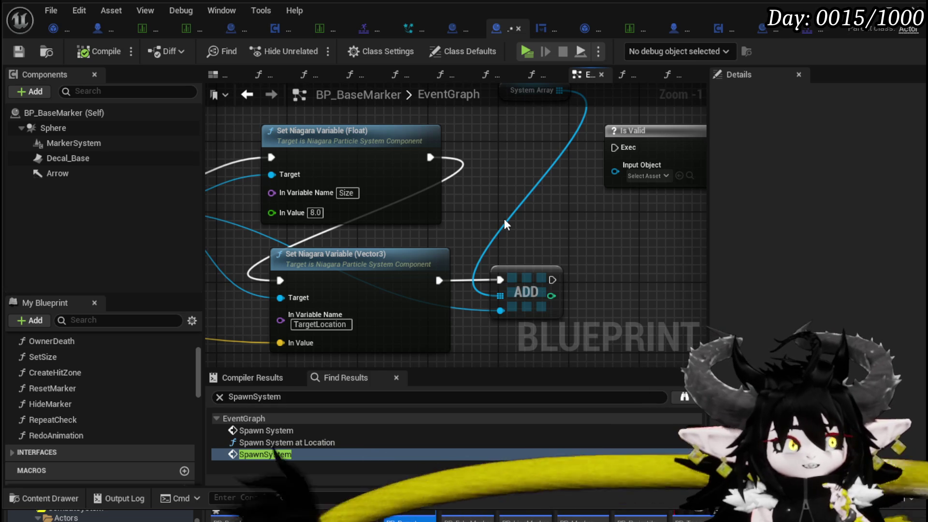
pyautogui.moveTo(532, 90)
pyautogui.mouseDown()
pyautogui.moveTo(487, 129)
pyautogui.moveTo(480, 275)
pyautogui.moveTo(597, 187)
pyautogui.moveTo(484, 154)
pyautogui.mouseUp()
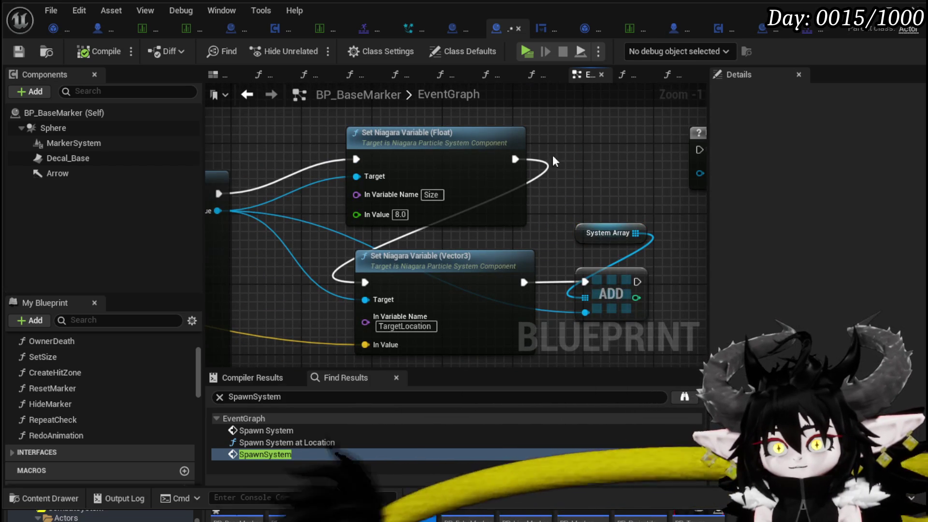
# Review the data table row and spawn chain, and nudge the VFX variable node slightly up.
pyautogui.scroll(-1, 297, 122)
pyautogui.moveTo(298, 122)
pyautogui.mouseDown()
pyautogui.moveTo(448, 140)
pyautogui.moveTo(674, 122)
pyautogui.mouseUp()
pyautogui.moveTo(209, 200)
pyautogui.mouseDown()
pyautogui.moveTo(371, 183)
pyautogui.moveTo(295, 179)
pyautogui.mouseUp()
pyautogui.moveTo(426, 134)
pyautogui.mouseDown()
pyautogui.moveTo(353, 153)
pyautogui.moveTo(291, 149)
pyautogui.moveTo(433, 137)
pyautogui.moveTo(263, 131)
pyautogui.mouseUp()
pyautogui.moveTo(506, 133); pyautogui.dragTo(241, 137)
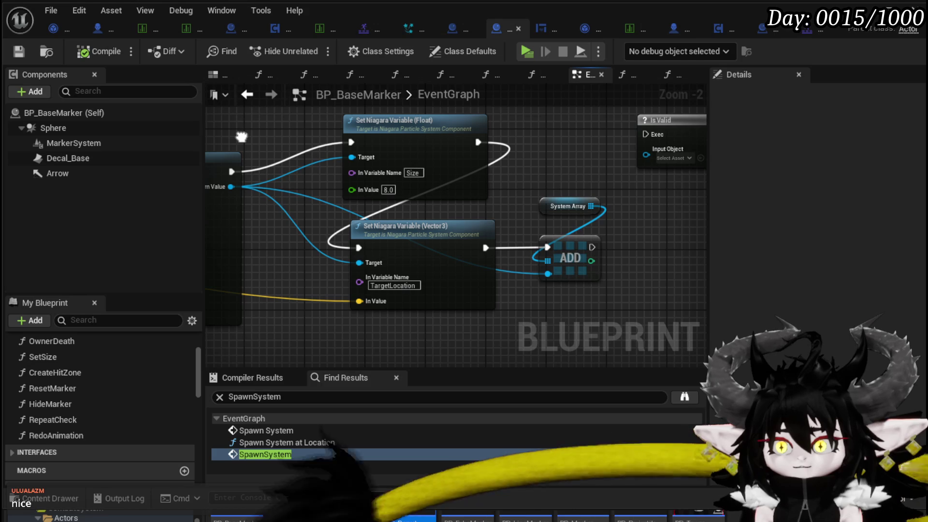
pyautogui.moveTo(242, 137); pyautogui.dragTo(665, 145)
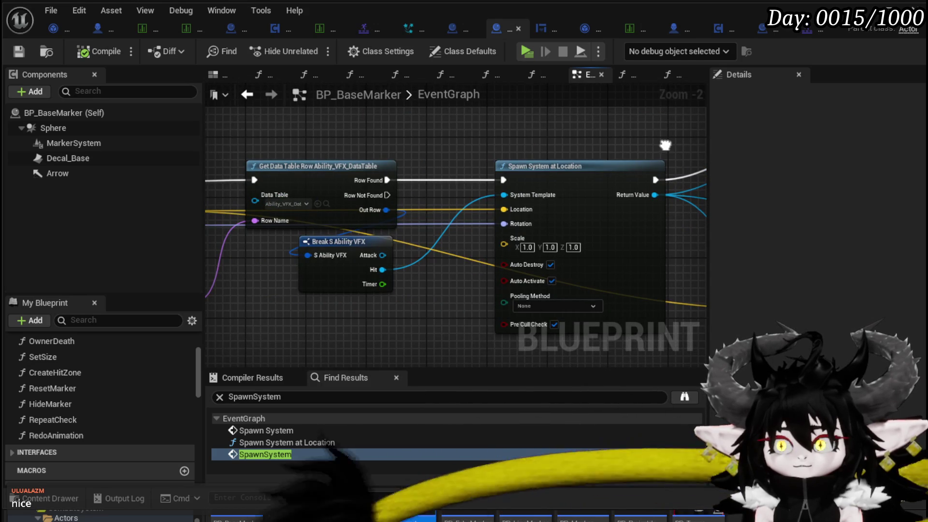
pyautogui.moveTo(429, 142); pyautogui.dragTo(556, 136)
pyautogui.moveTo(605, 138)
pyautogui.mouseDown()
pyautogui.moveTo(449, 131)
pyautogui.moveTo(642, 140)
pyautogui.mouseUp()
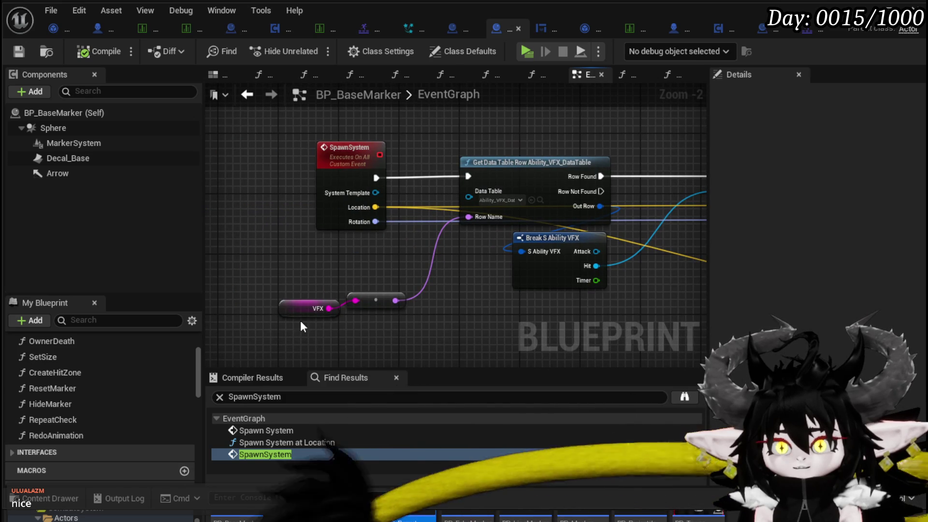
pyautogui.moveTo(301, 309); pyautogui.dragTo(294, 299)
pyautogui.rightClick(342, 157)
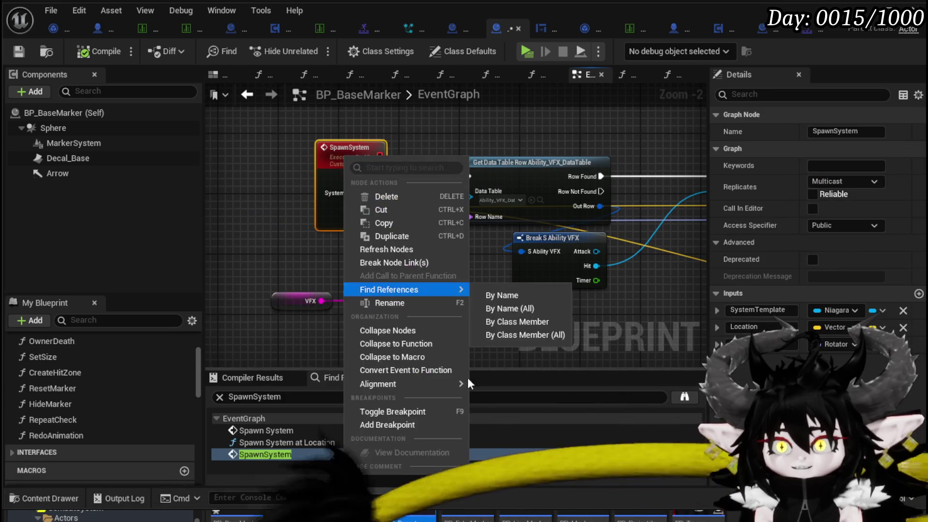
# Put a breakpoint on the SpawnSystem event and save BP_BaseMarker.
pyautogui.click(405, 427)
pyautogui.click(19, 51)
pyautogui.moveTo(416, 132)
pyautogui.mouseDown()
pyautogui.moveTo(283, 142)
pyautogui.moveTo(321, 141)
pyautogui.mouseUp()
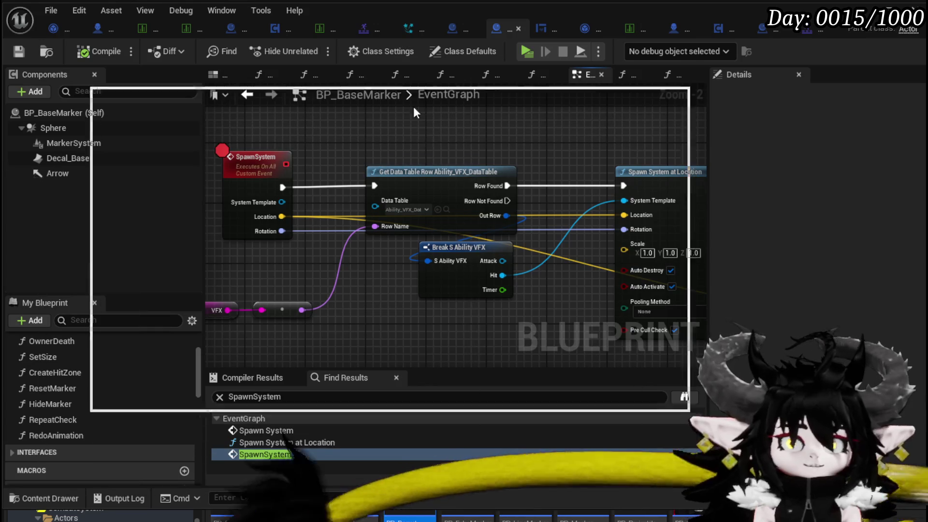
pyautogui.hotkey('alt', 'Tab')
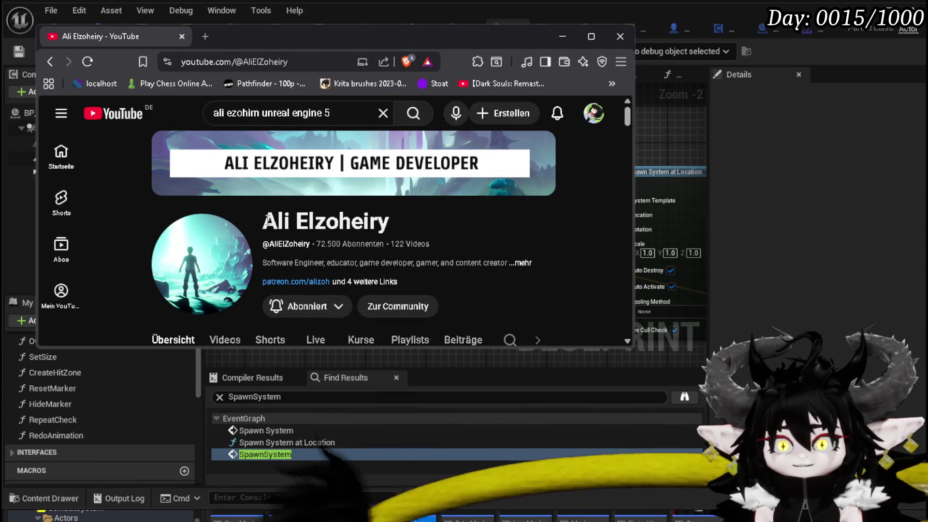
# Widen and enlarge the browser window on the tutorial channel's page.
pyautogui.moveTo(263, 219); pyautogui.dragTo(471, 232)
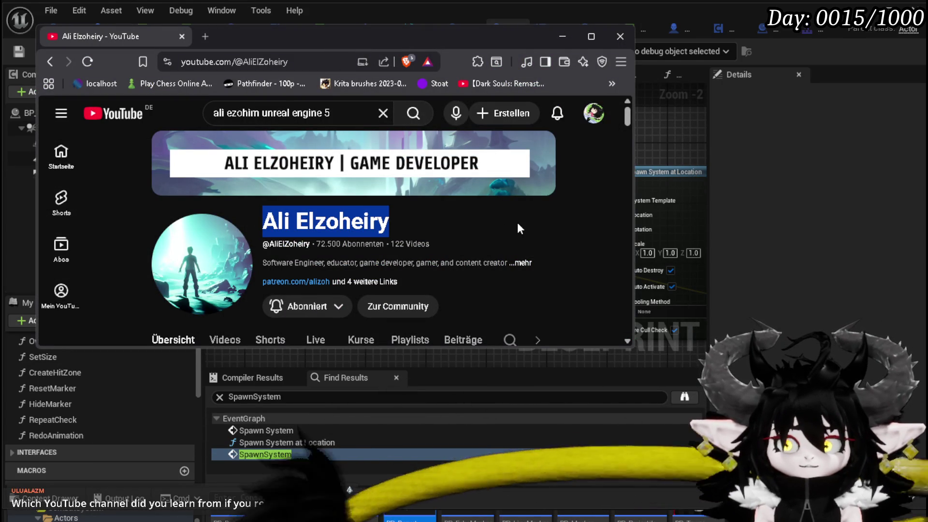
pyautogui.scroll(-5, 520, 229)
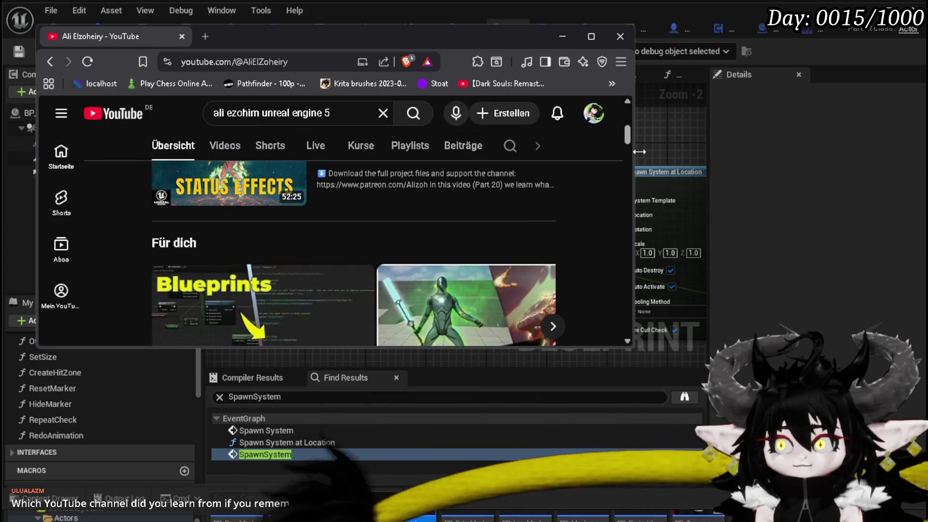
pyautogui.moveTo(634, 147); pyautogui.dragTo(706, 147)
pyautogui.scroll(-3, 602, 218)
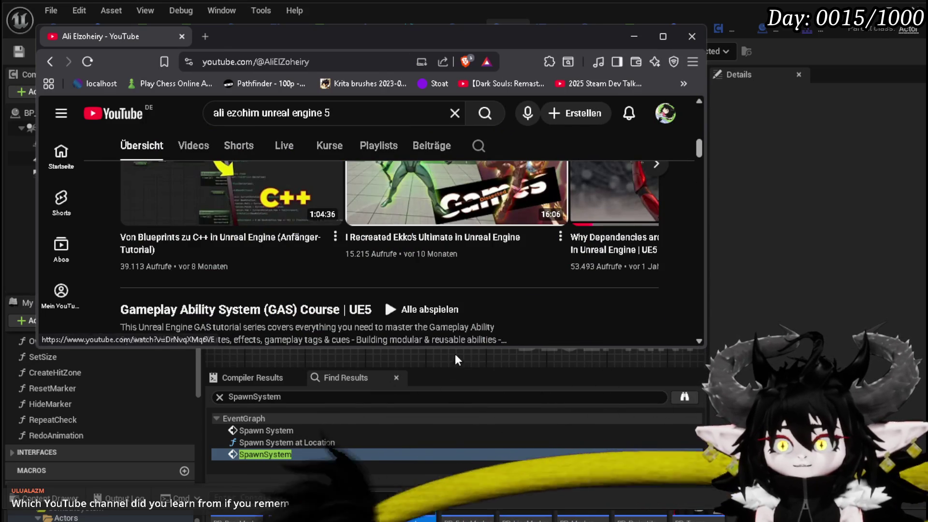
pyautogui.moveTo(461, 345); pyautogui.dragTo(468, 491)
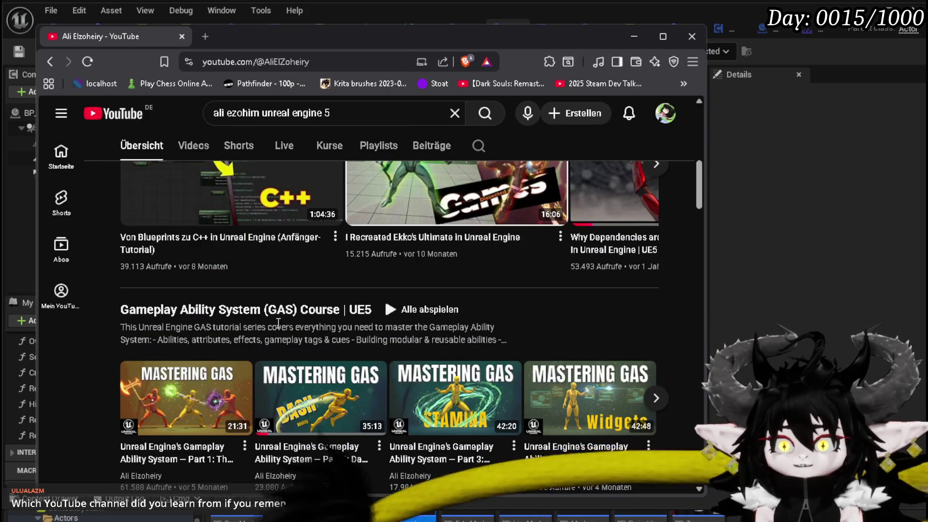
# Scroll through the Smart Enemy AI and UE5 Interaction System playlists, then return to Unreal.
pyautogui.scroll(-5, 353, 313)
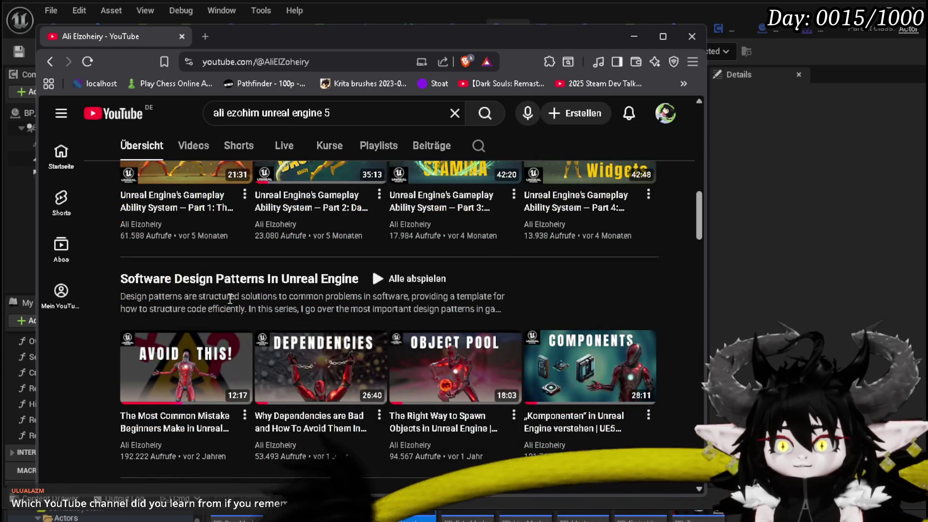
pyautogui.scroll(-6, 231, 300)
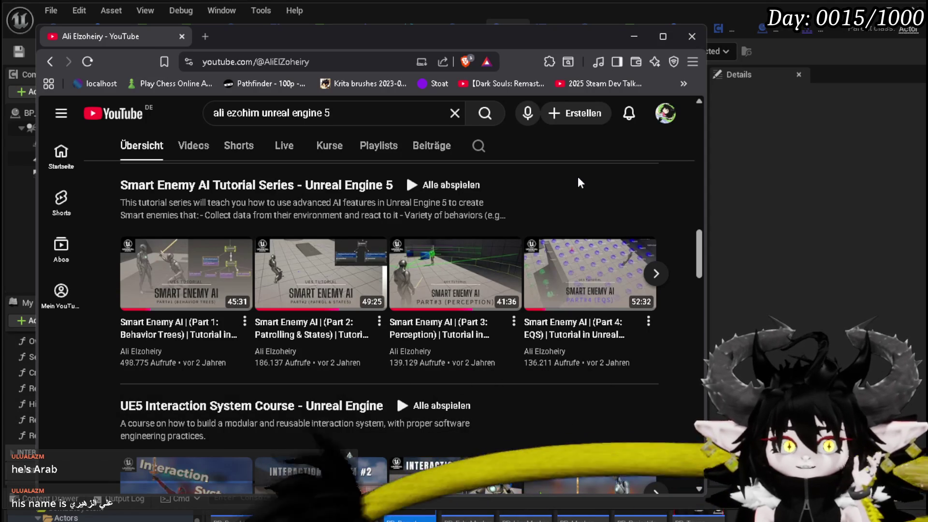
pyautogui.scroll(-3, 581, 182)
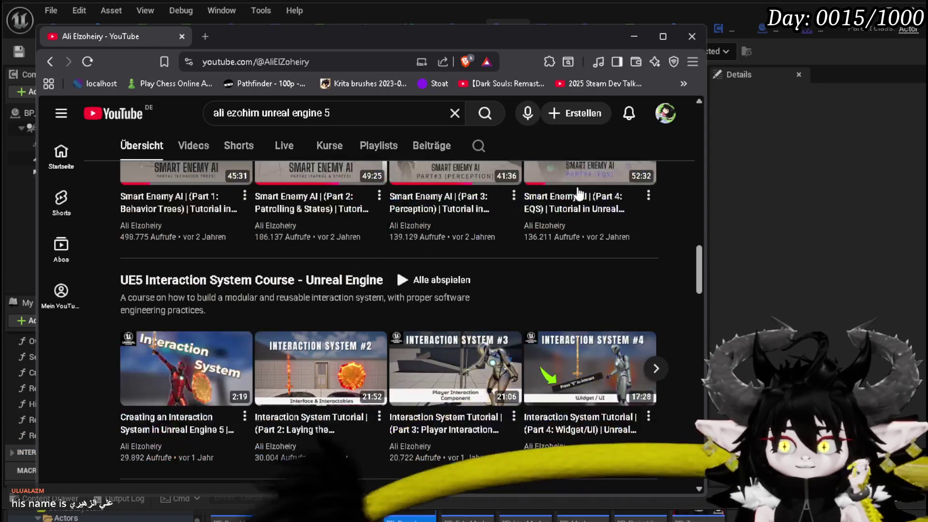
pyautogui.scroll(3, 657, 223)
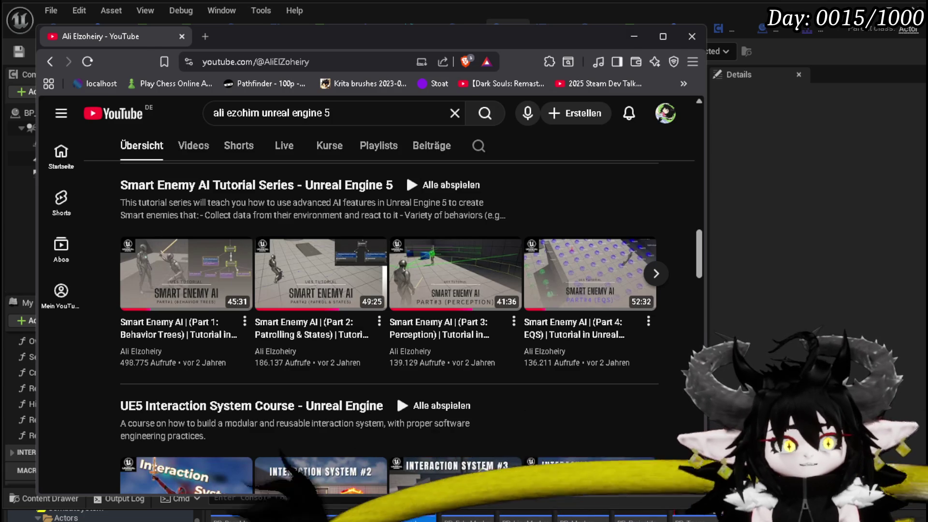
pyautogui.hotkey('alt', 'Tab')
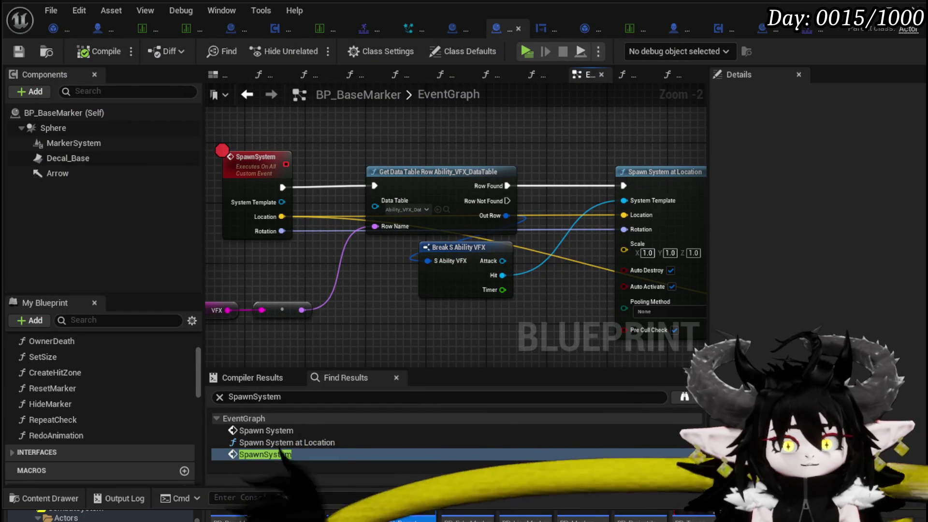
pyautogui.moveTo(388, 283)
pyautogui.mouseDown()
pyautogui.moveTo(465, 283)
pyautogui.moveTo(329, 274)
pyautogui.moveTo(434, 248)
pyautogui.moveTo(492, 265)
pyautogui.moveTo(370, 256)
pyautogui.mouseUp()
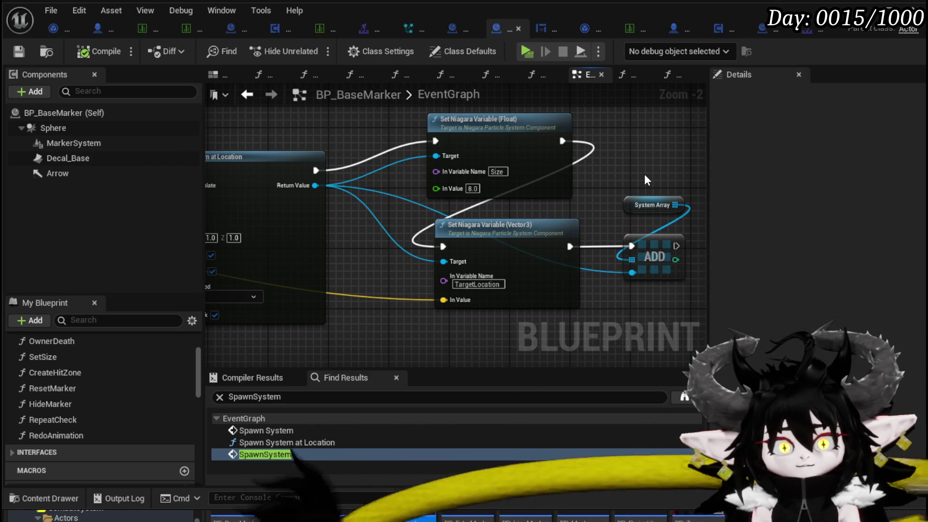
pyautogui.moveTo(645, 175)
pyautogui.mouseDown()
pyautogui.moveTo(543, 183)
pyautogui.moveTo(498, 203)
pyautogui.moveTo(403, 201)
pyautogui.mouseUp()
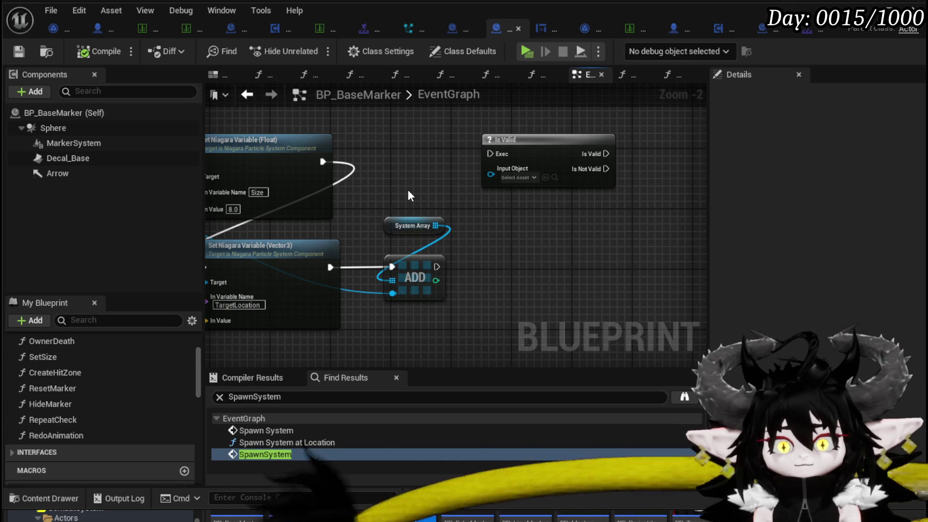
pyautogui.scroll(-1, 408, 193)
pyautogui.moveTo(407, 190)
pyautogui.mouseDown()
pyautogui.moveTo(524, 205)
pyautogui.moveTo(382, 153)
pyautogui.moveTo(540, 167)
pyautogui.moveTo(559, 153)
pyautogui.moveTo(512, 150)
pyautogui.moveTo(607, 158)
pyautogui.mouseUp()
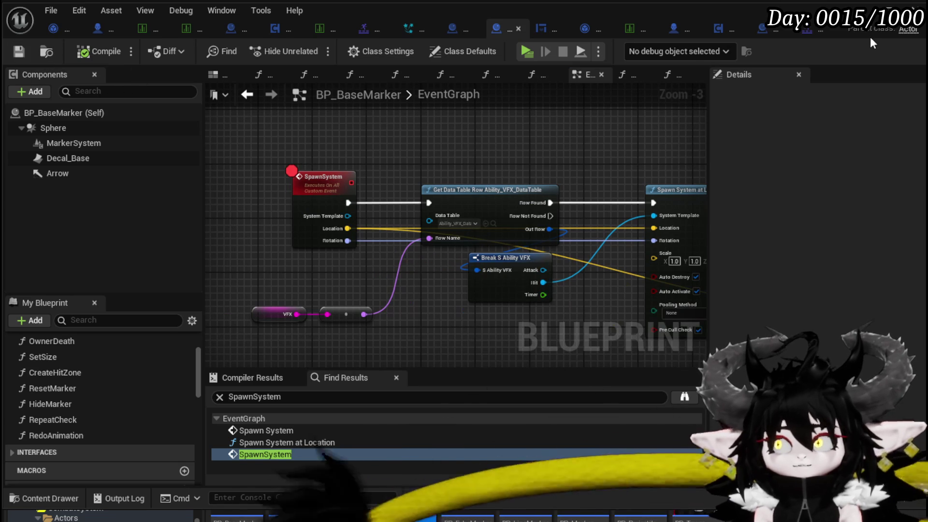
pyautogui.click(915, 9)
# Playtest against the Slime_Earth enemies, answering the X/O combat prompt, then stop and save all.
pyautogui.click(313, 47)
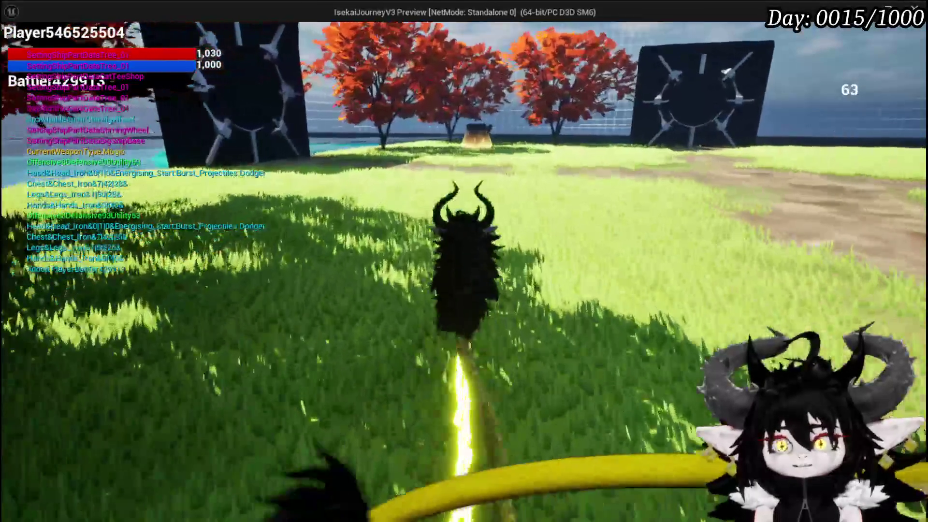
pyautogui.press('w')
pyautogui.press('w')
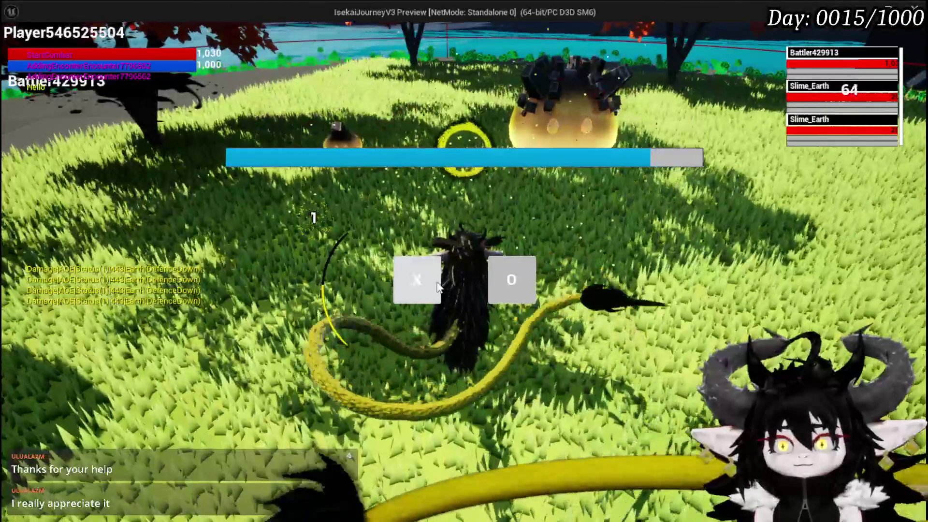
pyautogui.click(437, 287)
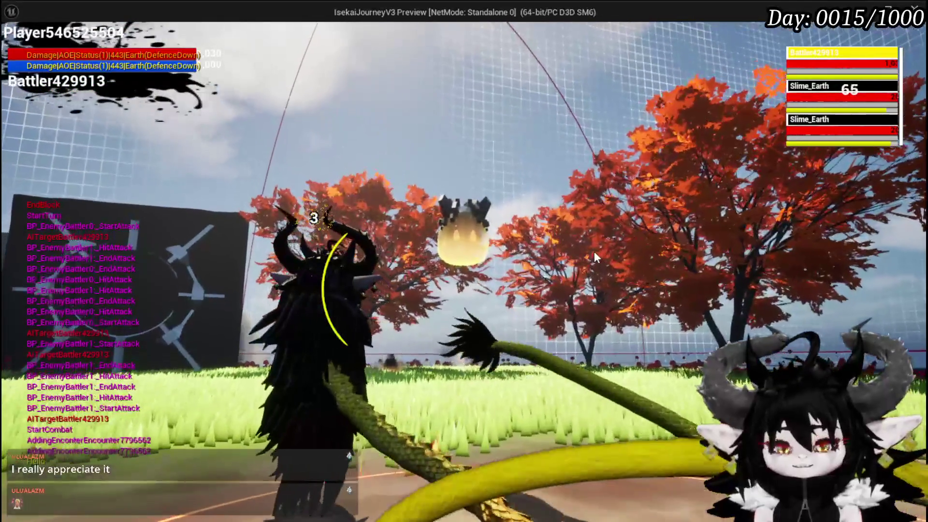
pyautogui.press('Escape')
pyautogui.hotkey('ctrl', 's')
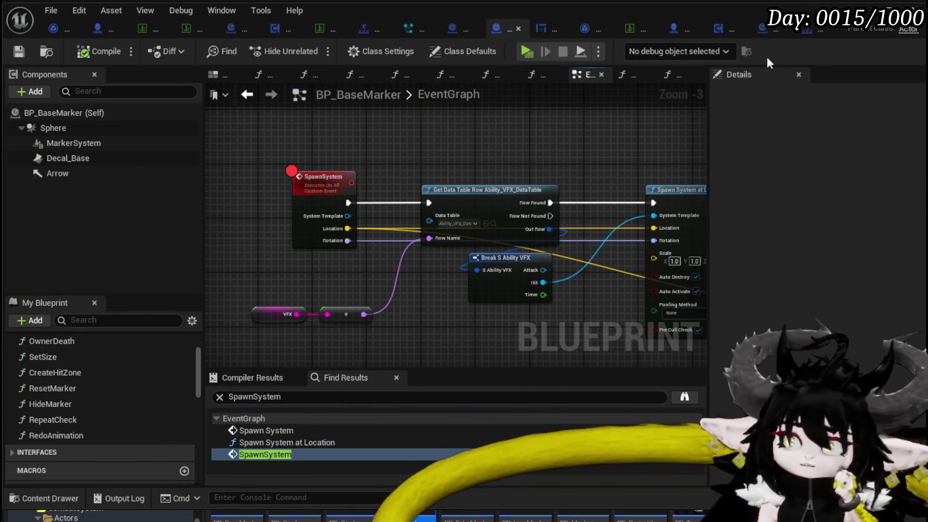
# Disable and then remove the SpawnSystem breakpoint, and save BP_BaseMarker.
pyautogui.rightClick(305, 188)
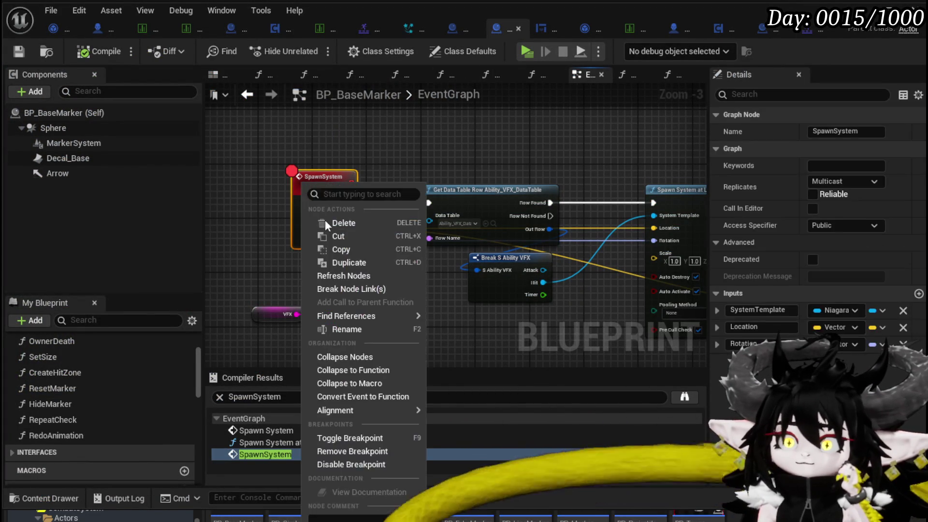
pyautogui.click(338, 463)
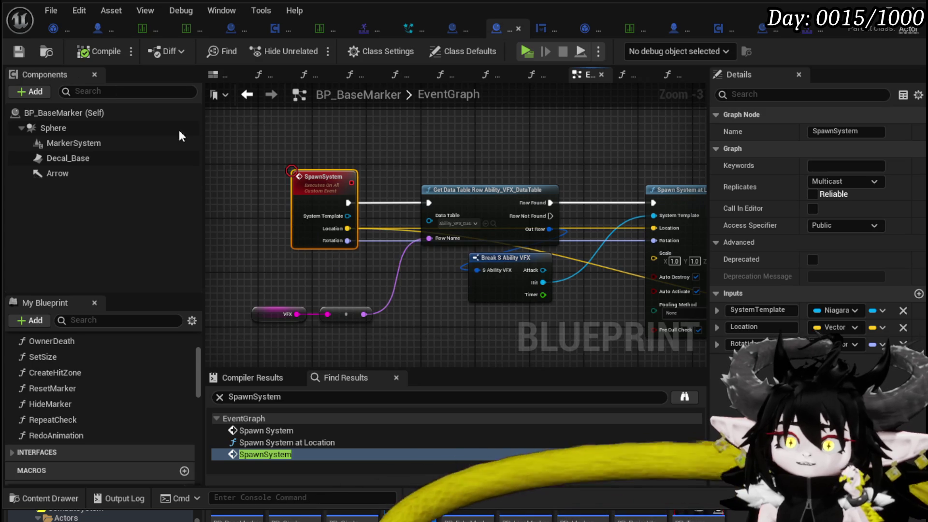
pyautogui.rightClick(326, 176)
pyautogui.click(373, 442)
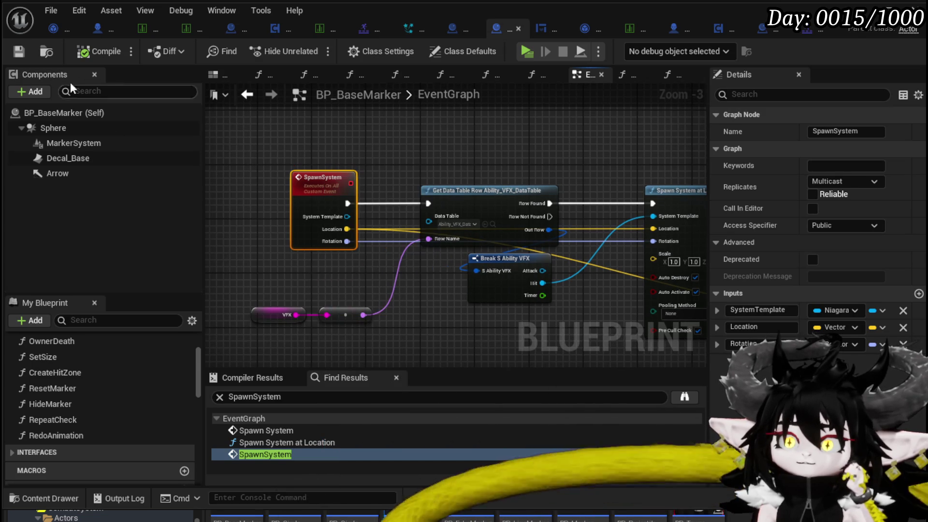
pyautogui.hotkey('ctrl', 's')
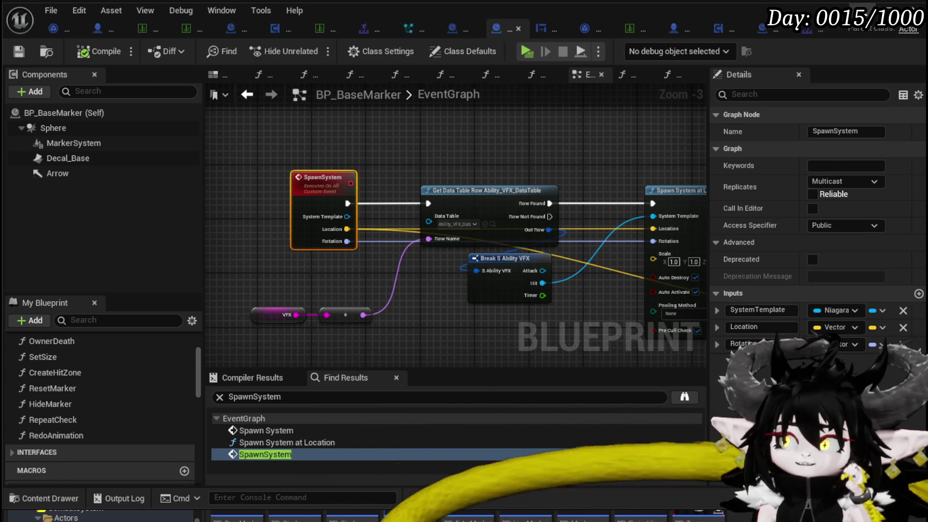
pyautogui.click(338, 518)
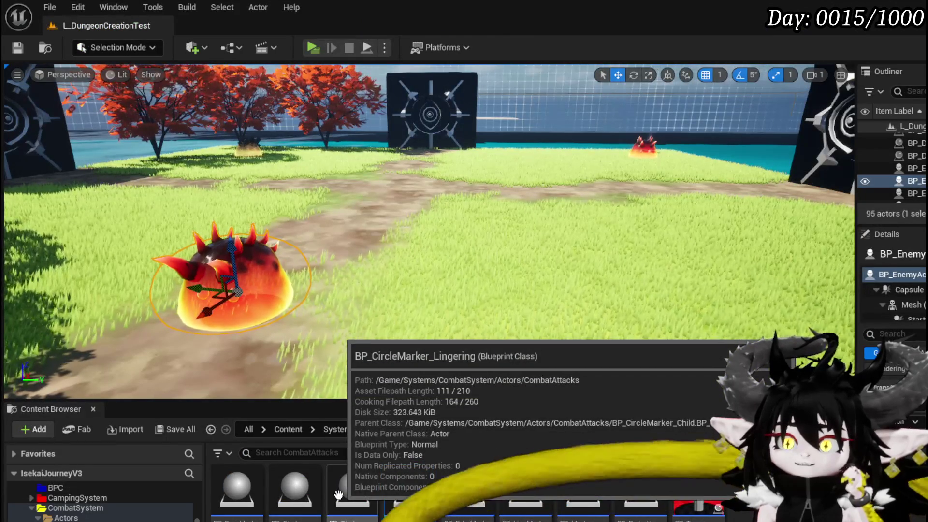
# Open BP_CircleMarker_Child and move its StartTimer event nodes down and left.
pyautogui.doubleClick(298, 492)
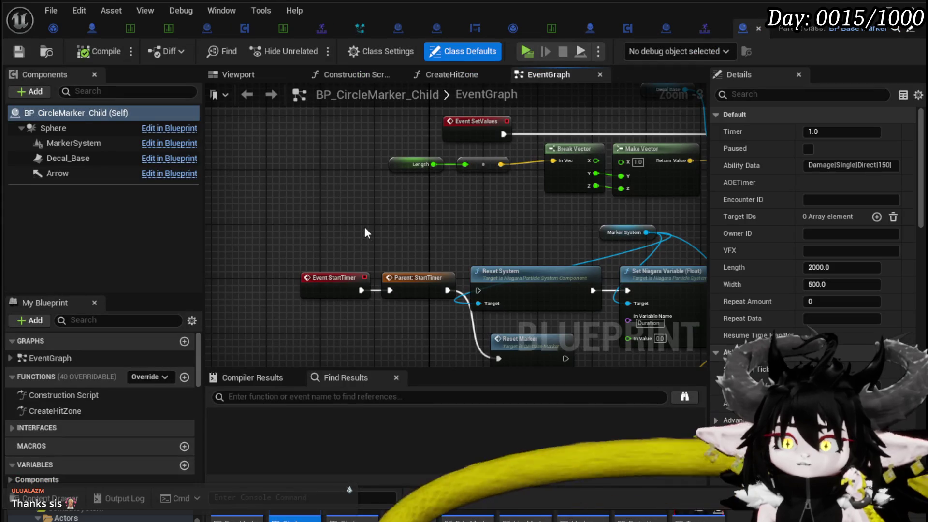
pyautogui.scroll(-3, 496, 239)
pyautogui.scroll(2, 384, 225)
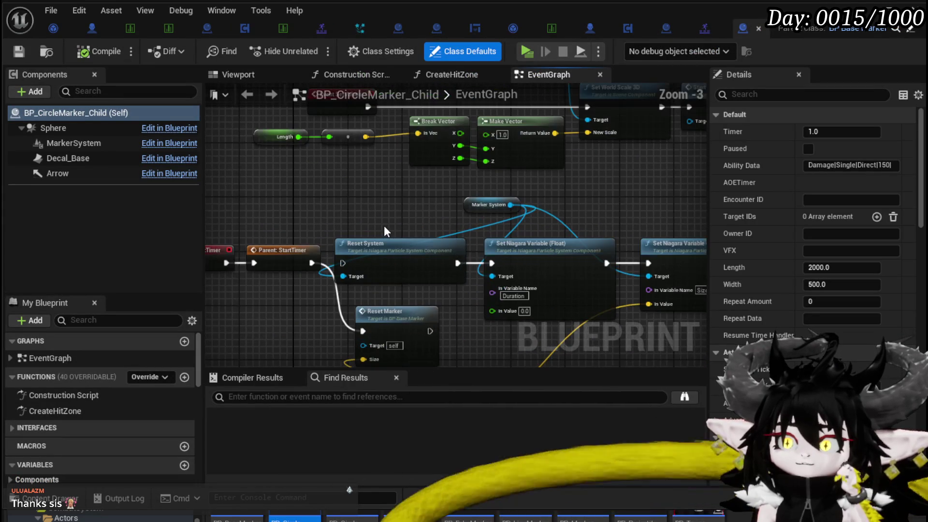
pyautogui.moveTo(384, 226)
pyautogui.mouseDown()
pyautogui.moveTo(234, 168)
pyautogui.moveTo(302, 169)
pyautogui.moveTo(479, 132)
pyautogui.mouseUp()
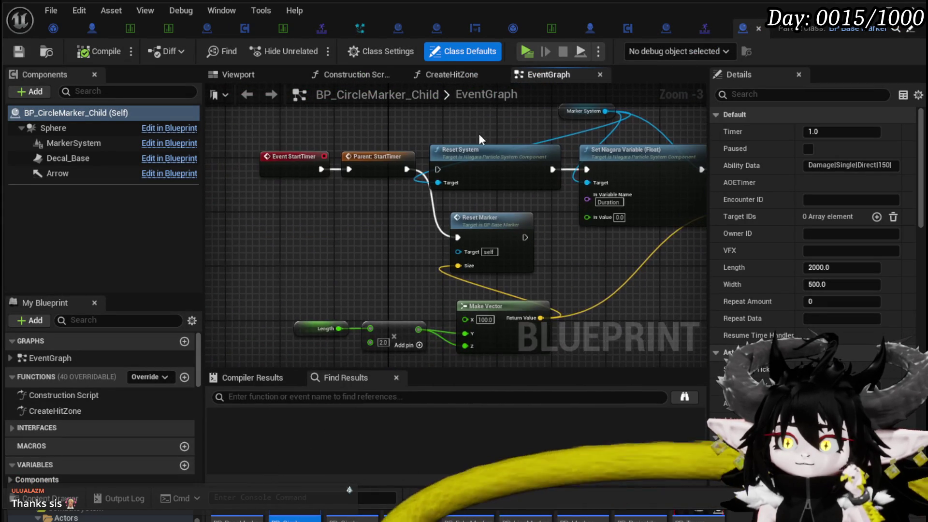
pyautogui.moveTo(294, 221)
pyautogui.mouseDown()
pyautogui.moveTo(377, 159)
pyautogui.moveTo(243, 222)
pyautogui.moveTo(524, 213)
pyautogui.moveTo(338, 221)
pyautogui.mouseUp()
pyautogui.click(276, 203)
# Check the Make Vector and Set World Scale nodes, then open the CreateHitZone function graph.
pyautogui.scroll(-1, 524, 214)
pyautogui.scroll(-2, 339, 221)
pyautogui.scroll(3, 310, 302)
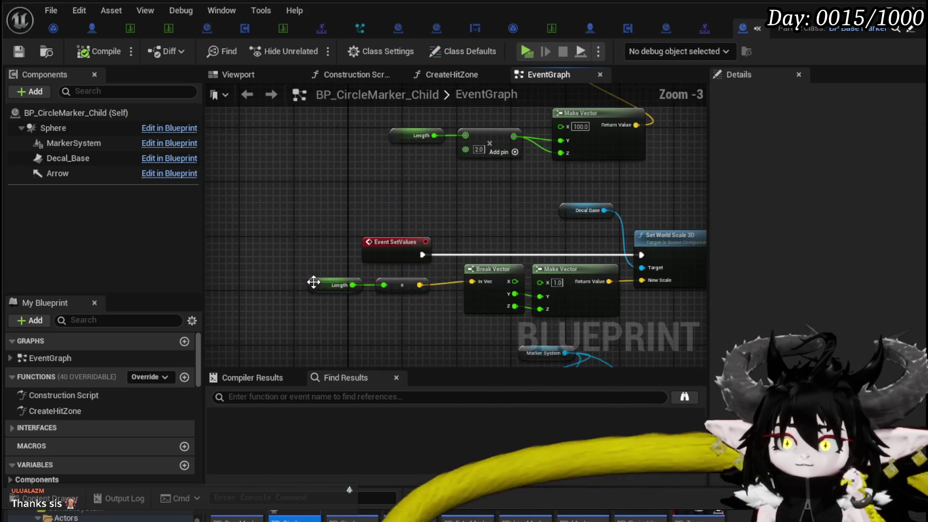
pyautogui.scroll(4, 314, 233)
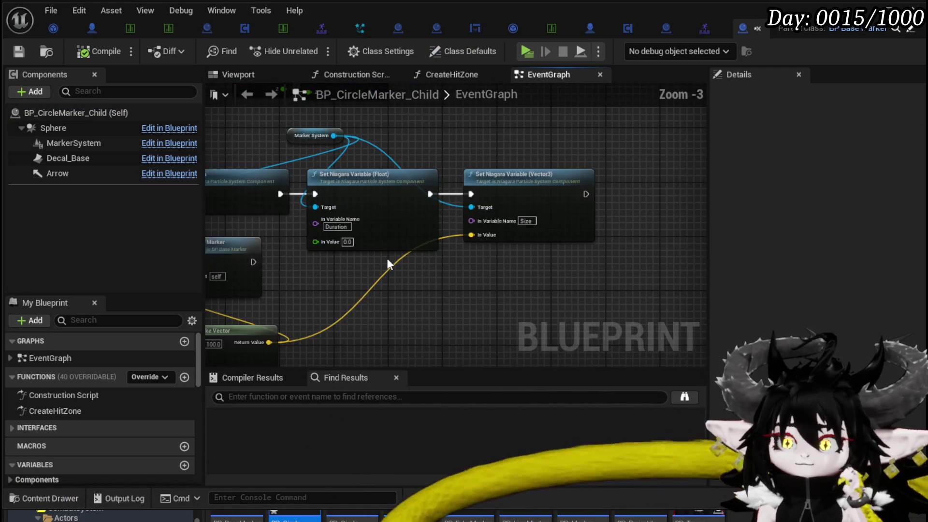
pyautogui.scroll(-5, 313, 290)
pyautogui.scroll(4, 313, 305)
pyautogui.moveTo(311, 264)
pyautogui.mouseDown()
pyautogui.moveTo(296, 199)
pyautogui.moveTo(276, 179)
pyautogui.moveTo(296, 264)
pyautogui.moveTo(128, 128)
pyautogui.moveTo(340, 199)
pyautogui.mouseUp()
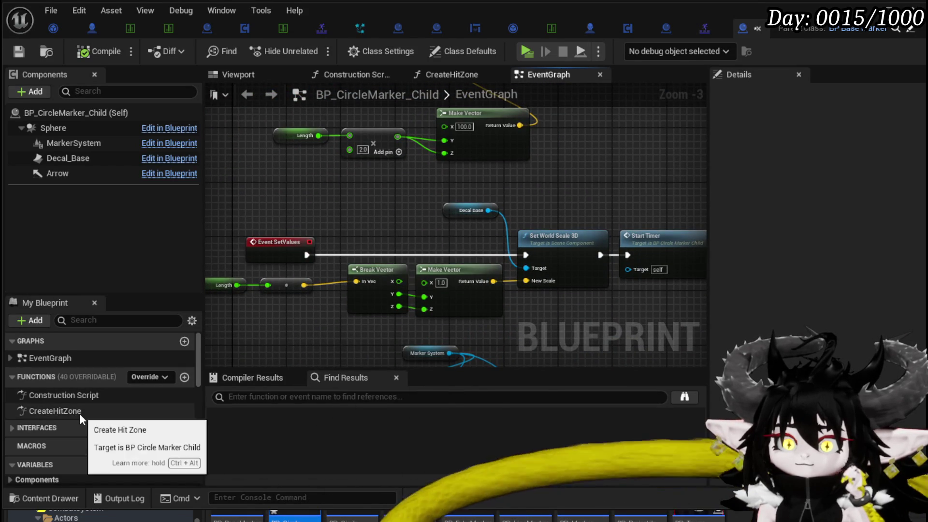
pyautogui.doubleClick(79, 412)
pyautogui.moveTo(452, 267)
pyautogui.mouseDown()
pyautogui.moveTo(405, 167)
pyautogui.moveTo(363, 159)
pyautogui.moveTo(413, 174)
pyautogui.mouseUp()
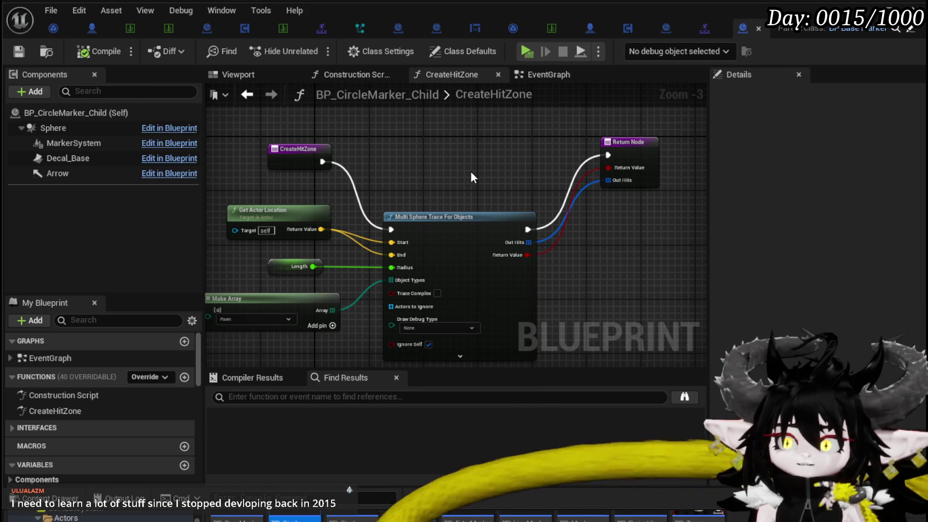
# Raise the Multi Sphere Trace For Objects node, then survey the EventGraph's Reset System and Set Niagara chains.
pyautogui.moveTo(450, 232)
pyautogui.mouseDown()
pyautogui.moveTo(442, 165)
pyautogui.moveTo(463, 162)
pyautogui.mouseUp()
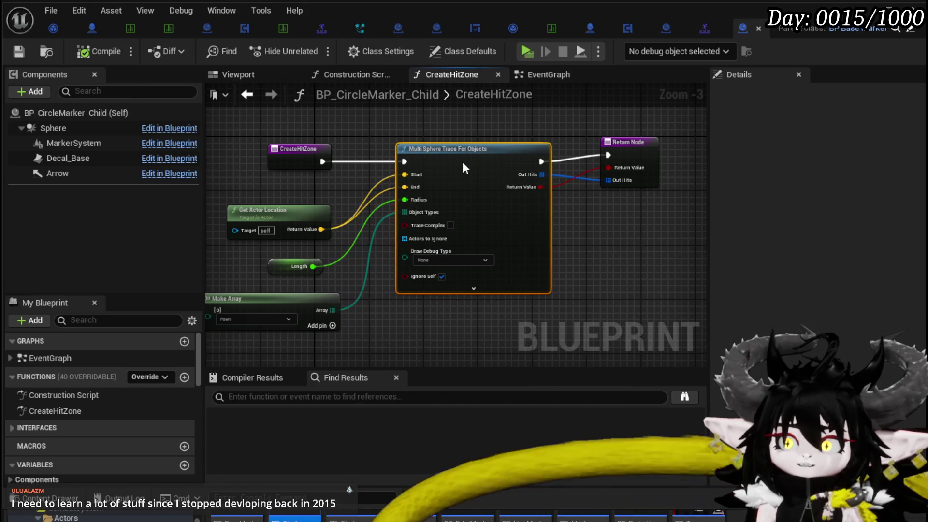
pyautogui.click(411, 131)
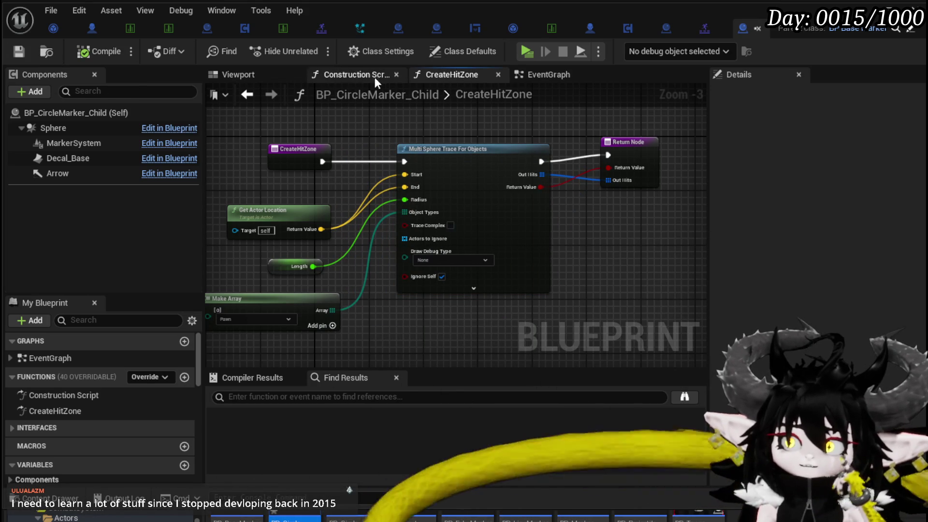
pyautogui.click(541, 75)
pyautogui.moveTo(579, 186)
pyautogui.mouseDown()
pyautogui.moveTo(394, 254)
pyautogui.moveTo(390, 189)
pyautogui.moveTo(271, 223)
pyautogui.moveTo(146, 235)
pyautogui.mouseUp()
pyautogui.scroll(1, 394, 253)
pyautogui.moveTo(587, 242)
pyautogui.mouseDown()
pyautogui.moveTo(678, 244)
pyautogui.moveTo(531, 270)
pyautogui.moveTo(587, 235)
pyautogui.moveTo(497, 276)
pyautogui.mouseUp()
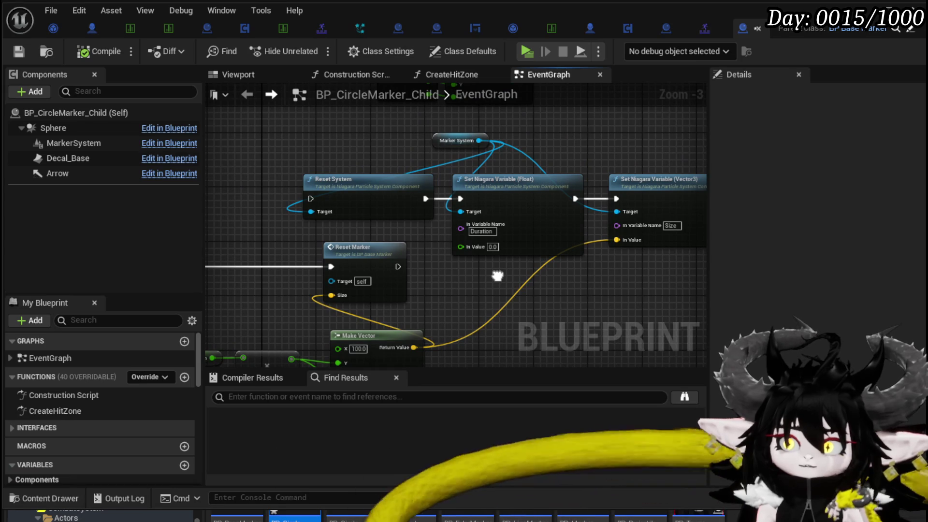
pyautogui.scroll(-3, 497, 276)
pyautogui.moveTo(505, 269); pyautogui.dragTo(544, 263)
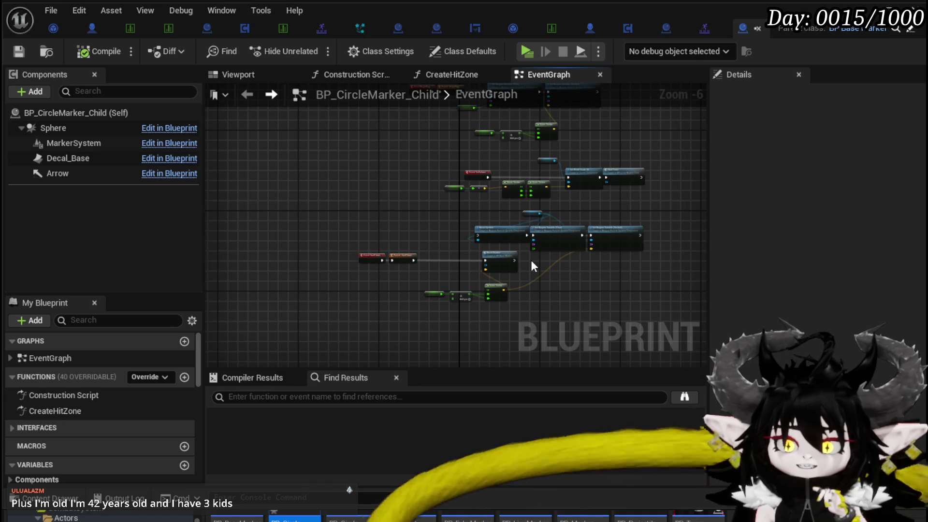
# Move the Length, Make Vector and Reset Marker nodes left below Event StartTimer.
pyautogui.scroll(6, 297, 246)
pyautogui.moveTo(411, 186); pyautogui.dragTo(333, 164)
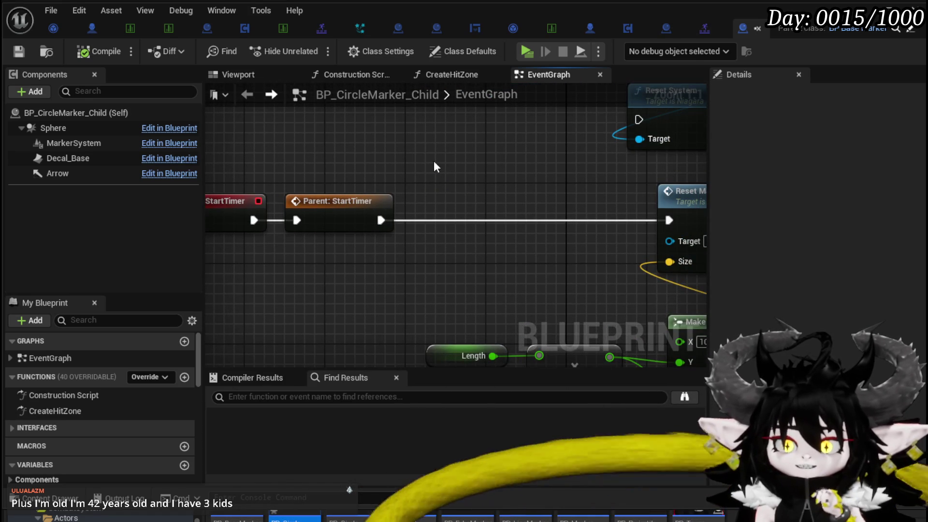
pyautogui.moveTo(434, 167)
pyautogui.mouseDown()
pyautogui.moveTo(501, 155)
pyautogui.moveTo(605, 169)
pyautogui.moveTo(404, 204)
pyautogui.moveTo(539, 185)
pyautogui.moveTo(423, 144)
pyautogui.mouseUp()
pyautogui.scroll(-1, 490, 146)
pyautogui.scroll(-1, 384, 271)
pyautogui.moveTo(384, 271)
pyautogui.mouseDown()
pyautogui.moveTo(551, 161)
pyautogui.moveTo(460, 138)
pyautogui.moveTo(396, 138)
pyautogui.moveTo(449, 210)
pyautogui.moveTo(439, 156)
pyautogui.mouseUp()
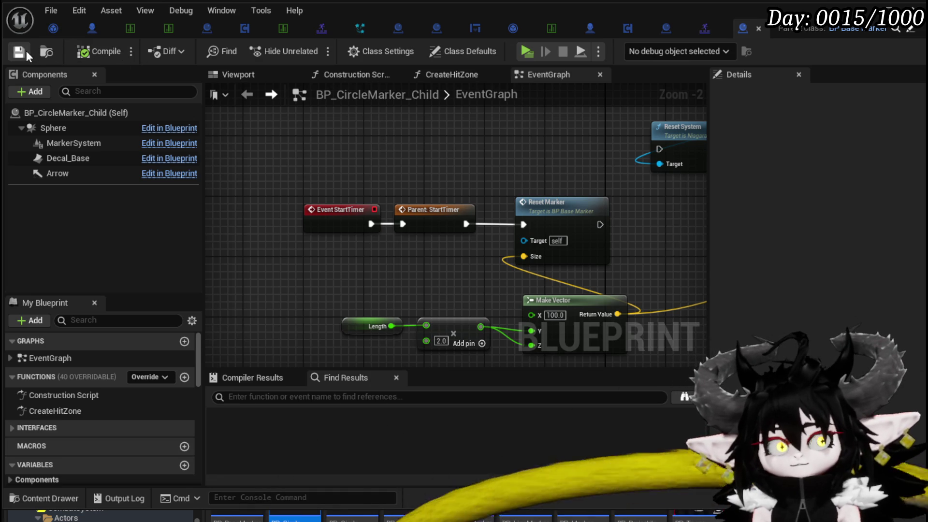
# Shift the Length, multiply and Make Vector nodes further left, then view the Set World Scale 3D nodes.
pyautogui.moveTo(538, 145); pyautogui.dragTo(467, 129)
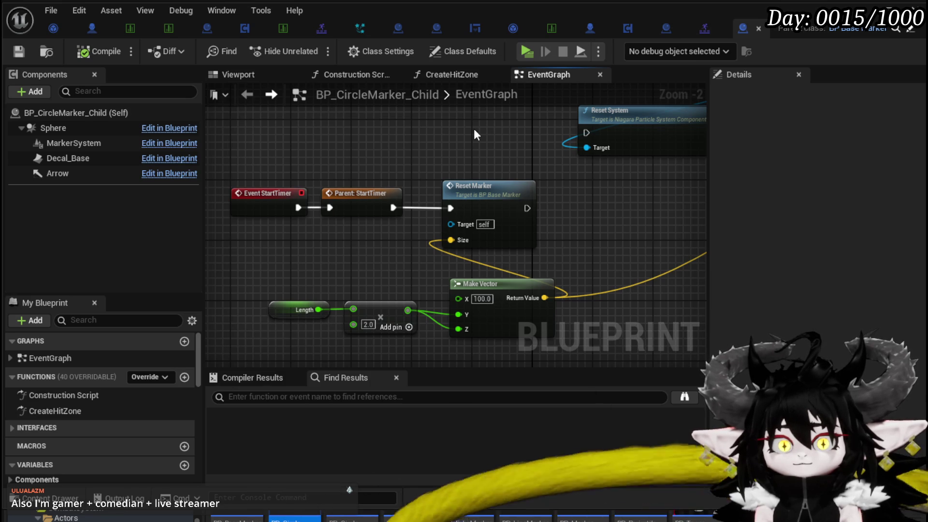
pyautogui.moveTo(474, 135)
pyautogui.mouseDown()
pyautogui.moveTo(441, 141)
pyautogui.moveTo(424, 165)
pyautogui.mouseUp()
pyautogui.moveTo(290, 320)
pyautogui.mouseDown()
pyautogui.moveTo(453, 270)
pyautogui.moveTo(336, 247)
pyautogui.mouseUp()
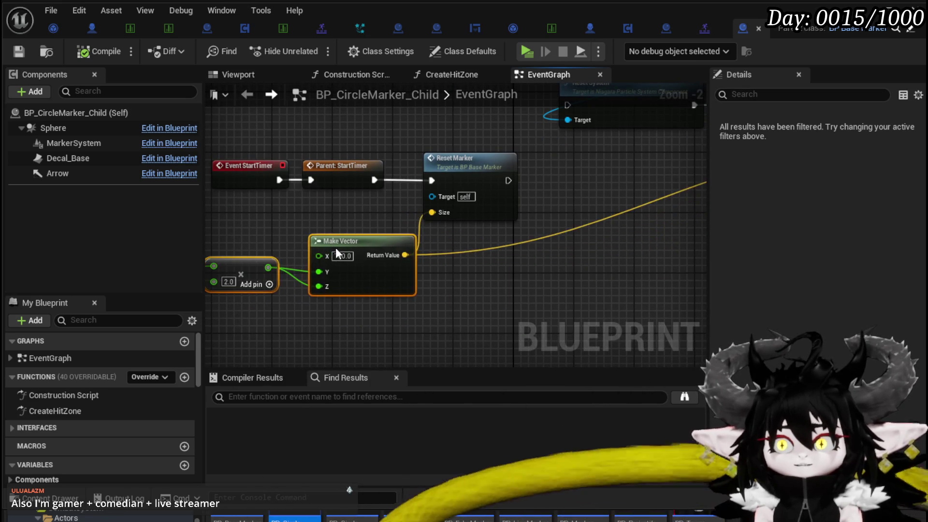
pyautogui.moveTo(553, 164)
pyautogui.mouseDown()
pyautogui.moveTo(415, 302)
pyautogui.moveTo(358, 194)
pyautogui.moveTo(379, 244)
pyautogui.mouseUp()
pyautogui.scroll(-2, 415, 302)
pyautogui.scroll(2, 494, 207)
pyautogui.moveTo(492, 202); pyautogui.dragTo(478, 255)
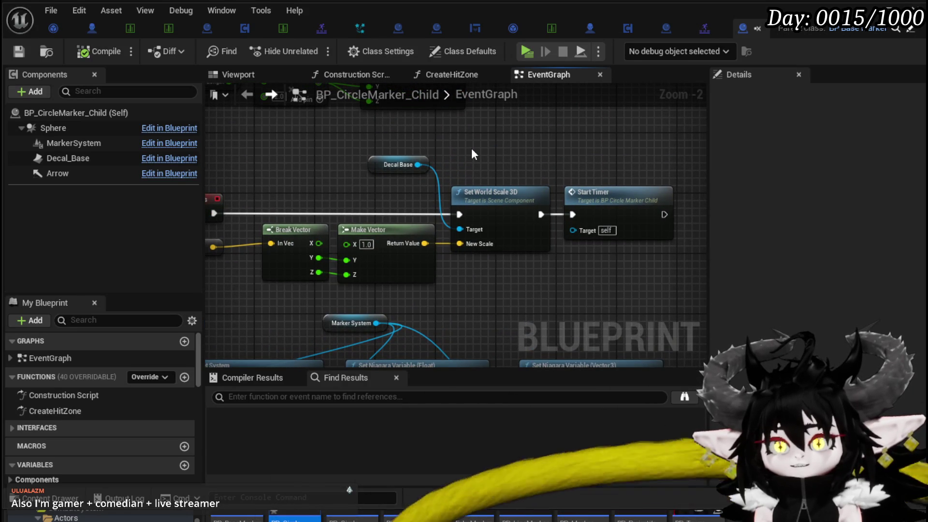
# Break on the Start Timer node and playtest, running the character up to the slime.
pyautogui.click(602, 202)
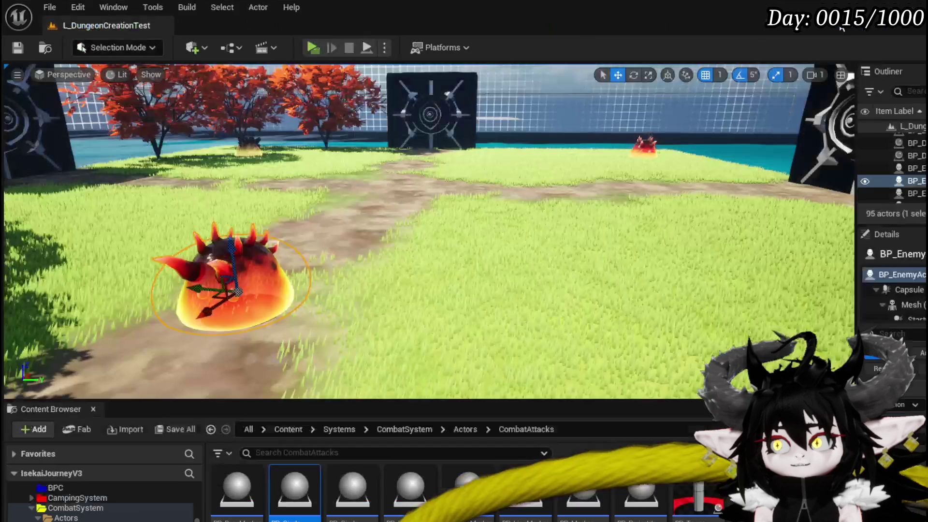
pyautogui.click(341, 49)
pyautogui.press('w')
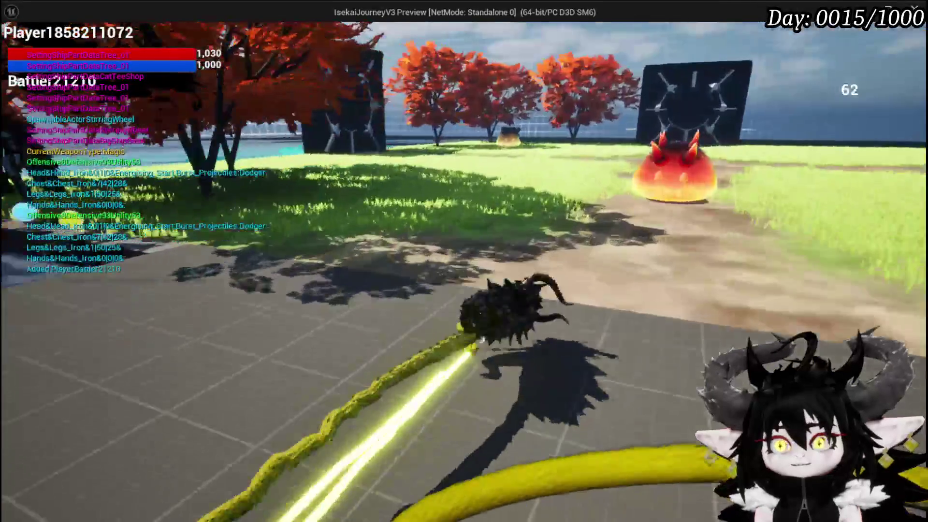
pyautogui.press('w')
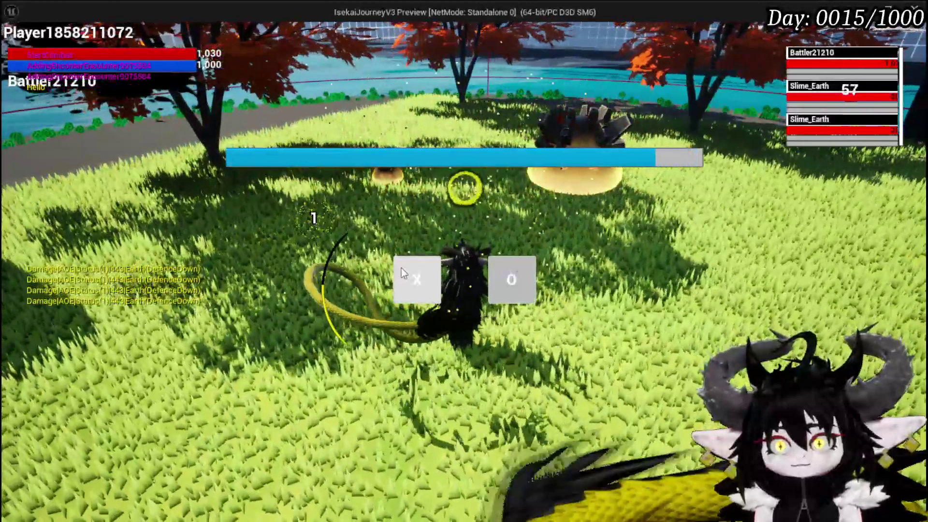
pyautogui.click(401, 269)
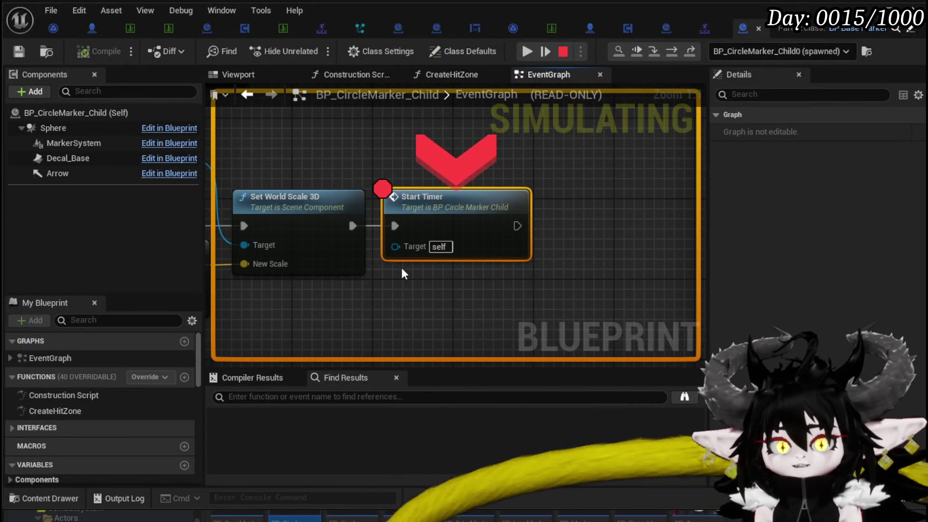
# Step through the StartTimer calls into the base marker's Set Timer by Event toward Reset Marker.
pyautogui.scroll(-4, 401, 267)
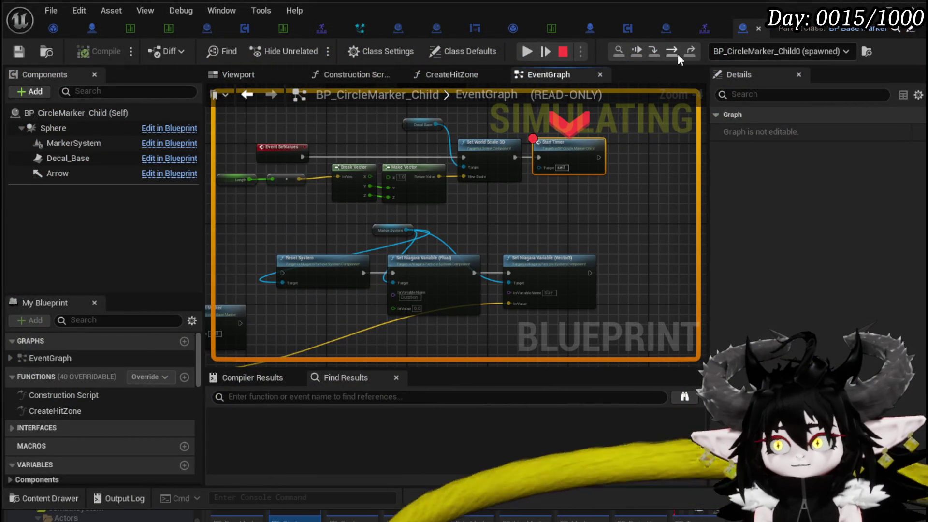
pyautogui.click(657, 52)
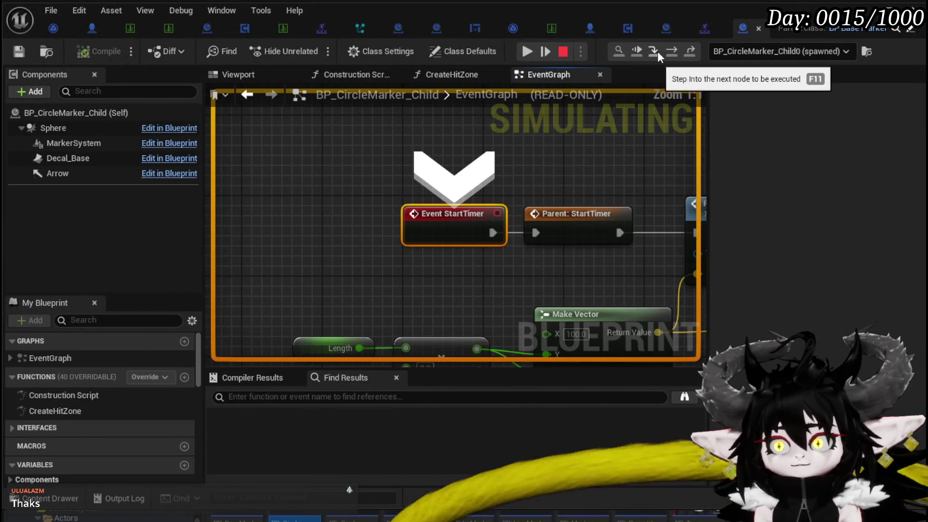
pyautogui.click(671, 54)
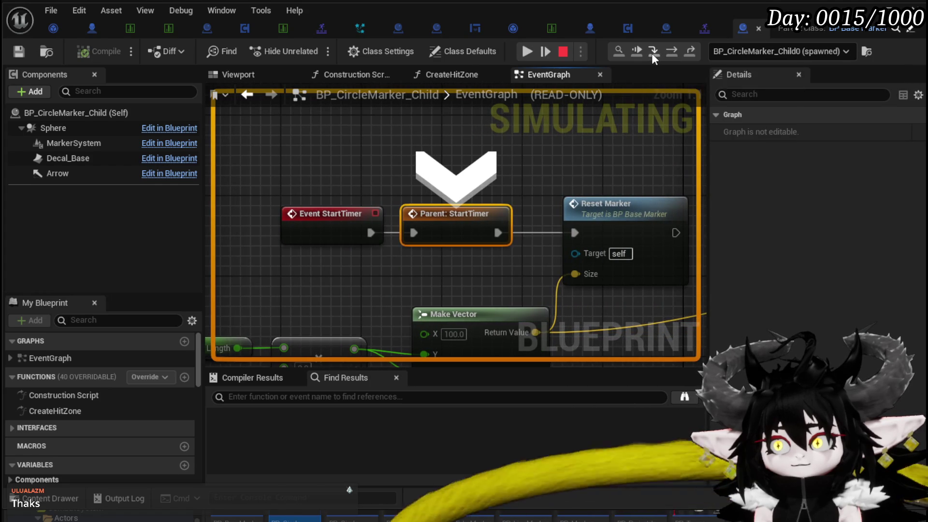
pyautogui.click(652, 53)
pyautogui.click(667, 53)
pyautogui.click(668, 54)
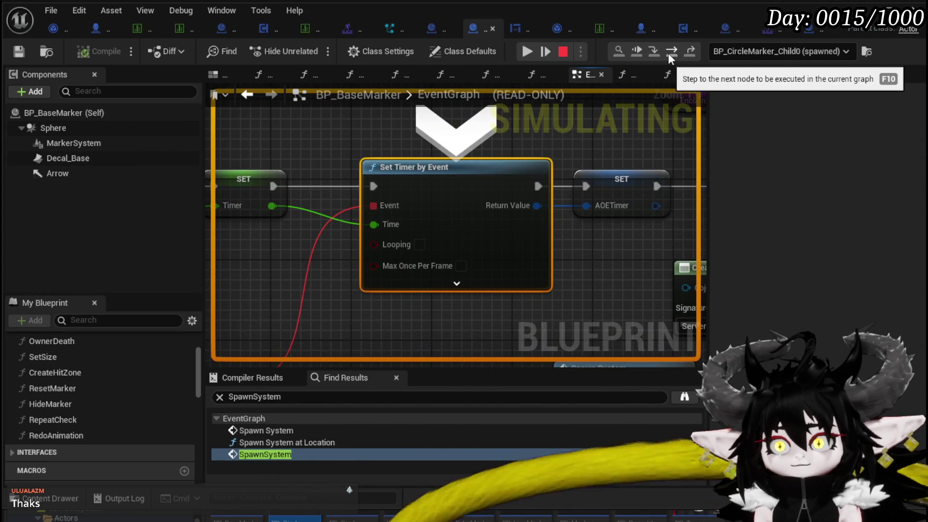
pyautogui.click(668, 53)
pyautogui.click(668, 53)
pyautogui.click(668, 54)
pyautogui.click(667, 53)
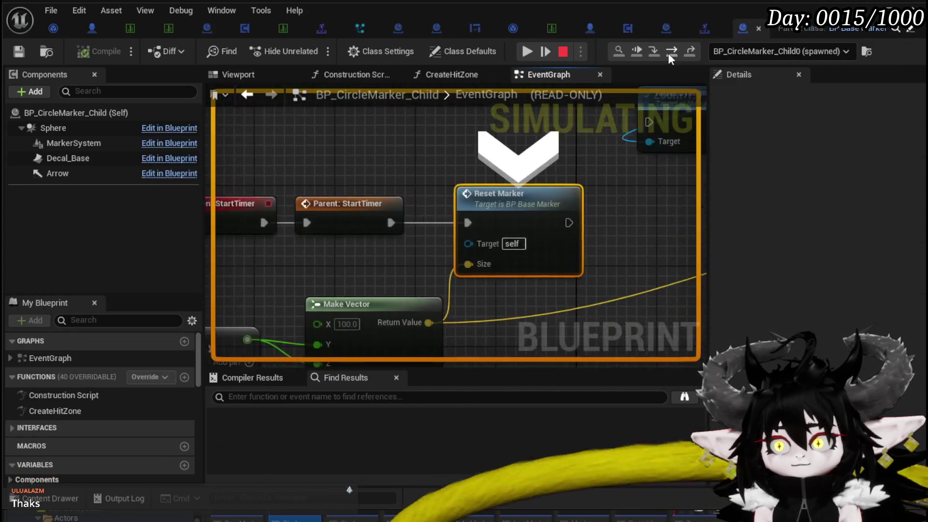
# Bring the Reset System and Niagara nodes into view, then stop the playtest.
pyautogui.scroll(-4, 384, 215)
pyautogui.moveTo(384, 215)
pyautogui.mouseDown()
pyautogui.moveTo(482, 185)
pyautogui.moveTo(390, 198)
pyautogui.moveTo(409, 291)
pyautogui.moveTo(288, 242)
pyautogui.mouseUp()
pyautogui.scroll(2, 482, 186)
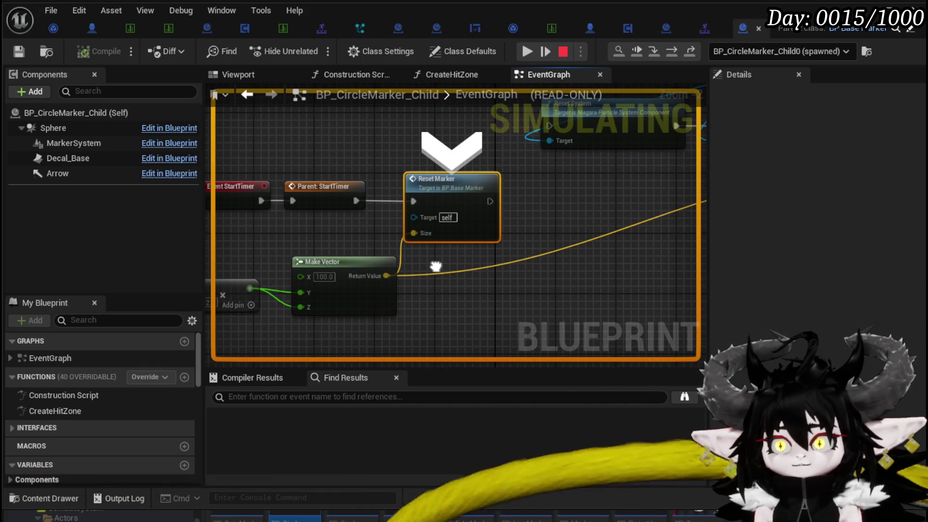
pyautogui.click(566, 53)
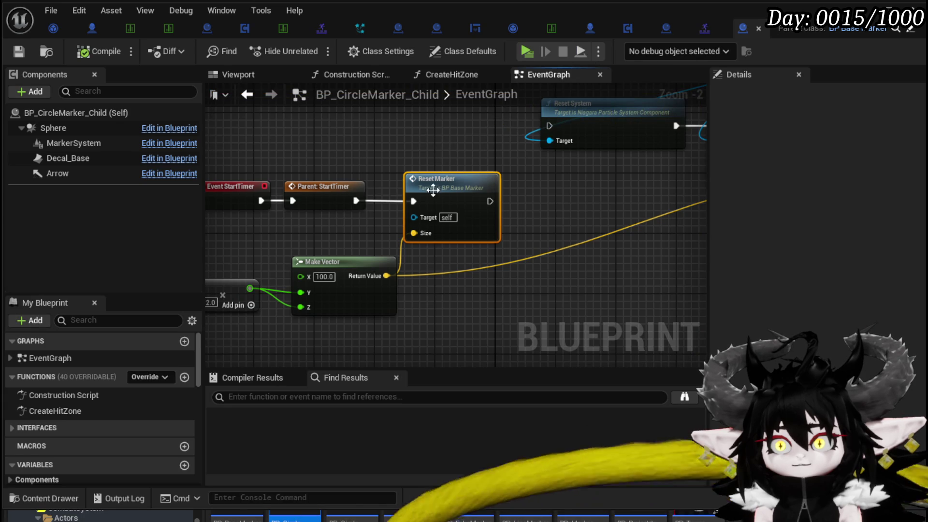
# Inspect BP_BaseMarker's ResetMarker function and its Niagara vector node, then return to the Event Graph.
pyautogui.doubleClick(433, 190)
pyautogui.scroll(-4, 464, 221)
pyautogui.moveTo(515, 131)
pyautogui.mouseDown()
pyautogui.moveTo(407, 127)
pyautogui.moveTo(518, 135)
pyautogui.mouseUp()
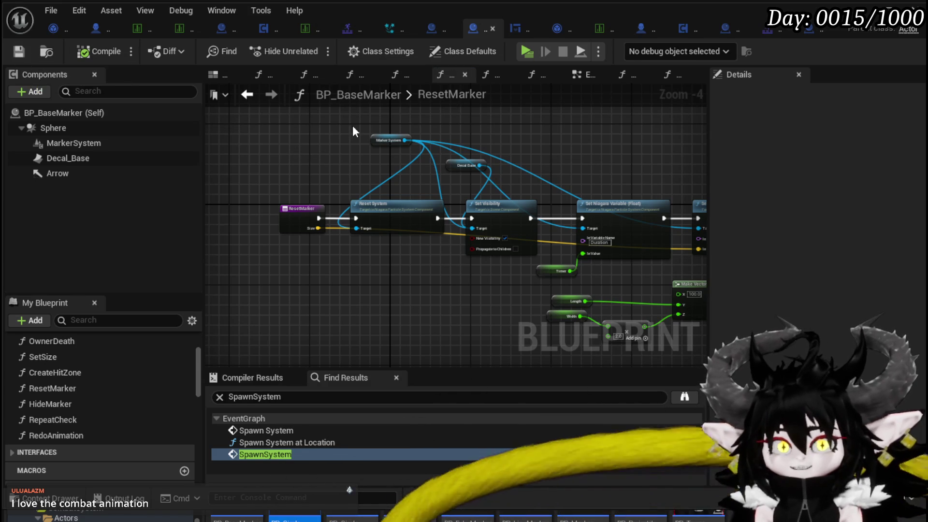
pyautogui.moveTo(638, 141)
pyautogui.mouseDown()
pyautogui.moveTo(575, 151)
pyautogui.moveTo(549, 129)
pyautogui.moveTo(481, 112)
pyautogui.moveTo(592, 114)
pyautogui.mouseUp()
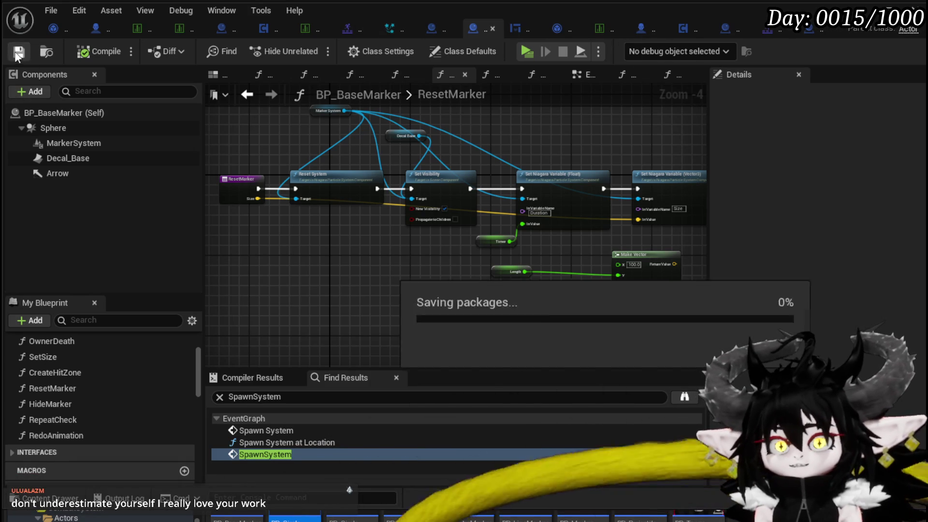
pyautogui.moveTo(495, 125); pyautogui.dragTo(464, 133)
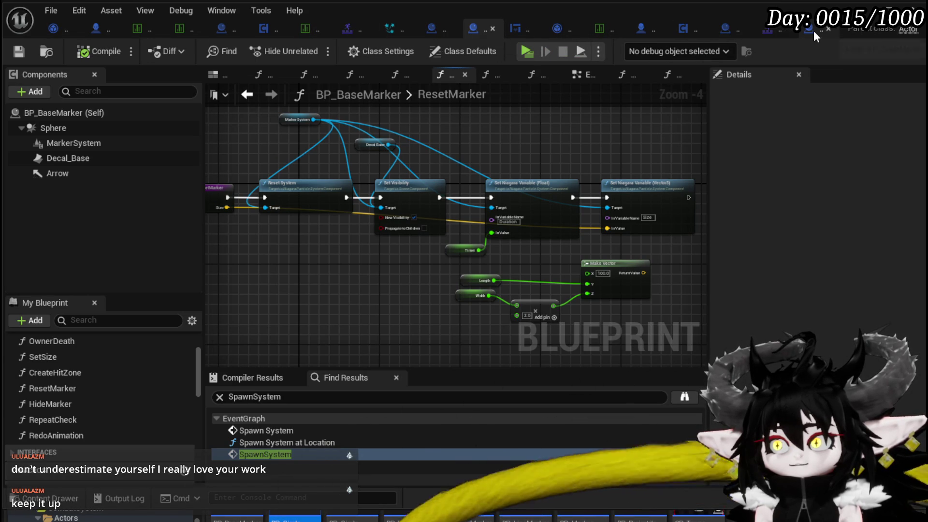
pyautogui.moveTo(284, 159)
pyautogui.mouseDown()
pyautogui.moveTo(325, 164)
pyautogui.moveTo(347, 185)
pyautogui.mouseUp()
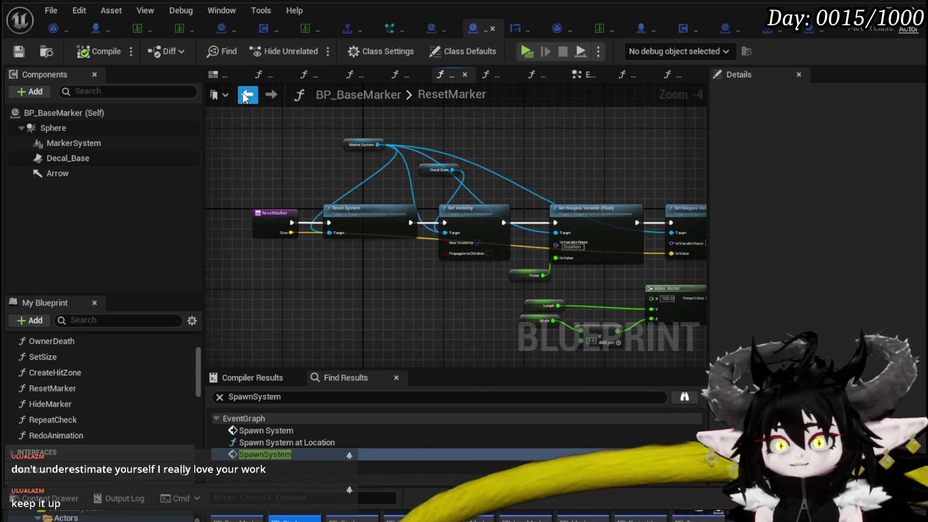
pyautogui.click(245, 97)
pyautogui.scroll(-8, 444, 173)
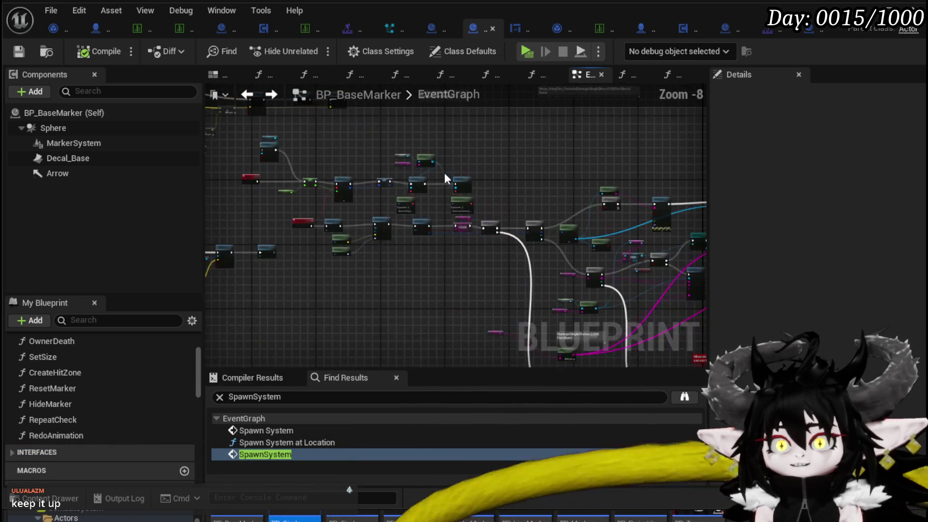
pyautogui.scroll(-4, 346, 144)
pyautogui.scroll(4, 448, 275)
pyautogui.moveTo(372, 276); pyautogui.dragTo(419, 156)
pyautogui.scroll(4, 488, 178)
pyautogui.moveTo(488, 178); pyautogui.dragTo(424, 246)
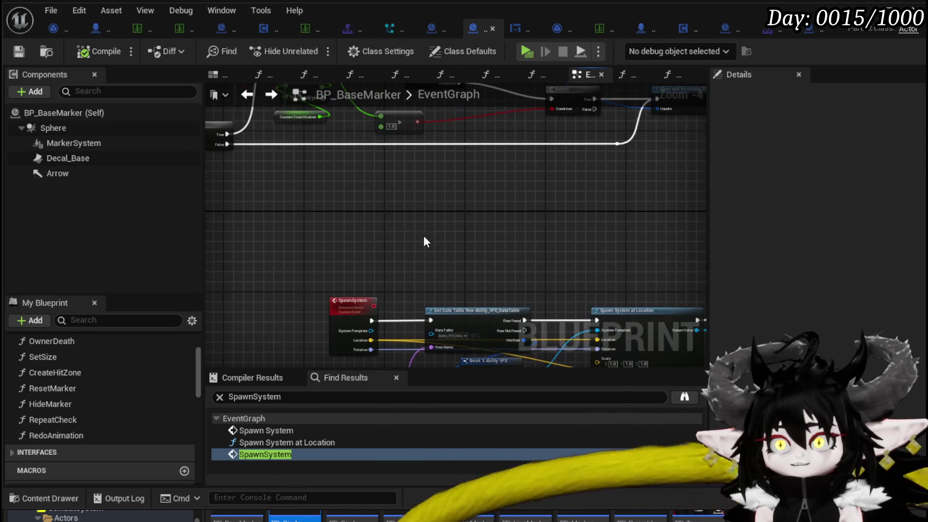
pyautogui.click(814, 31)
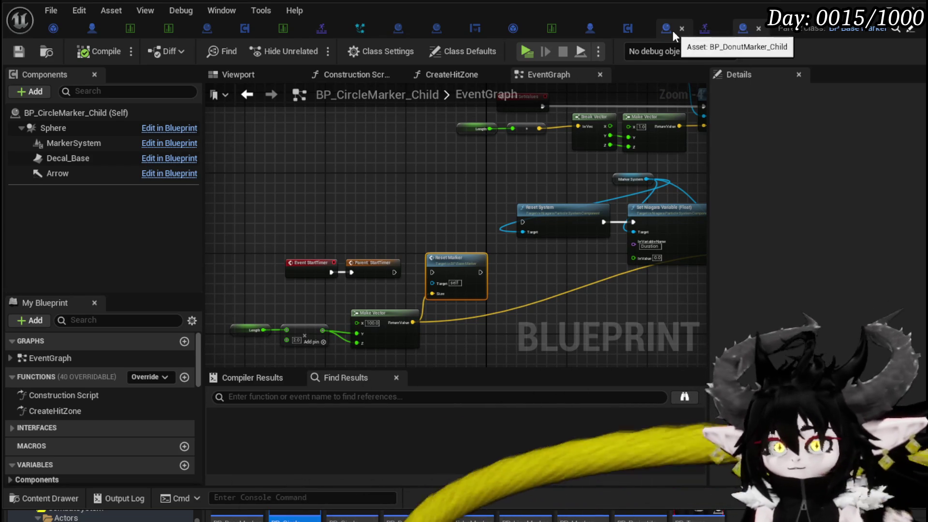
pyautogui.click(428, 30)
pyautogui.scroll(-5, 306, 252)
pyautogui.scroll(-3, 495, 250)
pyautogui.moveTo(495, 250)
pyautogui.mouseDown()
pyautogui.moveTo(464, 184)
pyautogui.moveTo(451, 198)
pyautogui.moveTo(442, 335)
pyautogui.moveTo(317, 305)
pyautogui.mouseUp()
pyautogui.scroll(5, 377, 174)
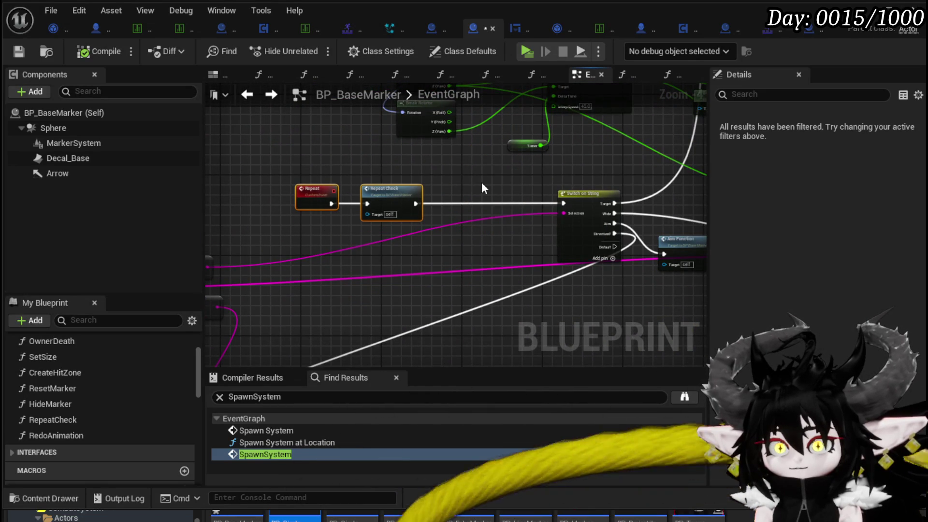
pyautogui.scroll(-2, 481, 182)
pyautogui.scroll(3, 507, 234)
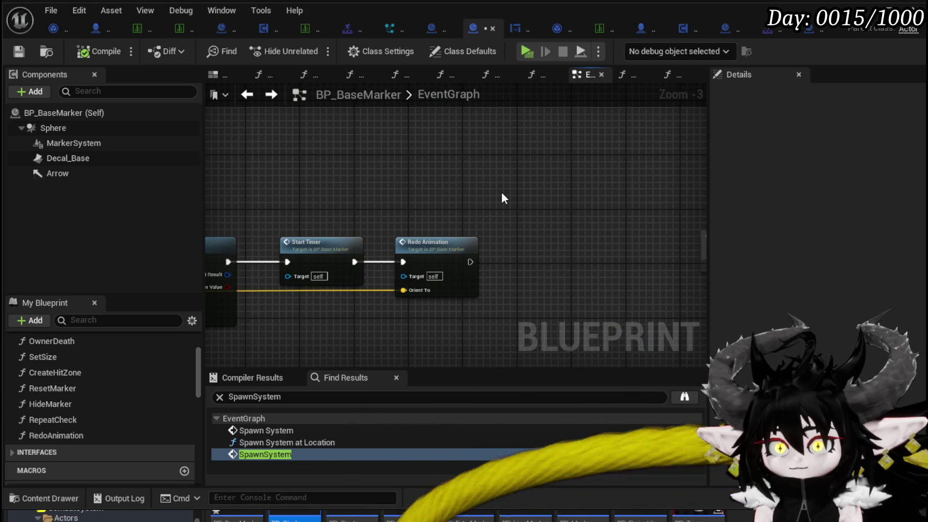
pyautogui.scroll(-2, 501, 198)
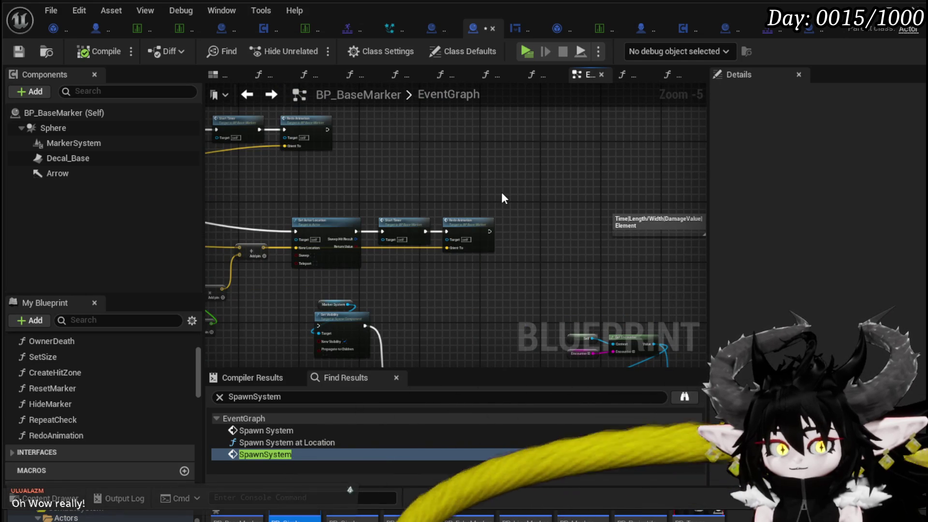
pyautogui.scroll(2, 501, 196)
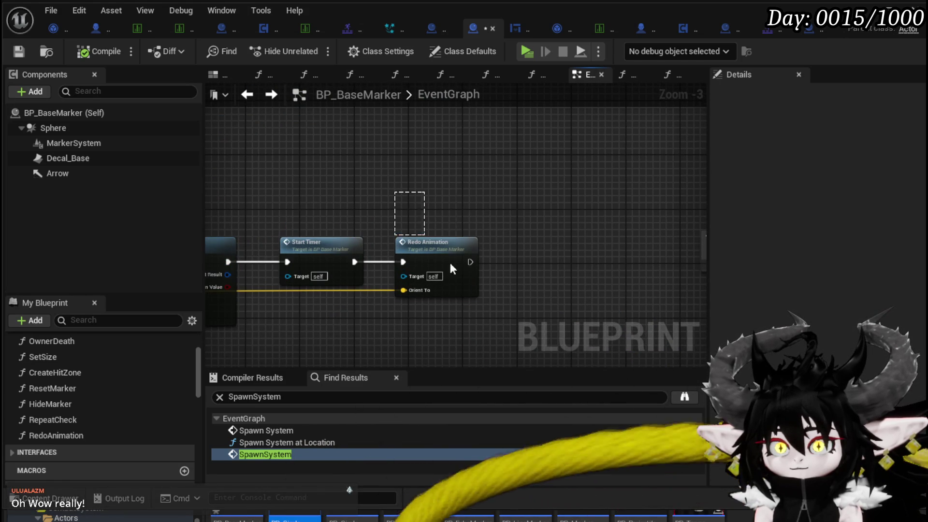
# Check the Redo Animation node's OrientTo input and save BP_BaseMarker.
pyautogui.moveTo(418, 227); pyautogui.dragTo(497, 309)
pyautogui.click(511, 214)
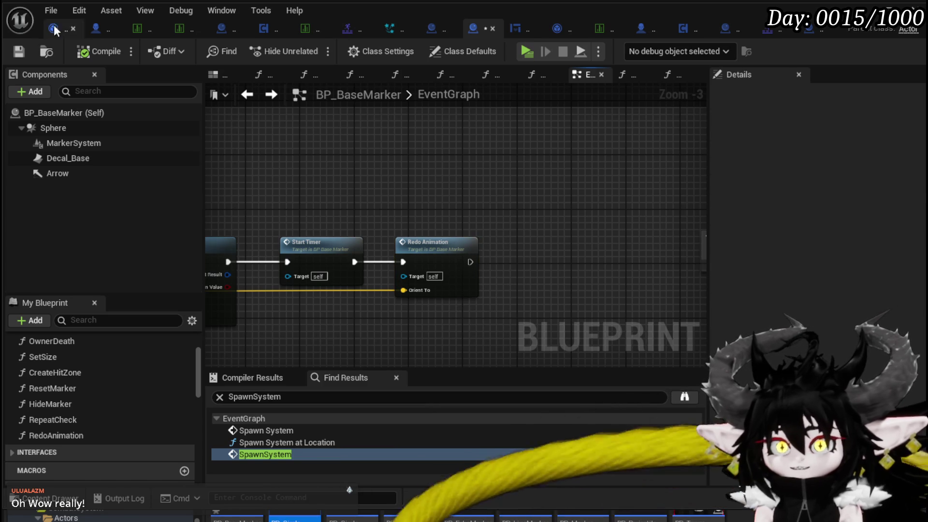
pyautogui.moveTo(421, 199); pyautogui.dragTo(526, 320)
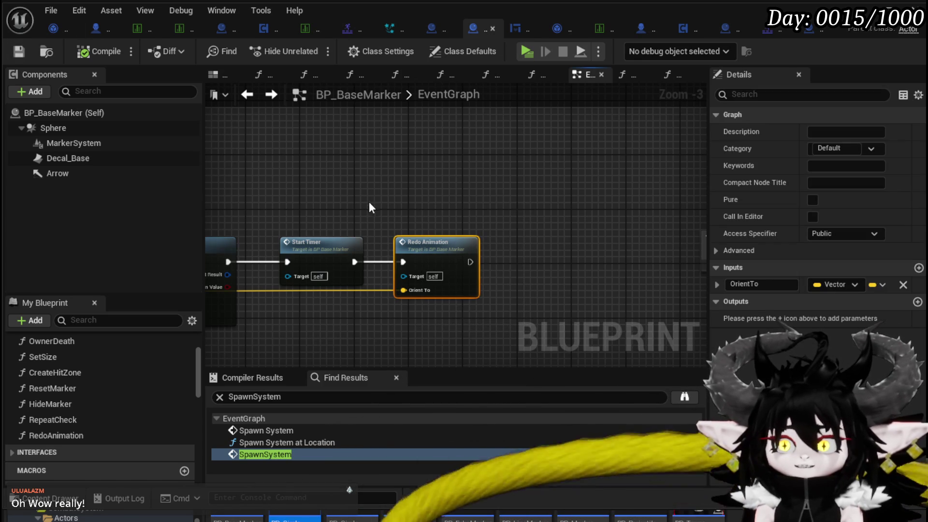
pyautogui.click(503, 225)
pyautogui.click(18, 52)
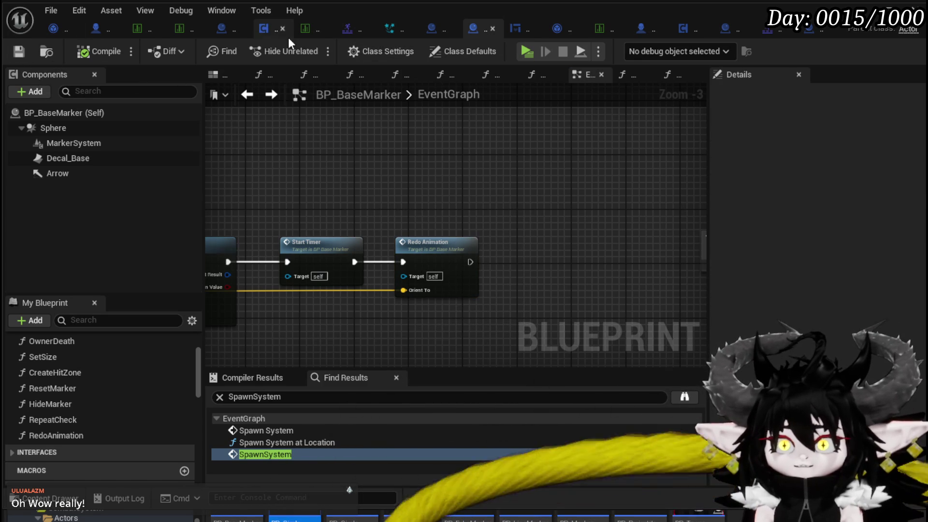
pyautogui.click(179, 30)
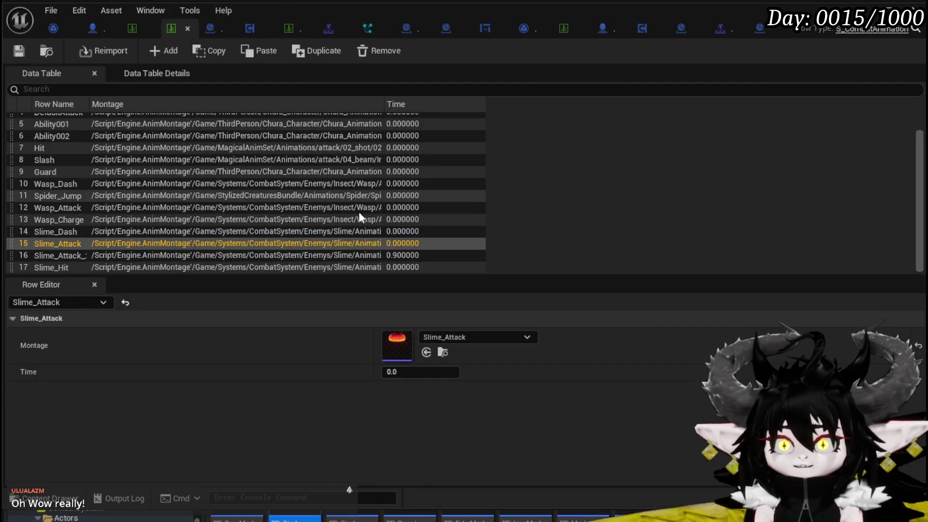
# Edit Slime_Earth|Normal's first CombatLogic entry, save the data table, and bring up DB_EnemyMontage.
pyautogui.click(128, 27)
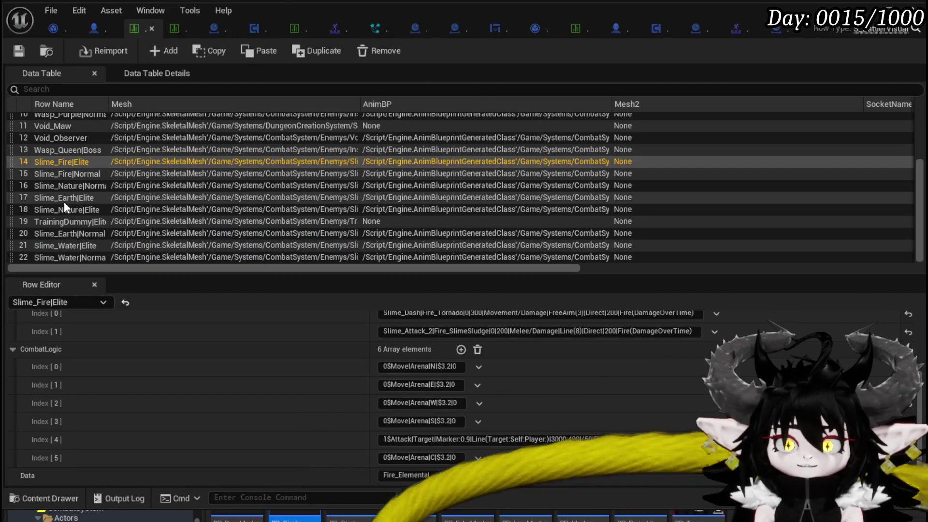
pyautogui.click(89, 234)
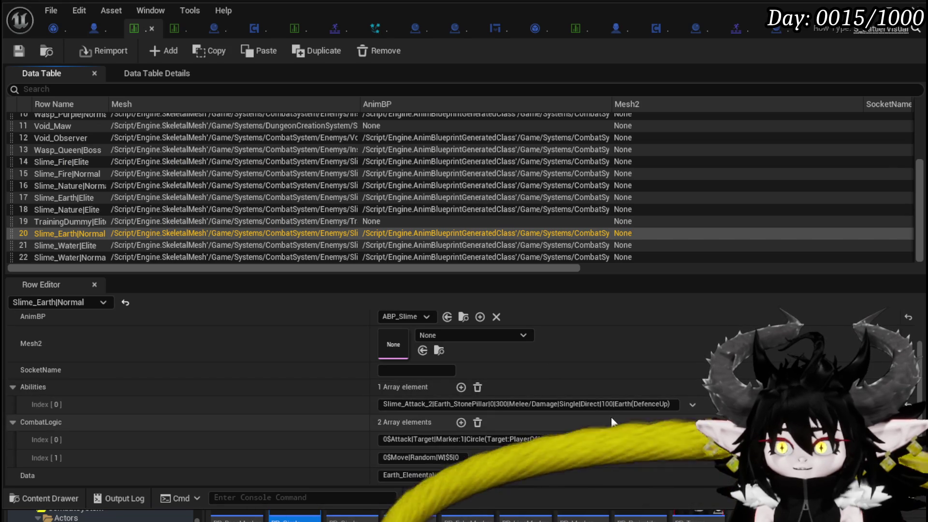
pyautogui.click(461, 440)
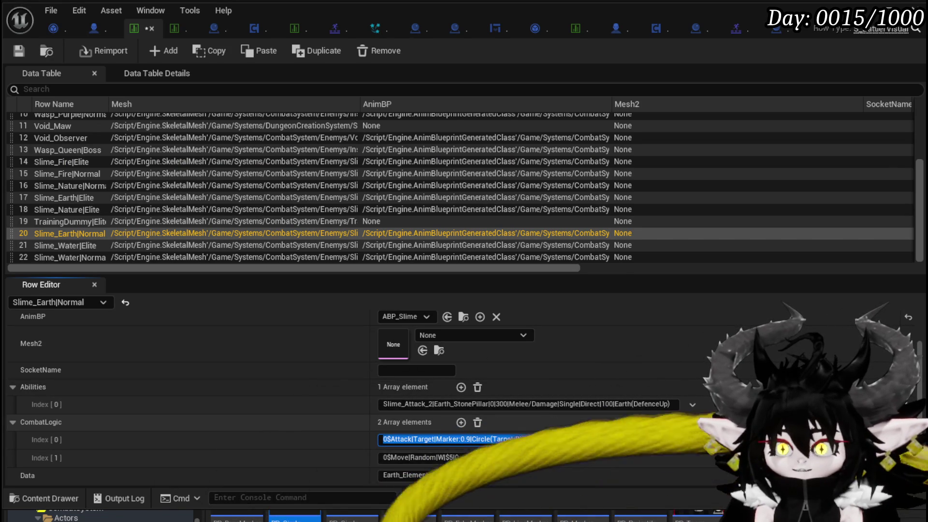
pyautogui.press('Return')
pyautogui.hotkey('ctrl', 's')
pyautogui.press('Return')
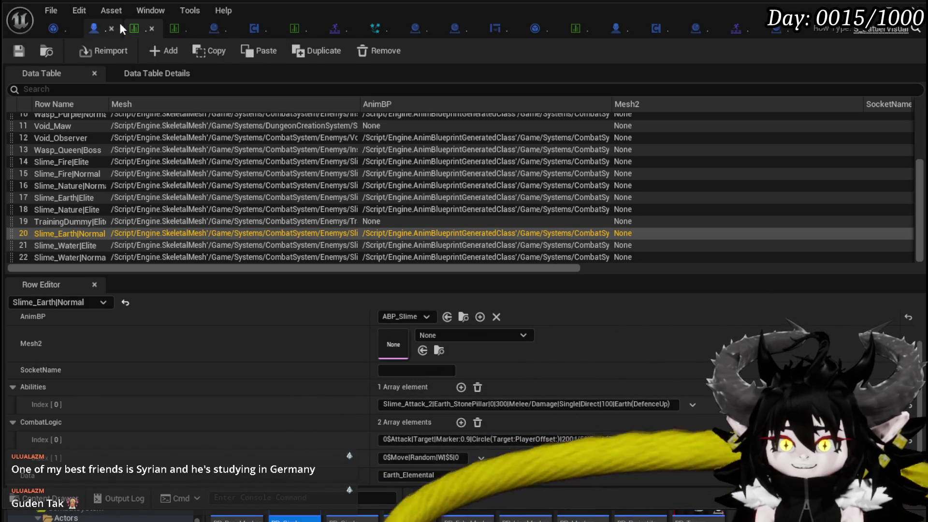
pyautogui.click(172, 28)
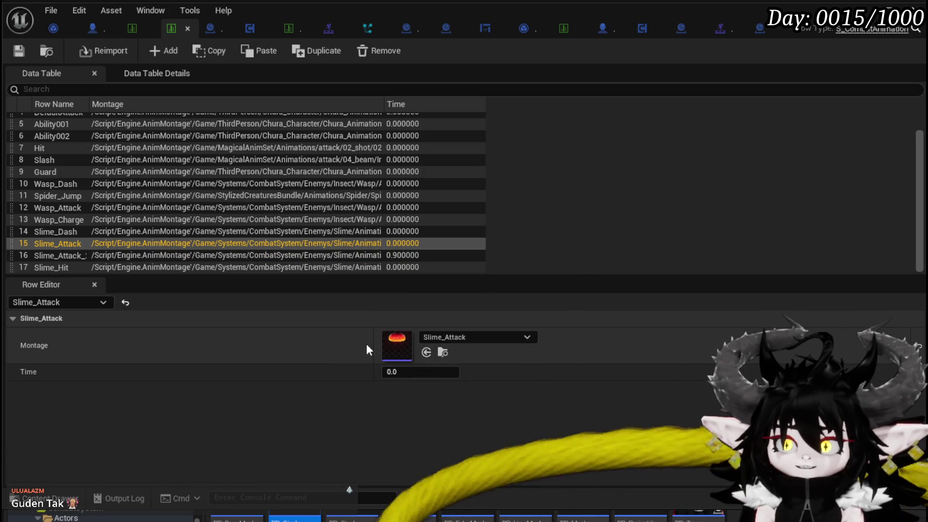
pyautogui.doubleClick(396, 342)
pyautogui.moveTo(640, 324)
pyautogui.mouseDown()
pyautogui.moveTo(465, 340)
pyautogui.moveTo(303, 332)
pyautogui.moveTo(498, 349)
pyautogui.moveTo(414, 343)
pyautogui.moveTo(490, 348)
pyautogui.mouseUp()
pyautogui.moveTo(430, 356); pyautogui.dragTo(482, 359)
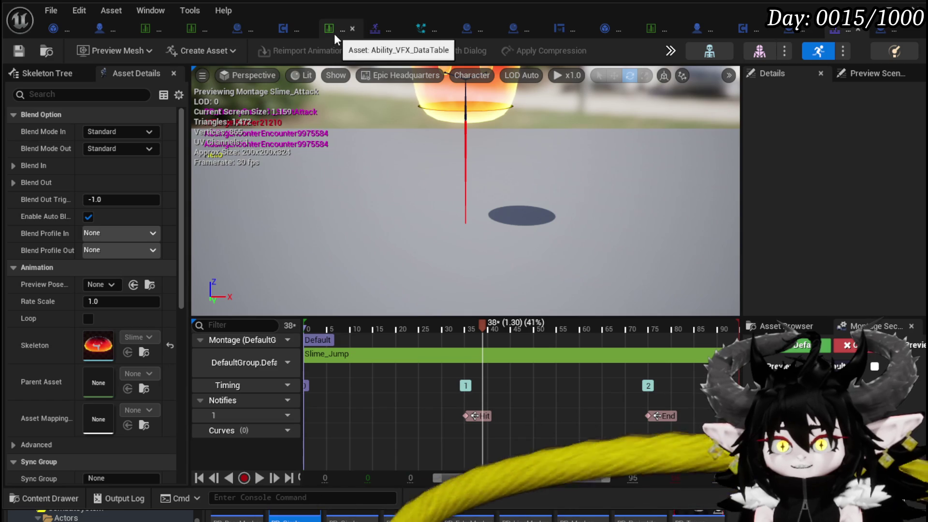
pyautogui.moveTo(483, 324)
pyautogui.mouseDown()
pyautogui.moveTo(371, 323)
pyautogui.moveTo(441, 325)
pyautogui.mouseUp()
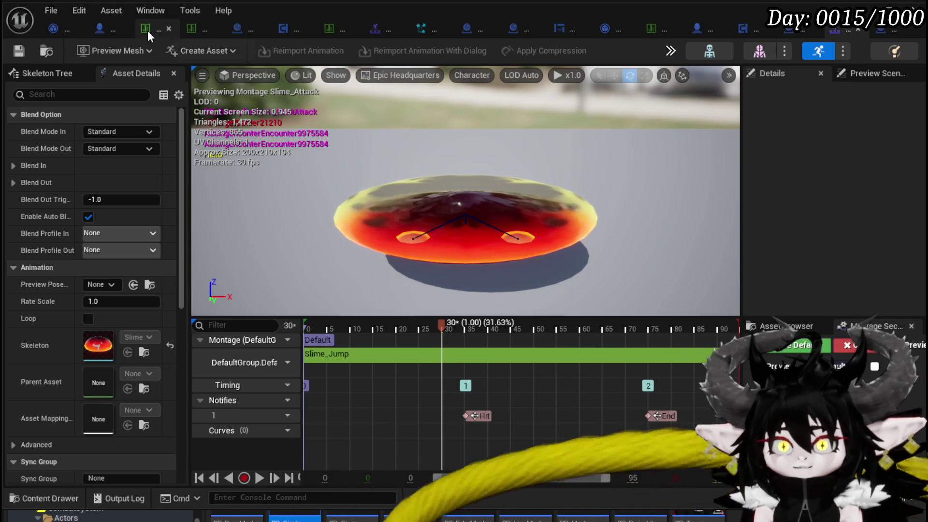
pyautogui.click(191, 33)
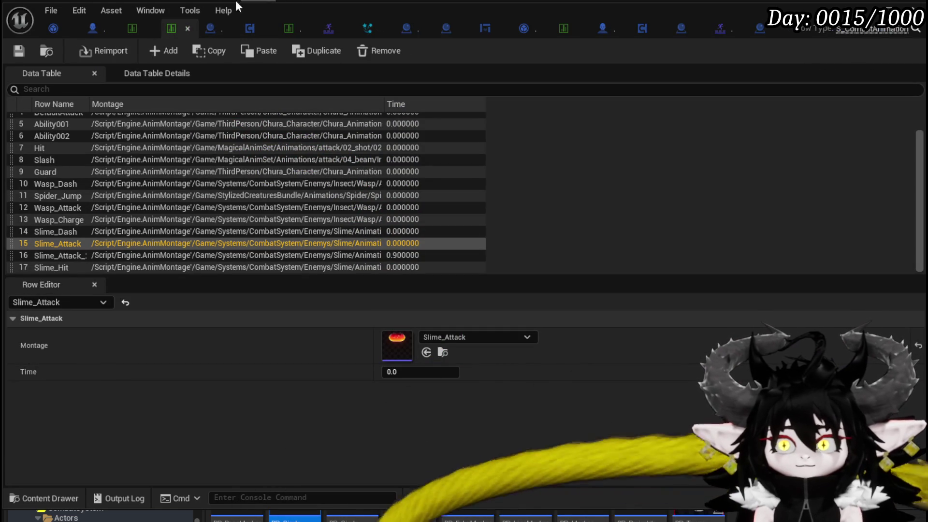
# Open the Slime_Earth|Elite row in the DT_BattlerInfo table.
pyautogui.click(139, 28)
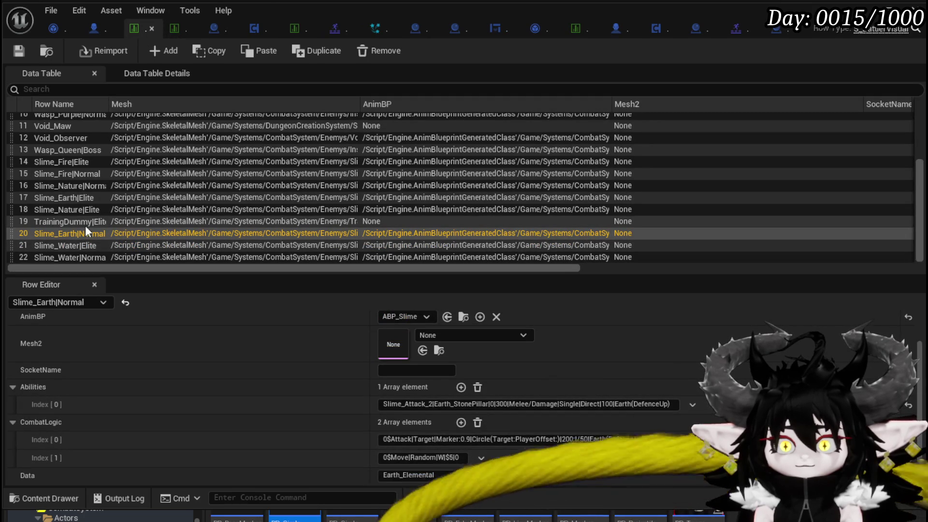
pyautogui.click(85, 200)
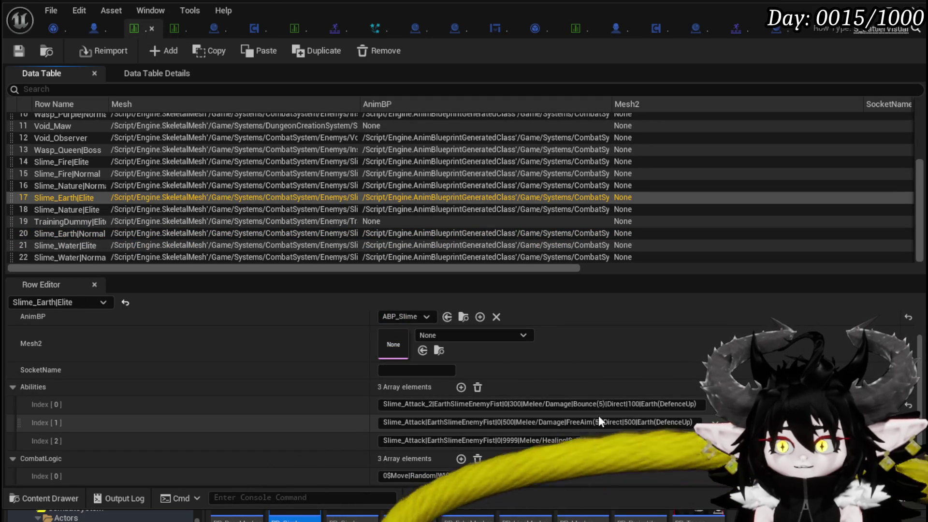
pyautogui.scroll(-2, 461, 411)
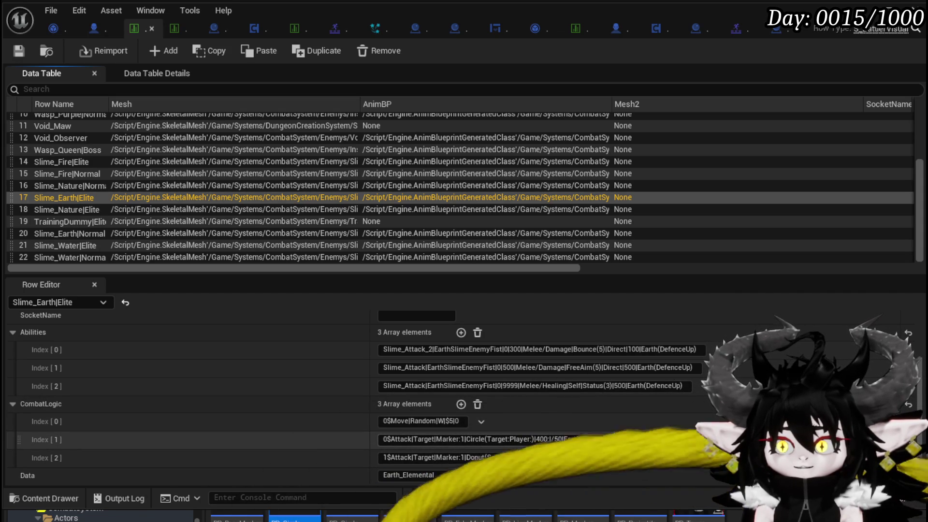
# Change CombatLogic Index[1] from Marker:1 to Marker:0.9 and launch a playtest.
pyautogui.click(626, 439)
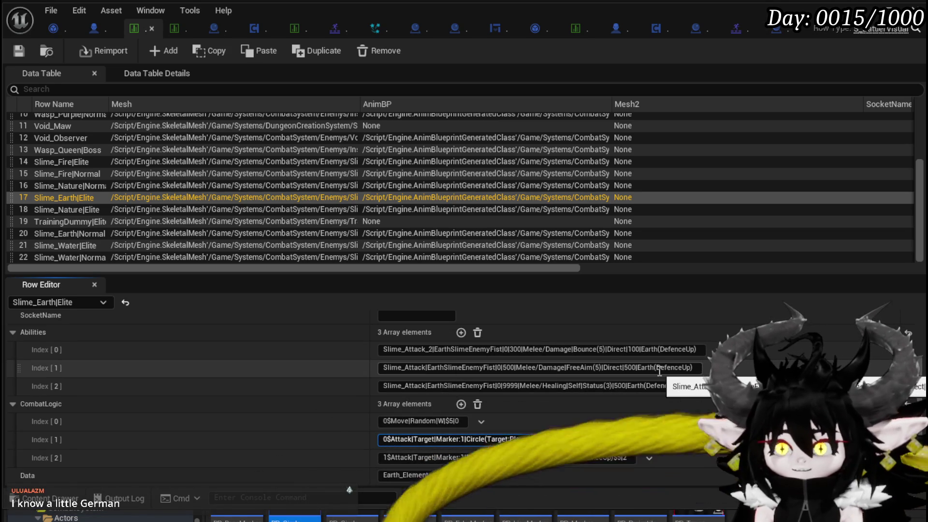
pyautogui.hotkey('ctrl', 'a')
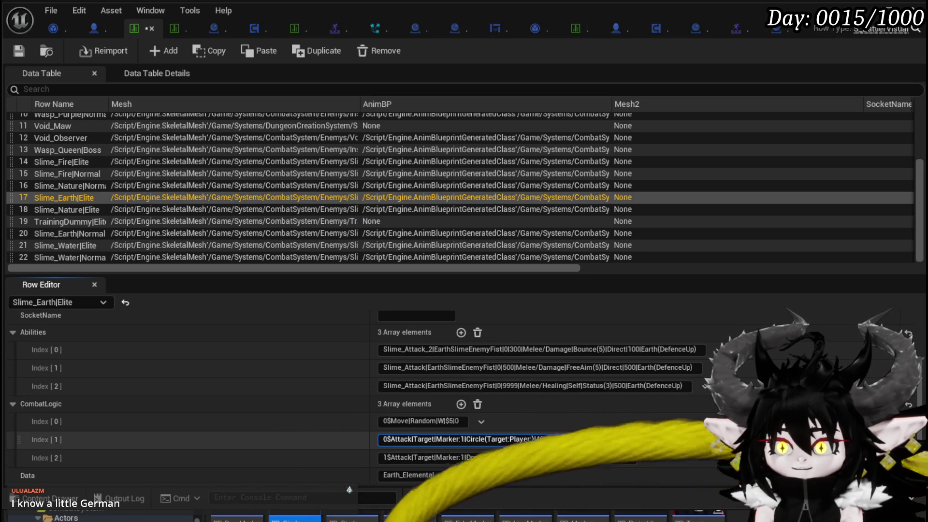
pyautogui.click(443, 439)
pyautogui.press('Right')
pyautogui.press('Right')
pyautogui.press('Right')
pyautogui.press('BackSpace')
pyautogui.write('0')
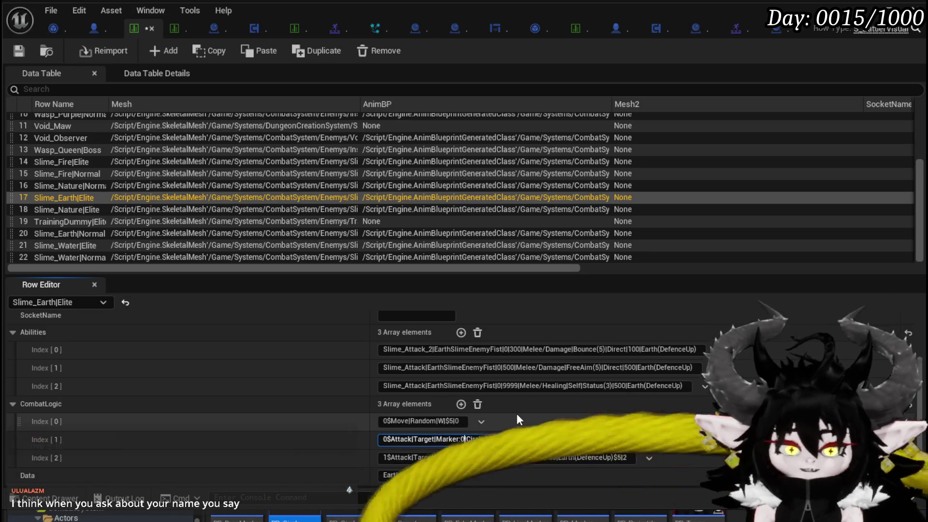
pyautogui.write('.')
pyautogui.write('9')
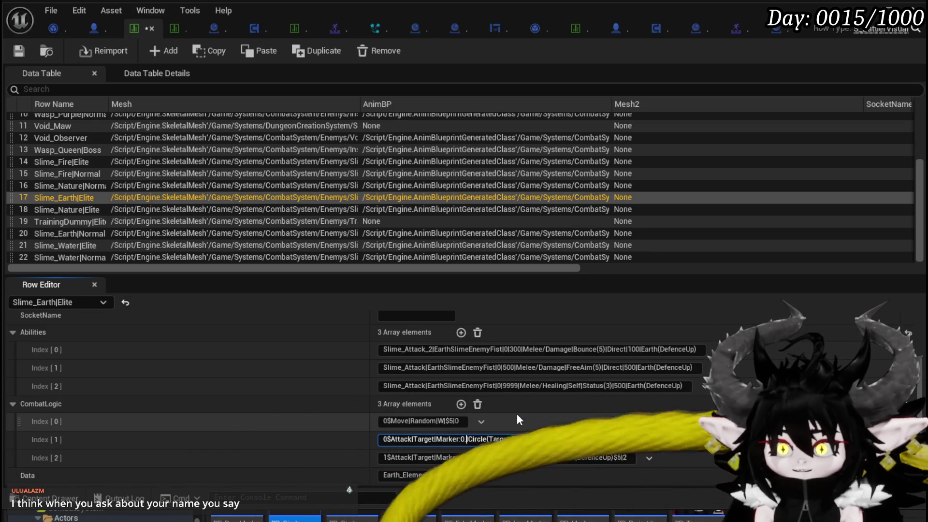
pyautogui.press('Return')
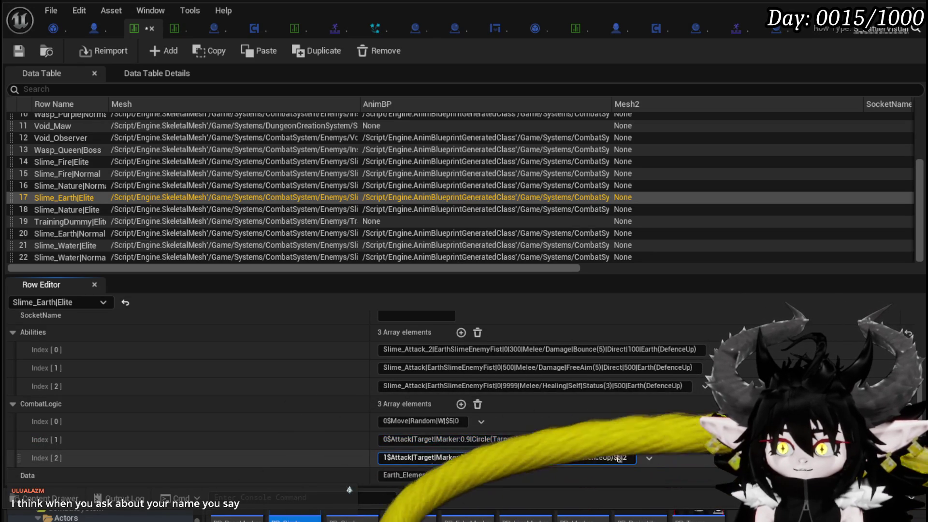
pyautogui.click(476, 457)
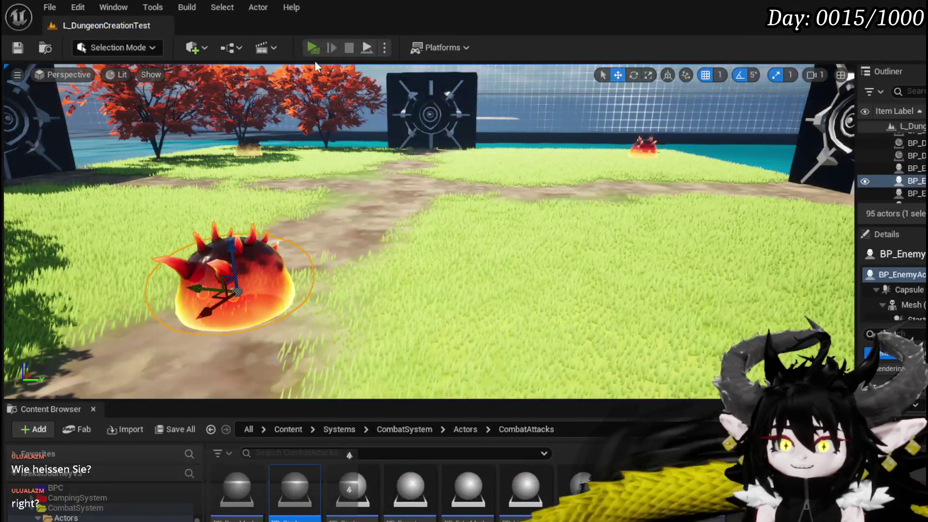
pyautogui.click(313, 47)
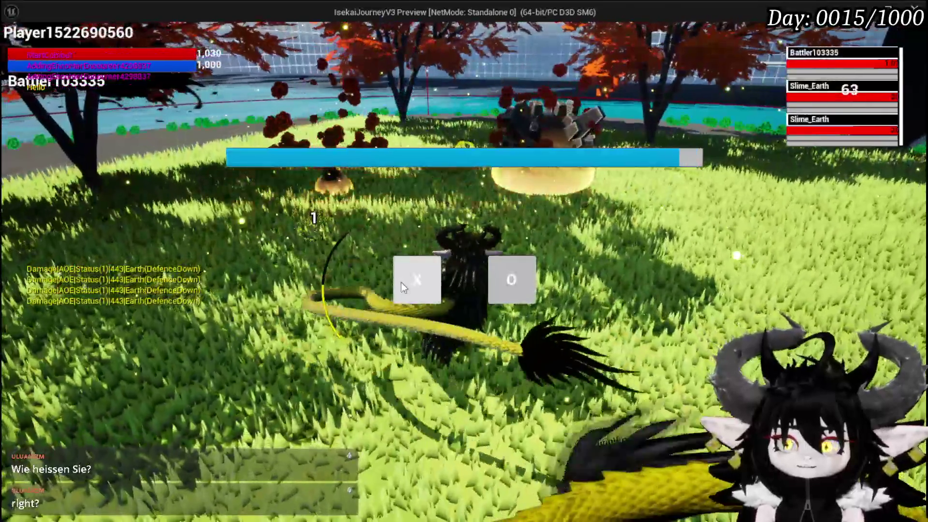
# Dismiss the in-game X/O prompt and play until the BP_CircleMarker_Child breakpoint hits.
pyautogui.click(401, 282)
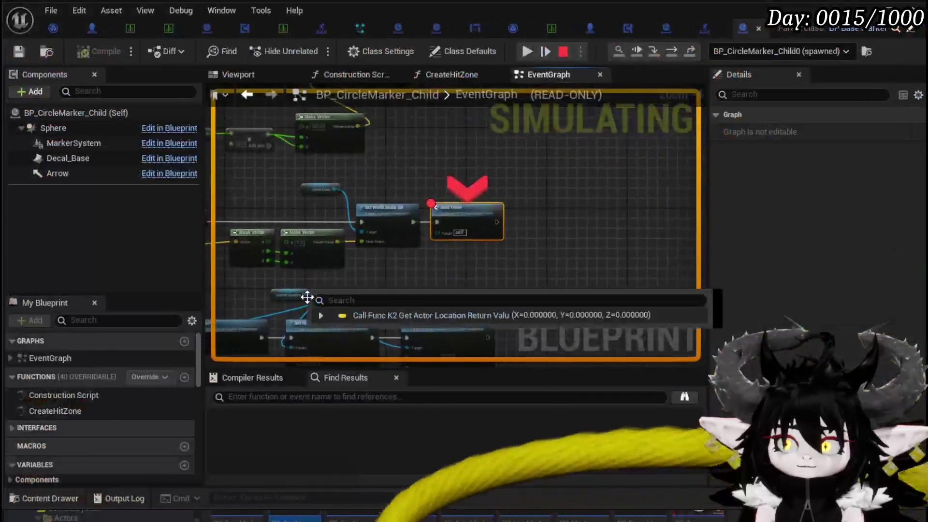
# Disable the Start Timer breakpoint, resume the game, and exit the playtest with Esc.
pyautogui.rightClick(432, 221)
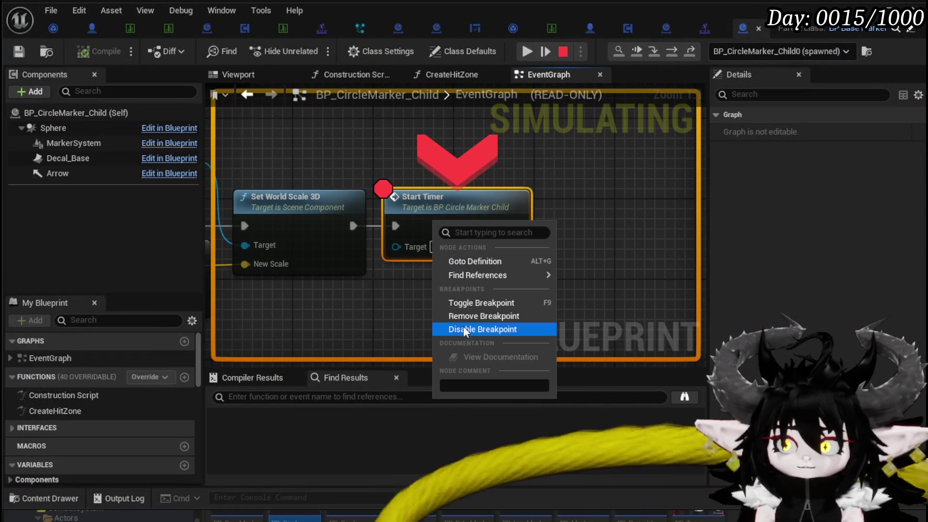
pyautogui.click(463, 325)
pyautogui.click(527, 51)
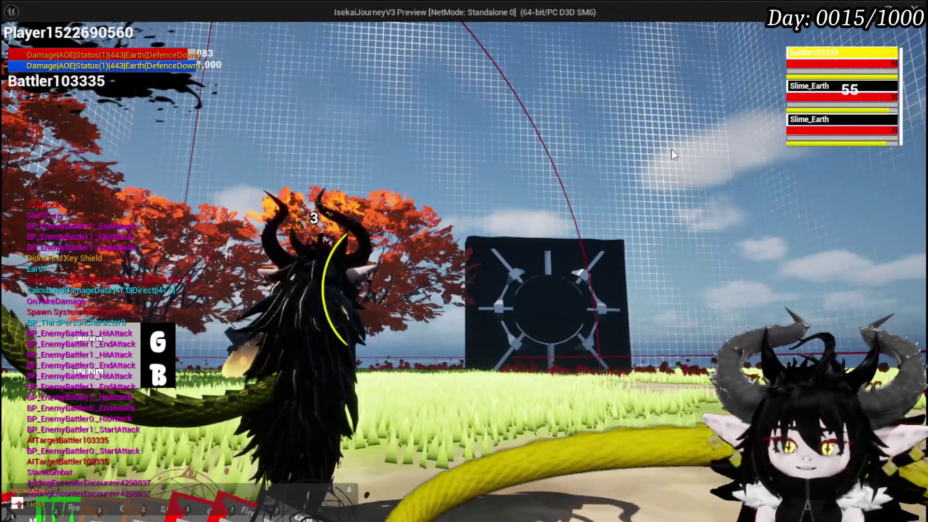
pyautogui.press('Escape')
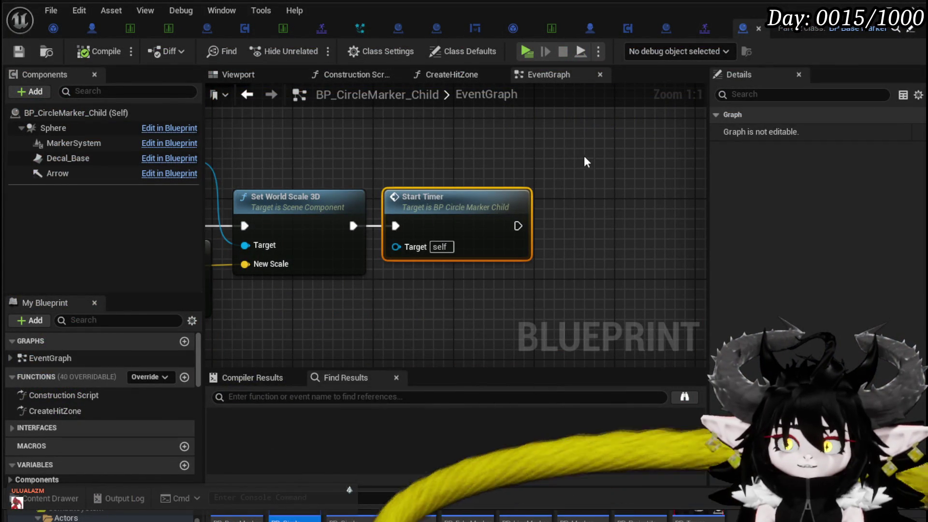
# Switch back to DT_BattlerInfo showing the Slime_Earth|Elite row.
pyautogui.click(135, 30)
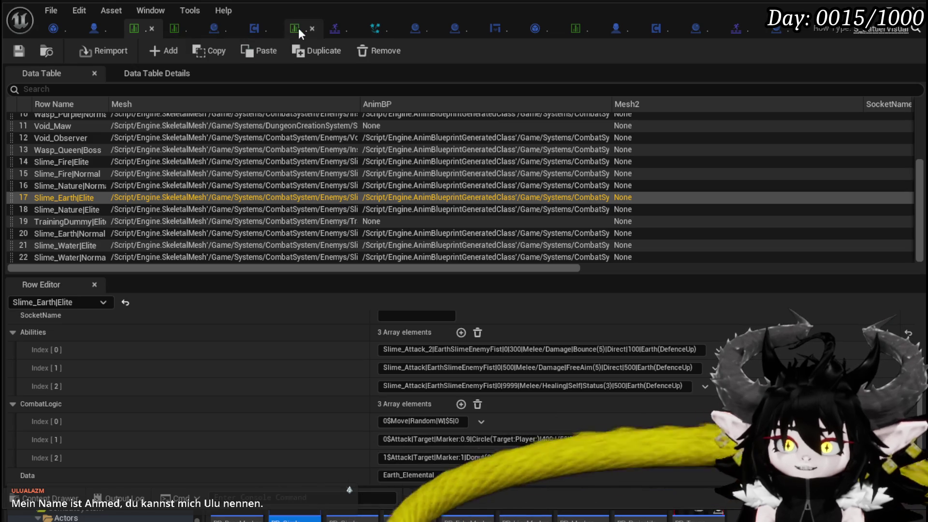
# Replace EarthSlimeEnemyFist with Nature_EarthSlimeFist in Slime_Earth|Elite's Abilities Index[0], then save.
pyautogui.click(173, 28)
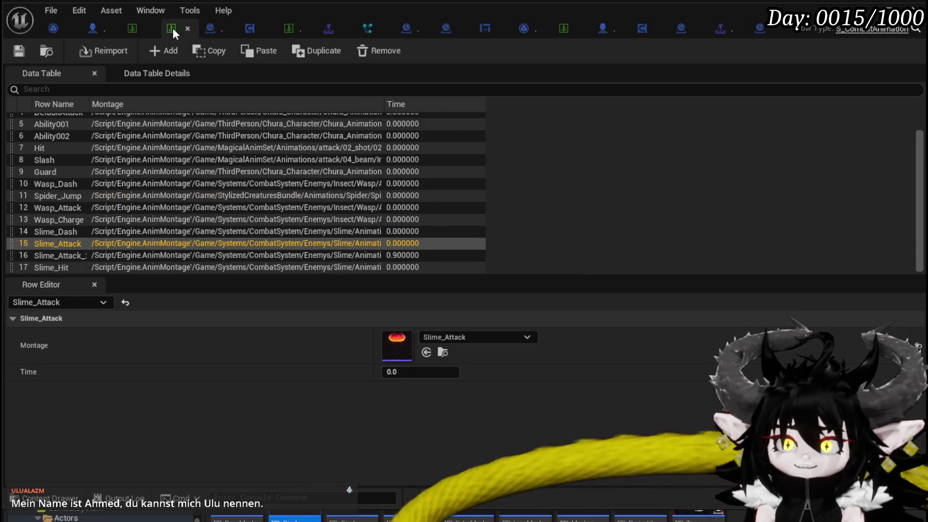
pyautogui.click(294, 28)
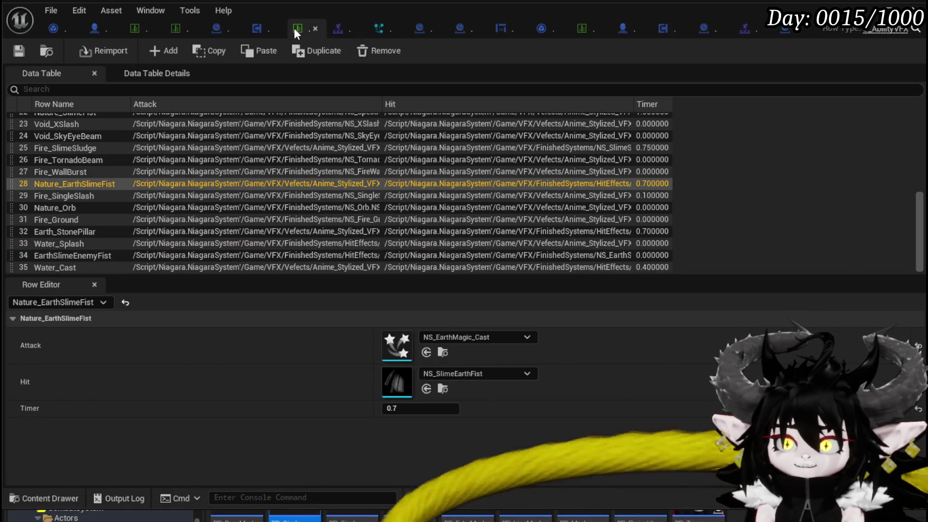
pyautogui.click(85, 183)
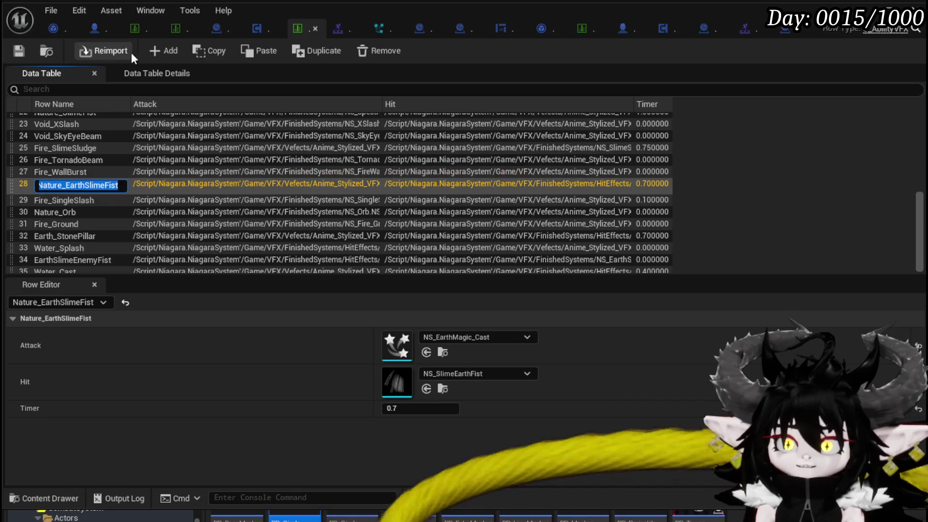
pyautogui.click(141, 30)
pyautogui.click(454, 349)
pyautogui.moveTo(434, 349); pyautogui.dragTo(504, 350)
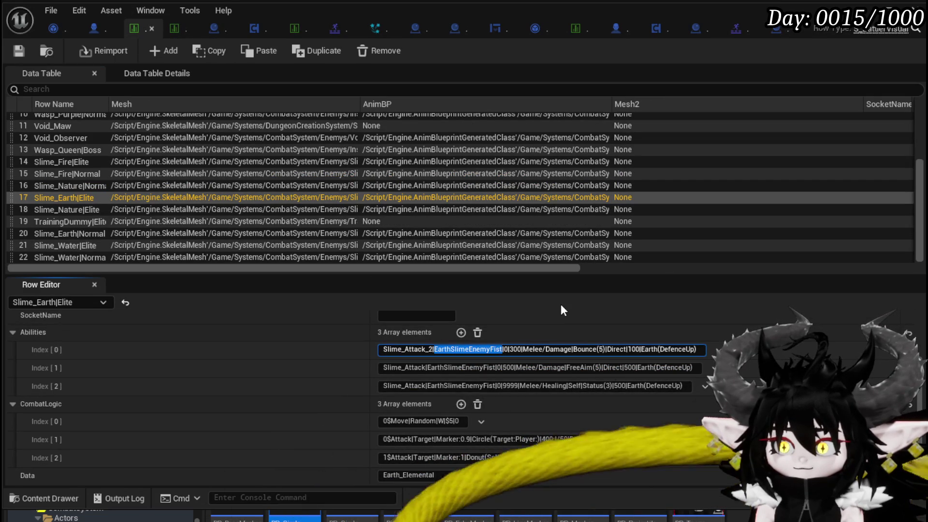
pyautogui.write('Nature_EarthSlimeFist')
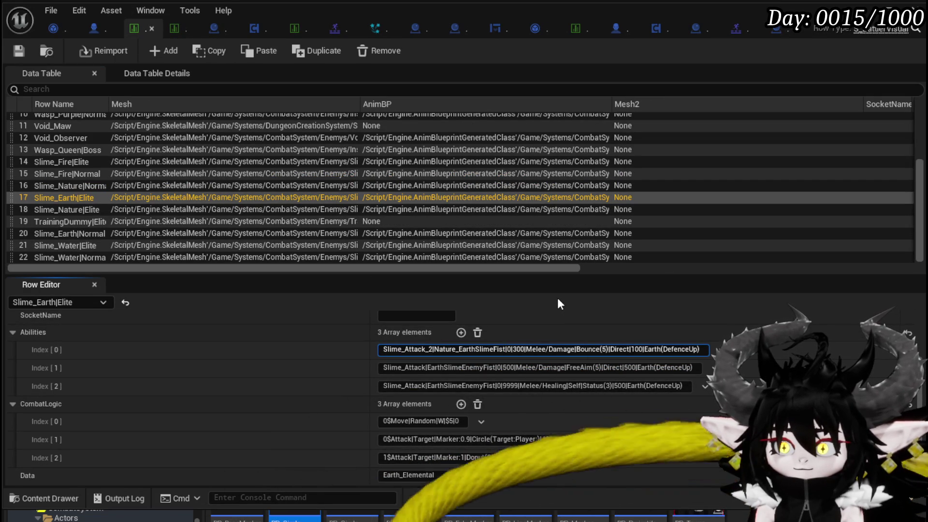
pyautogui.press('Return')
pyautogui.hotkey('ctrl', 'shift', 's')
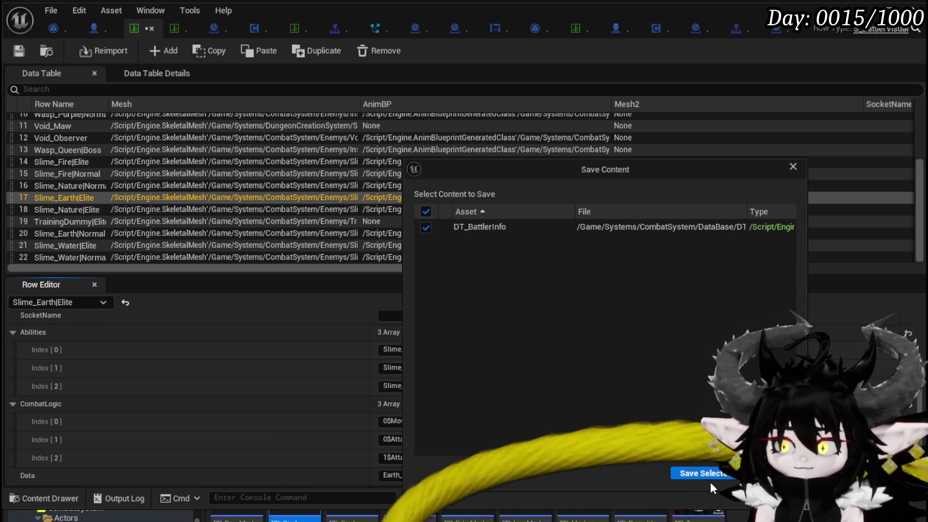
# Confirm saving DT_BattlerInfo and launch a playtest against the slime.
pyautogui.click(708, 475)
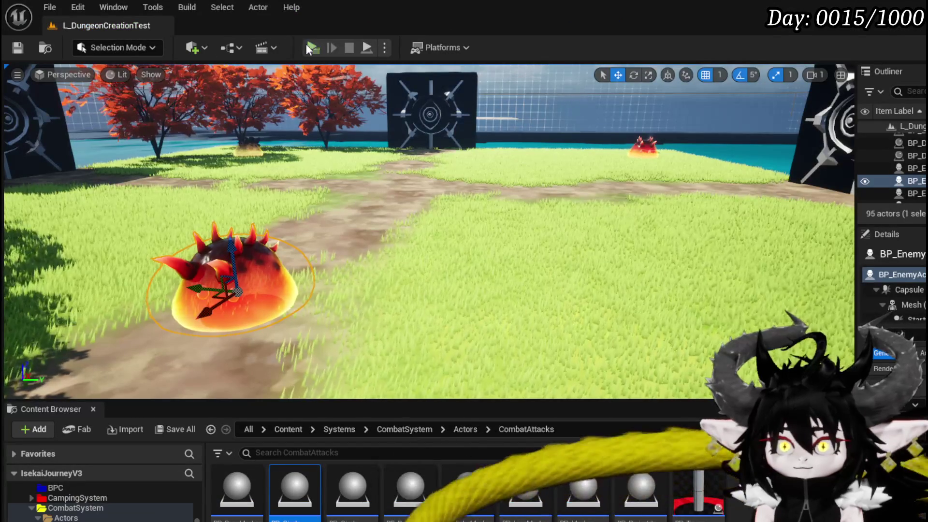
pyautogui.click(307, 45)
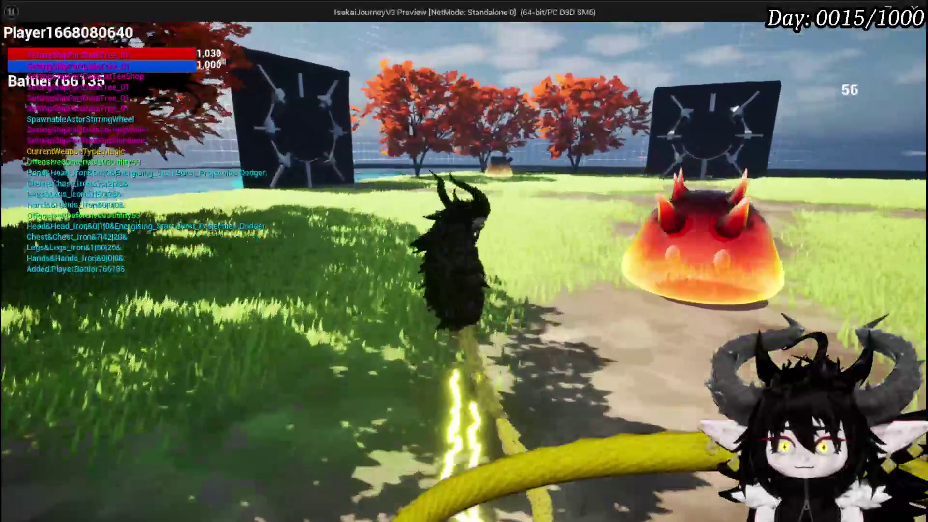